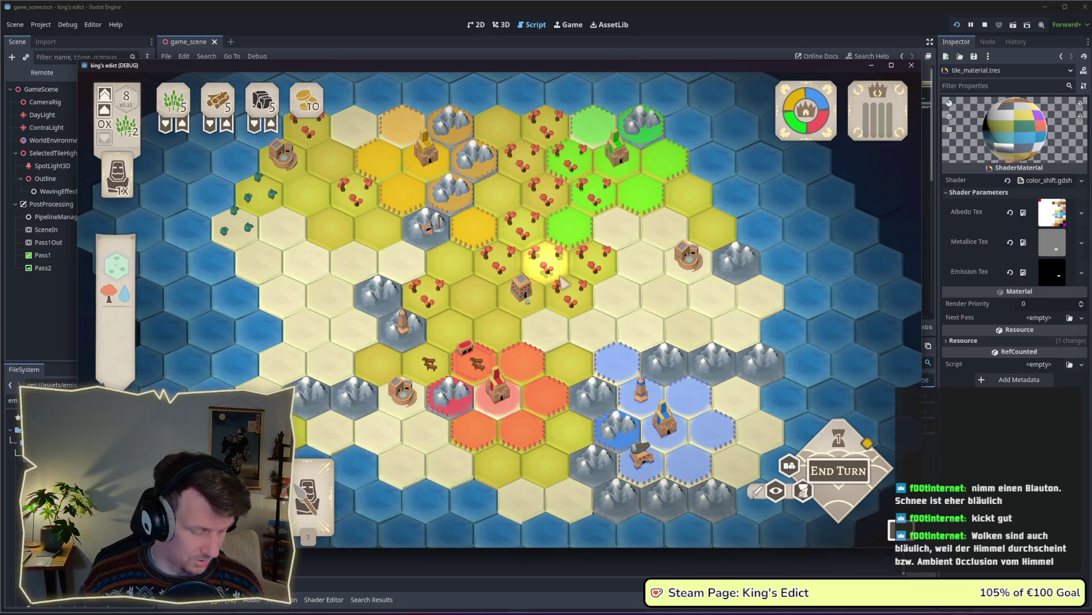
Bring the screenshot viewer forward, move it lower on screen, then close it
key("alt+Tab")
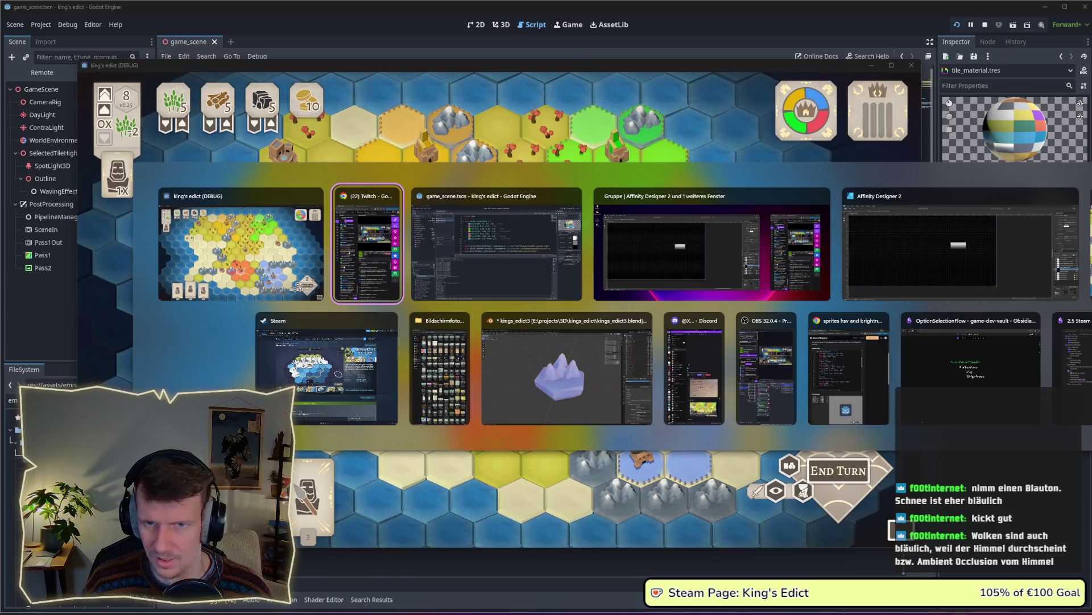
key("Tab")
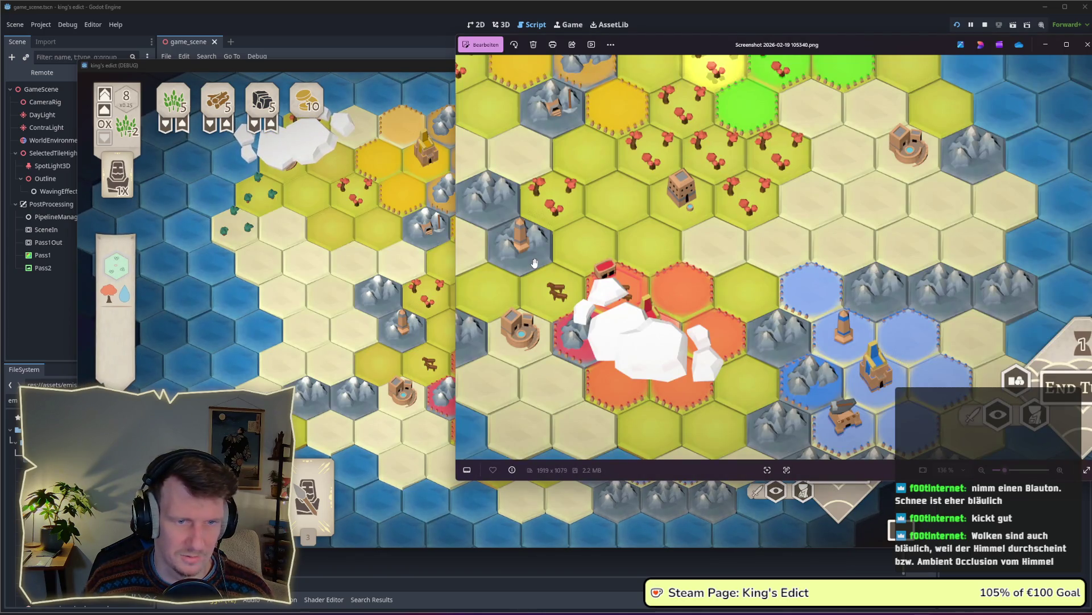
mouse_move(647, 43)
left_mouse_down()
mouse_move(760, 107)
mouse_move(730, 98)
left_mouse_up()
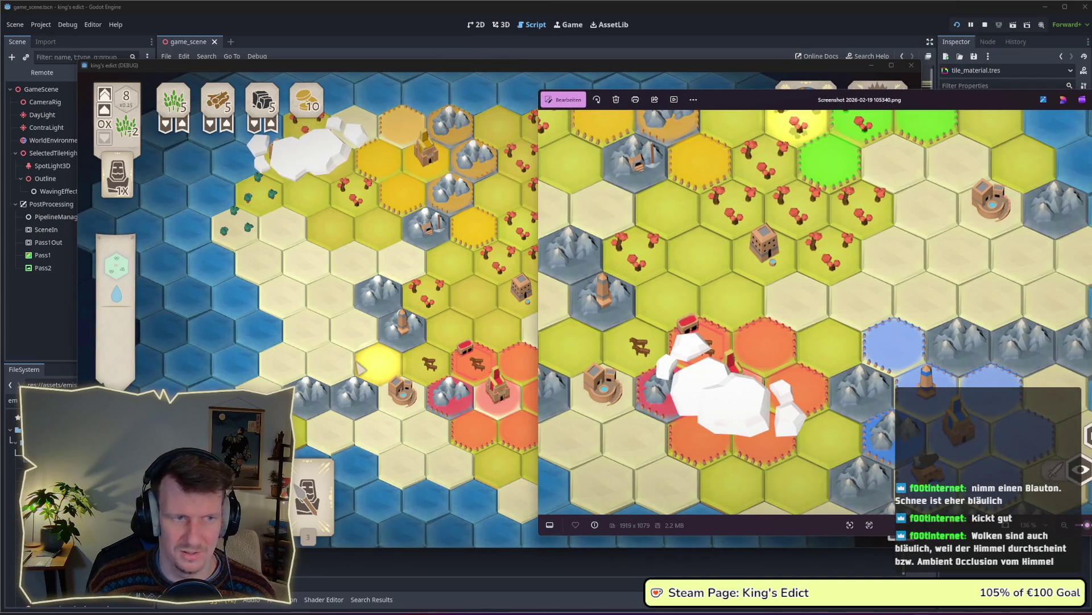
scroll(776, 331, "down", 3)
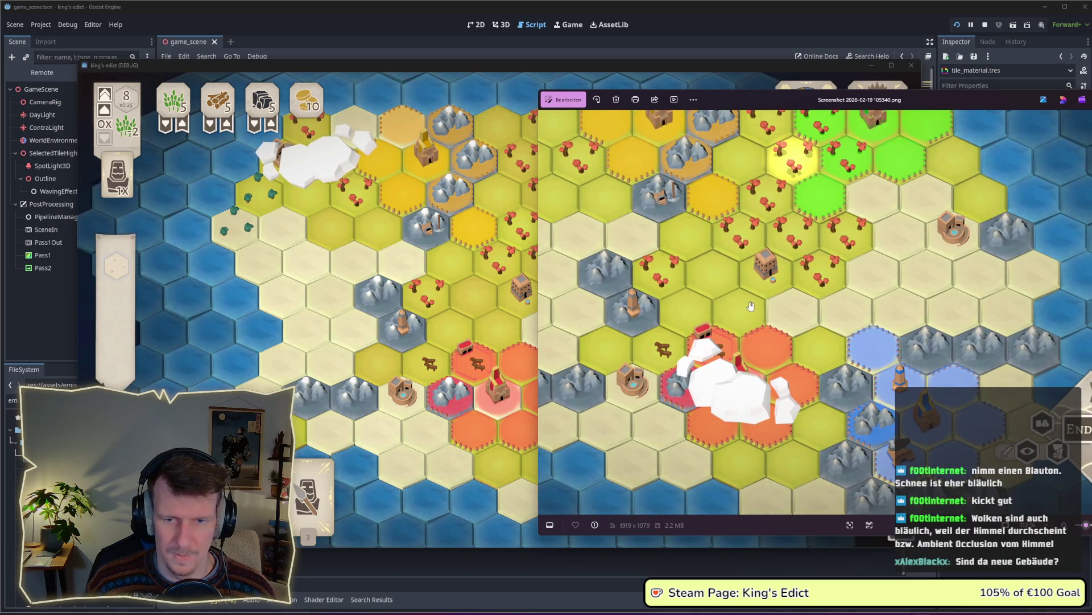
key("alt+F4")
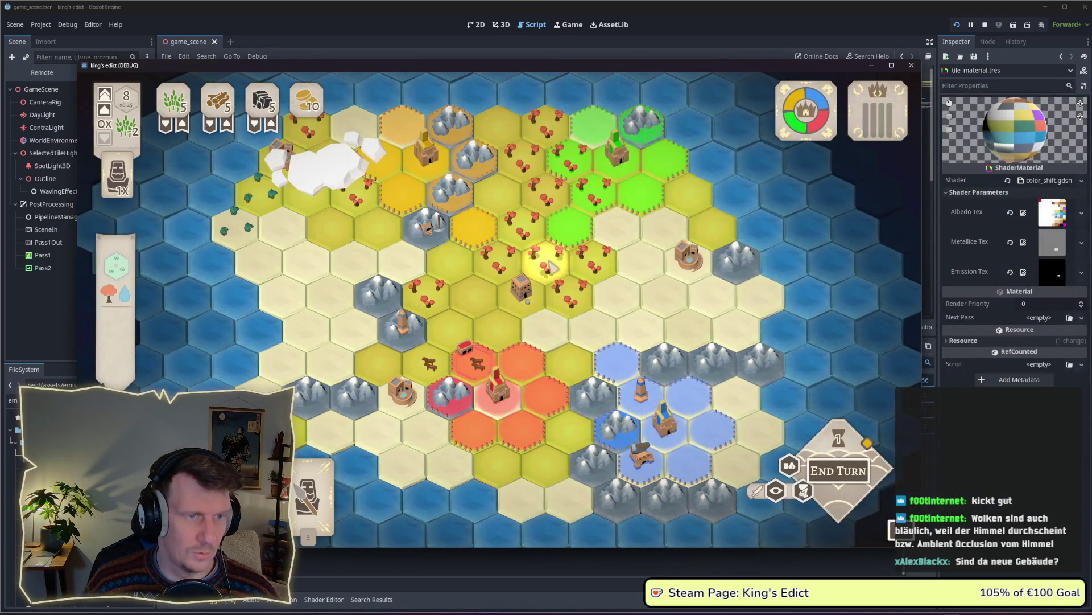
Zoom the game camera in on the castle and mountain hexes and bring up the window switcher
scroll(519, 239, "up", 2)
scroll(494, 241, "up", 3)
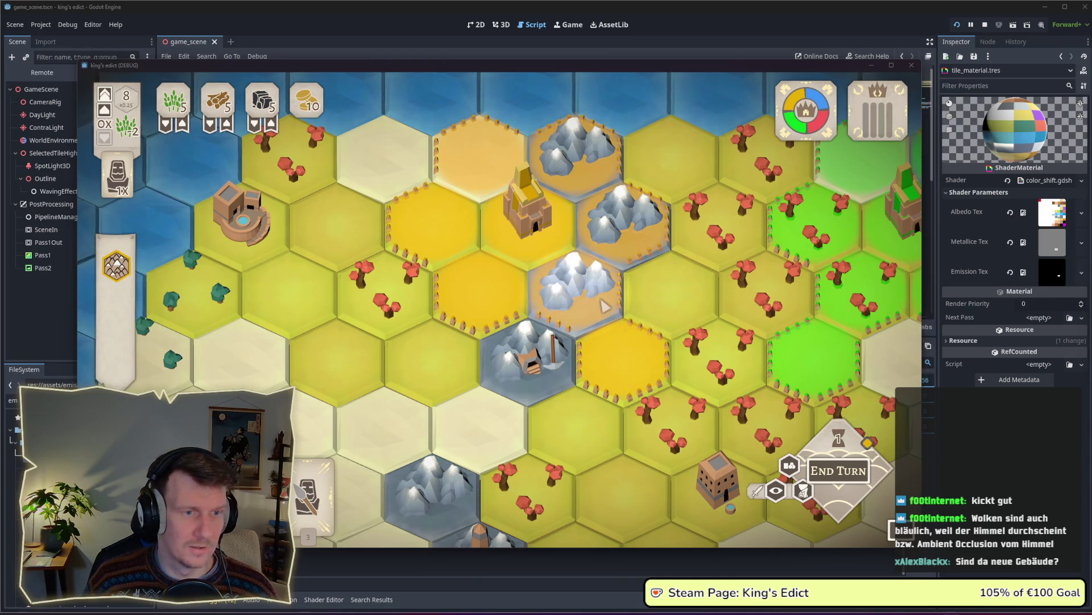
key("alt+Tab")
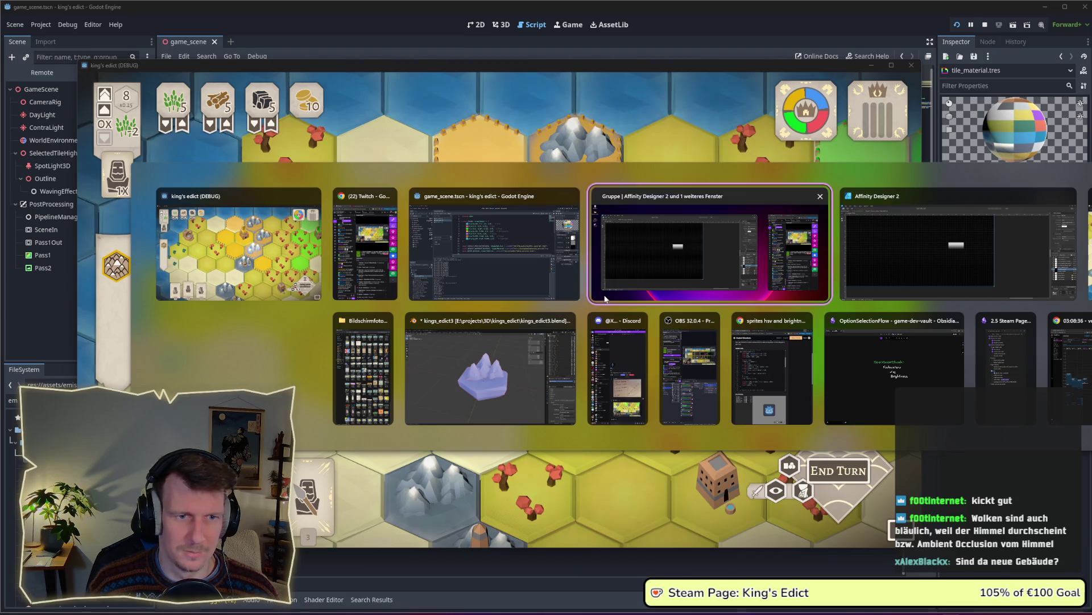
Switch to Affinity Designer and leave the export workspace for the Designer persona
left_click(605, 297)
scroll(561, 273, "down", 3)
scroll(512, 273, "up", 5)
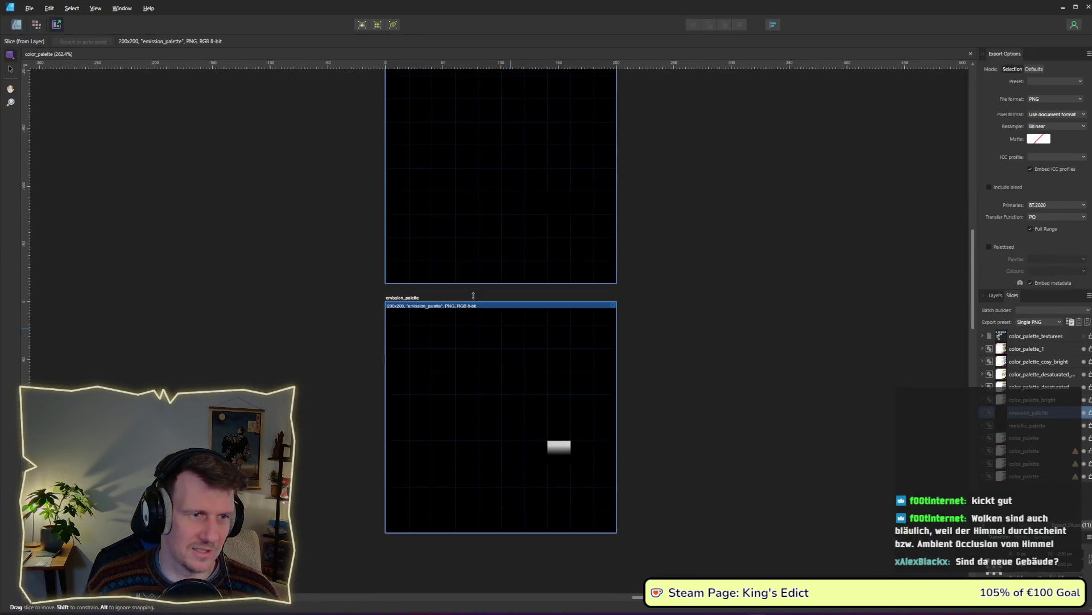
left_click(17, 26)
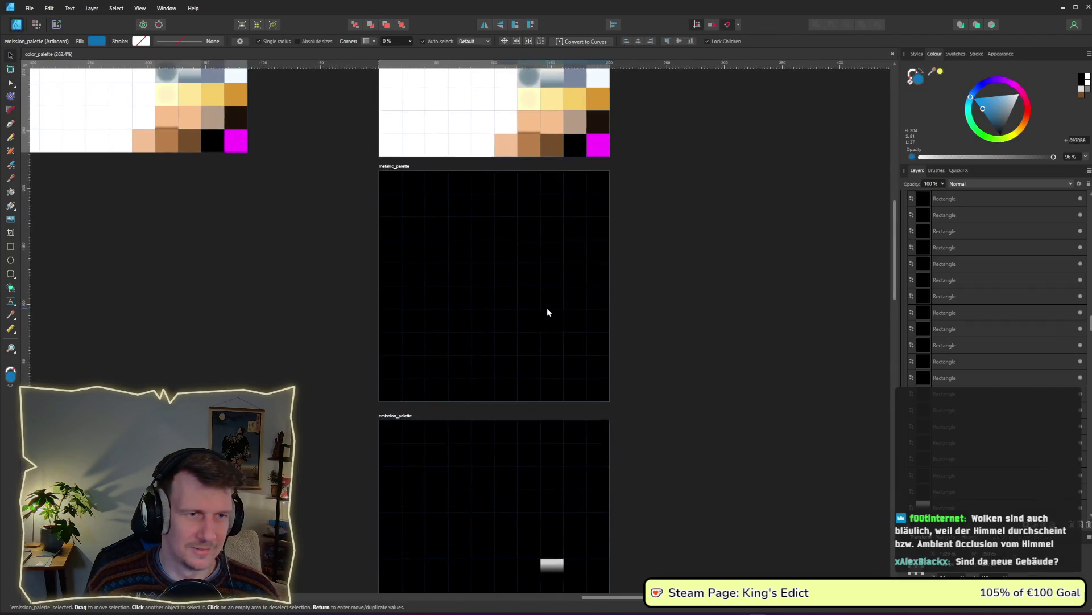
scroll(546, 284, "down", 2)
scroll(533, 285, "up", 2)
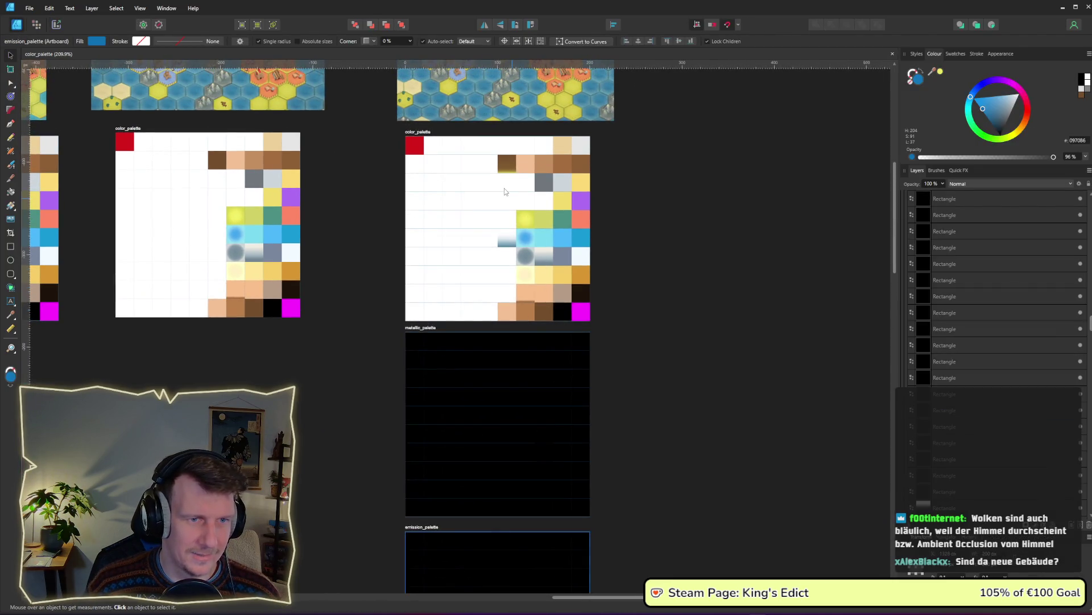
scroll(582, 190, "up", 2)
Lighten a small black square inside the emission_palette group to grey
left_click(582, 188)
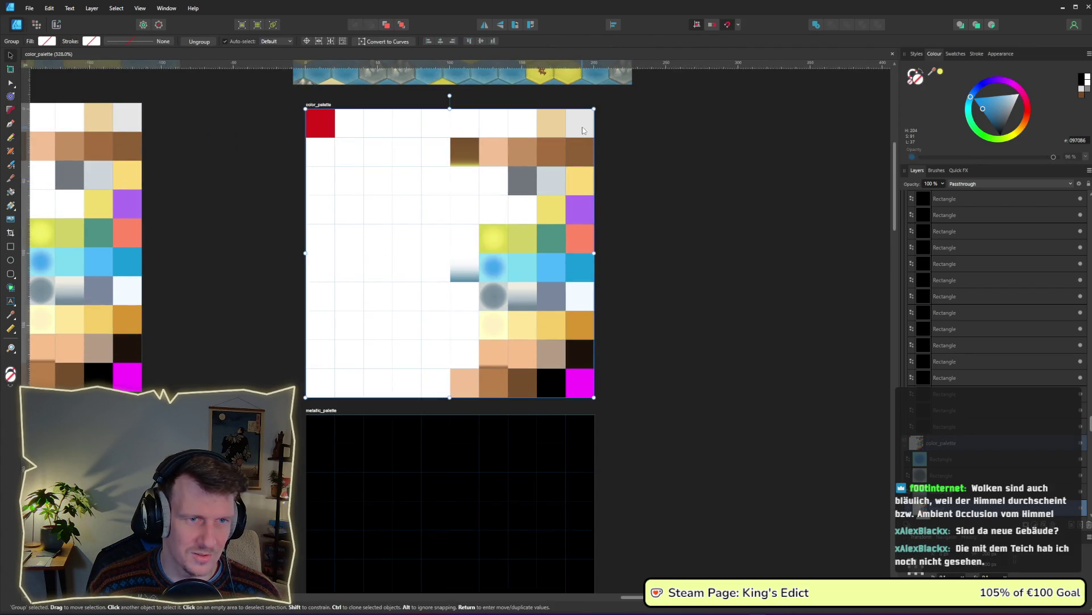
scroll(587, 260, "down", 3)
scroll(588, 260, "down", 2)
scroll(595, 518, "up", 1)
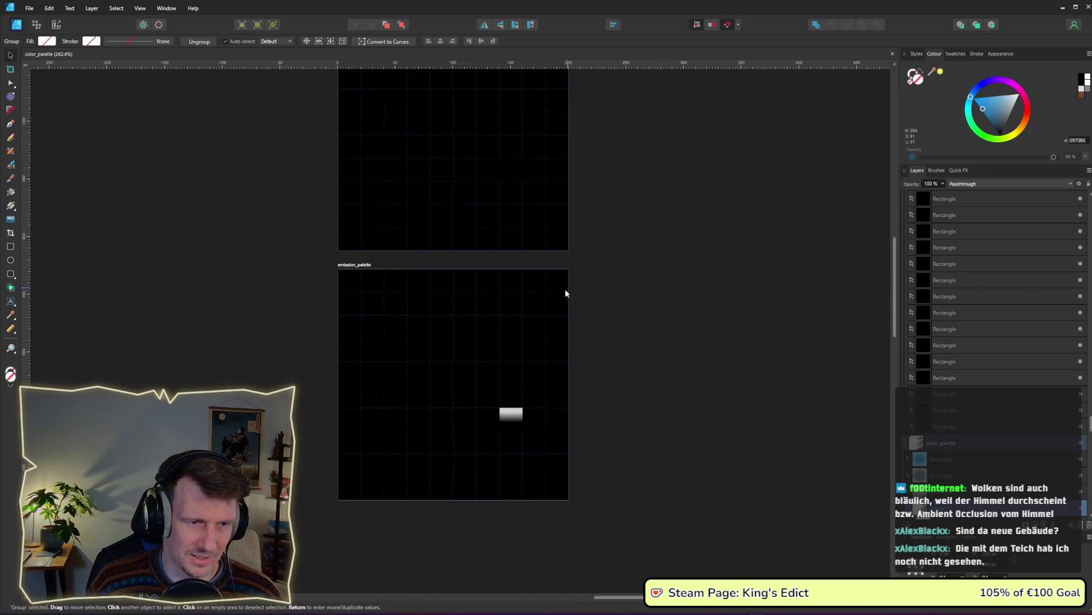
left_click(555, 329)
double_click(556, 332)
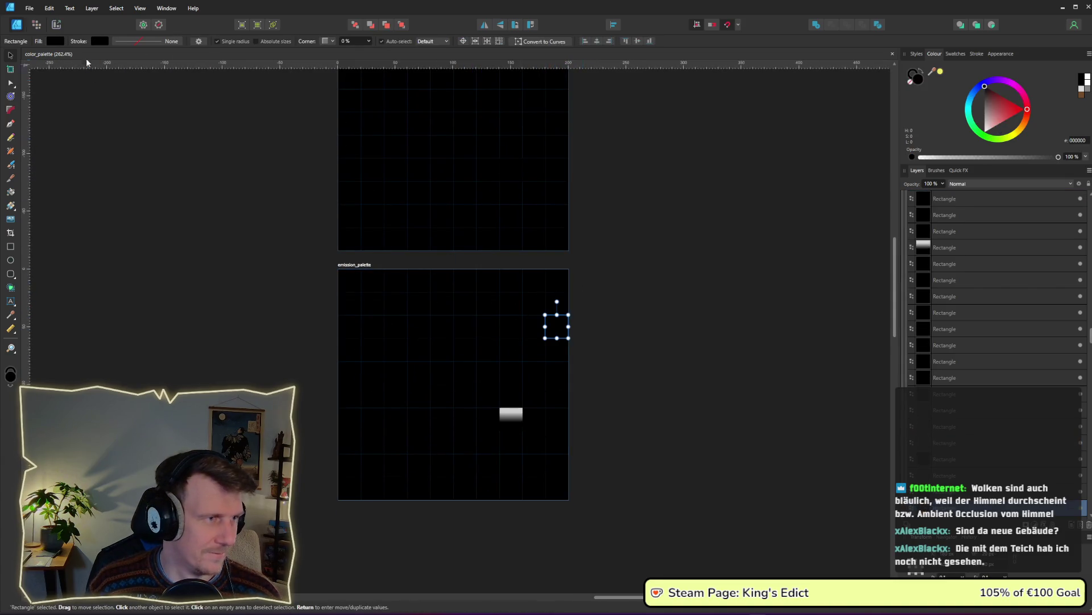
left_click(59, 43)
left_click_drag(105, 106, 74, 107)
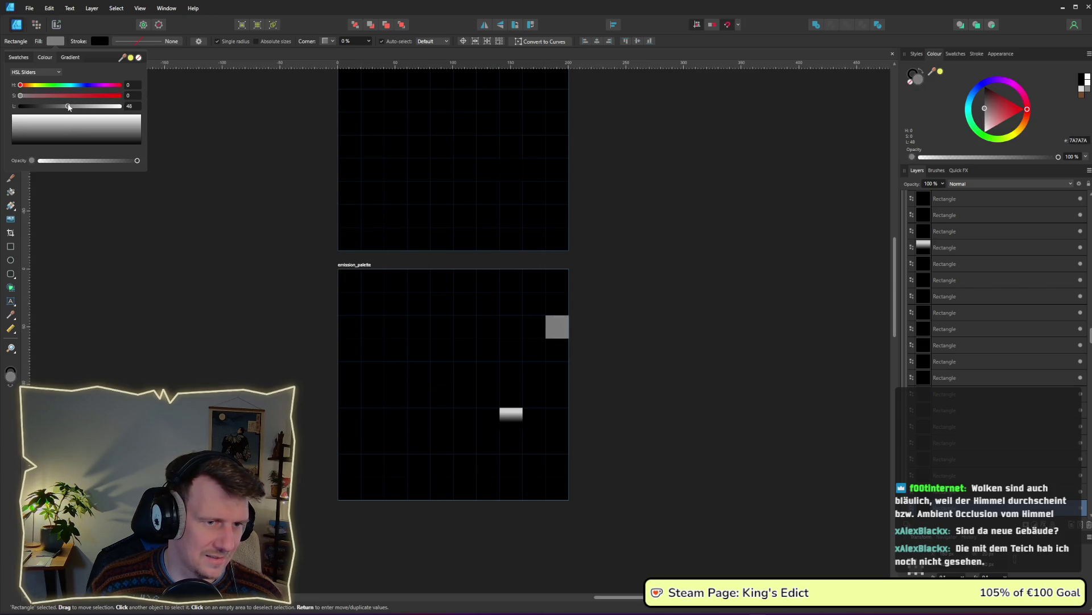
left_click(183, 195)
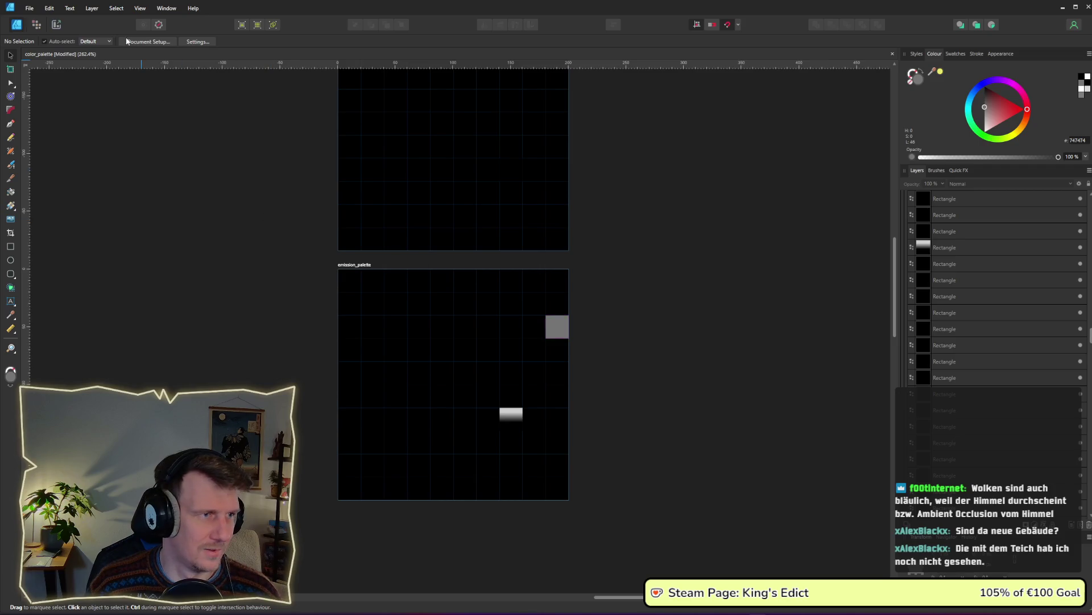
Export the emission_palette slice over emission_palette.png, then return to Godot Engine
left_click(56, 24)
left_click(467, 374)
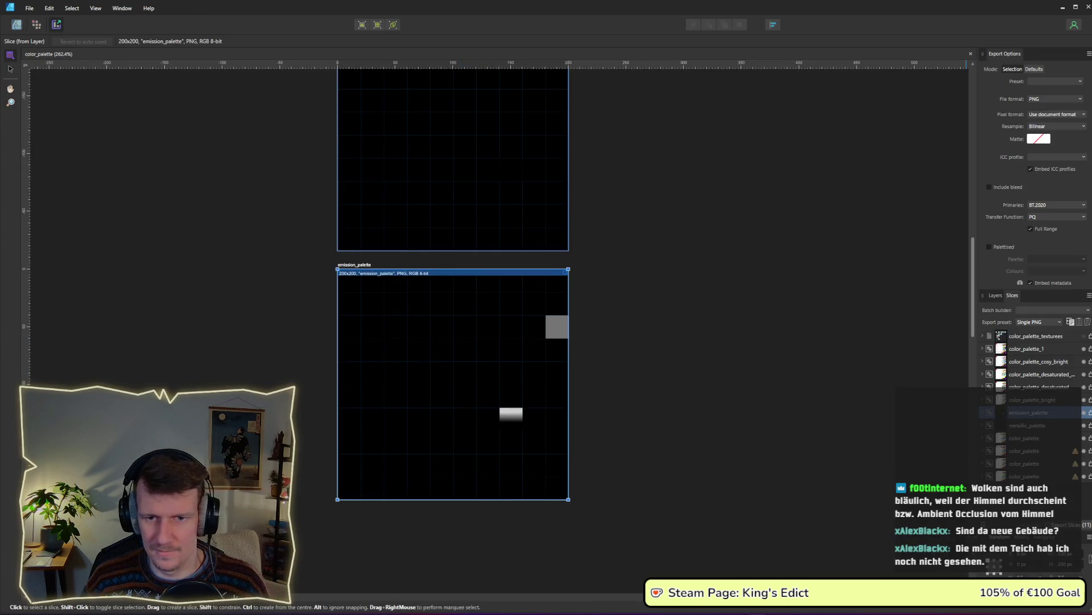
left_click(1087, 412)
key("Return")
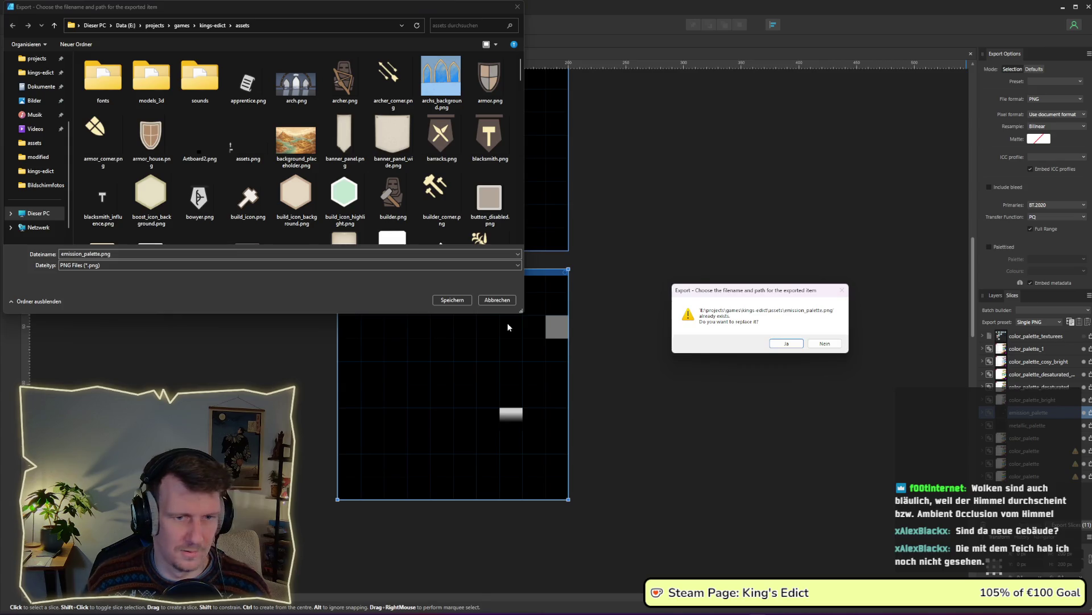
key("Return")
key("alt+Tab")
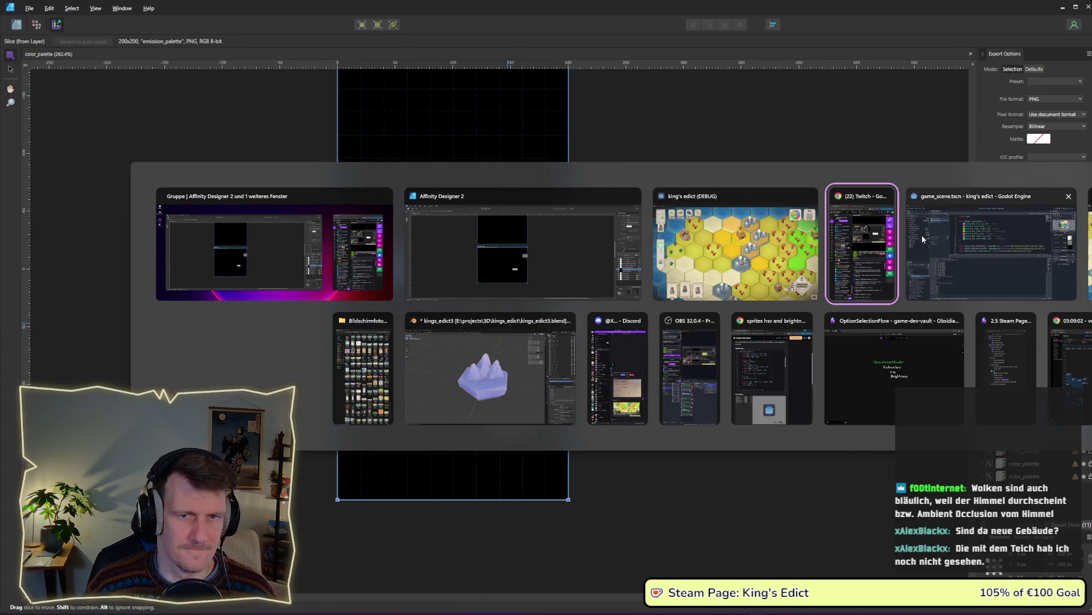
left_click(930, 256)
Return to the running game and pan across the map's southern and northern territory
key("alt+Tab")
key("alt+Tab")
key("alt+Tab")
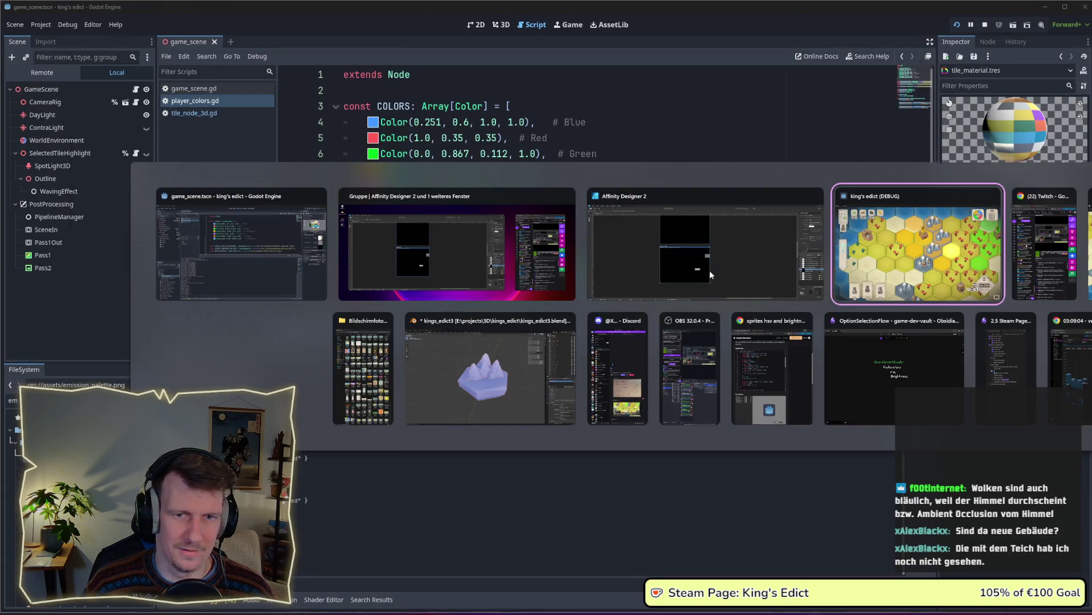
key("d")
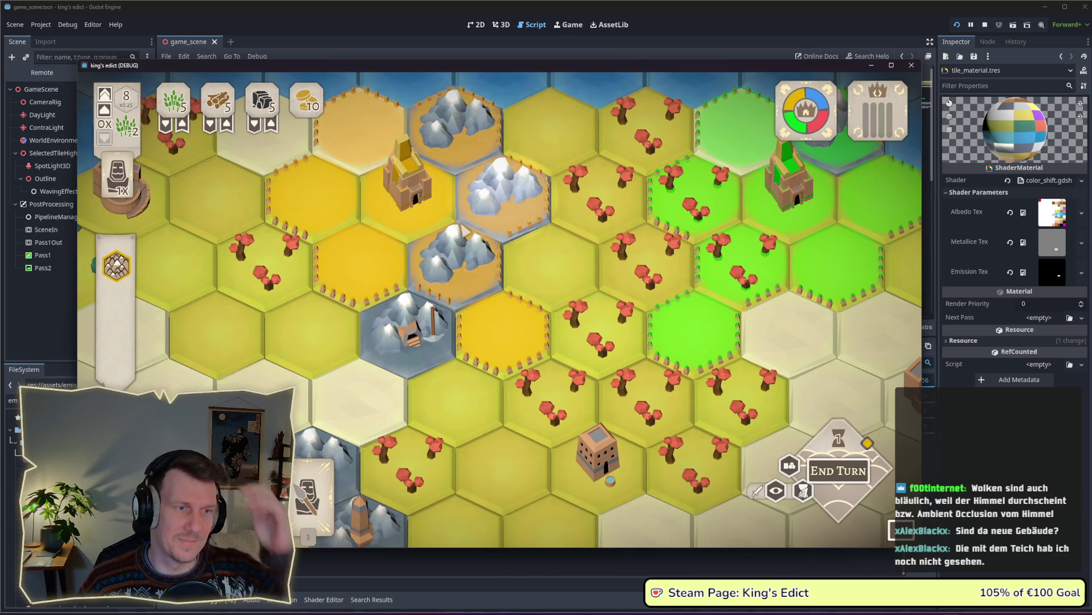
scroll(462, 229, "down", 3)
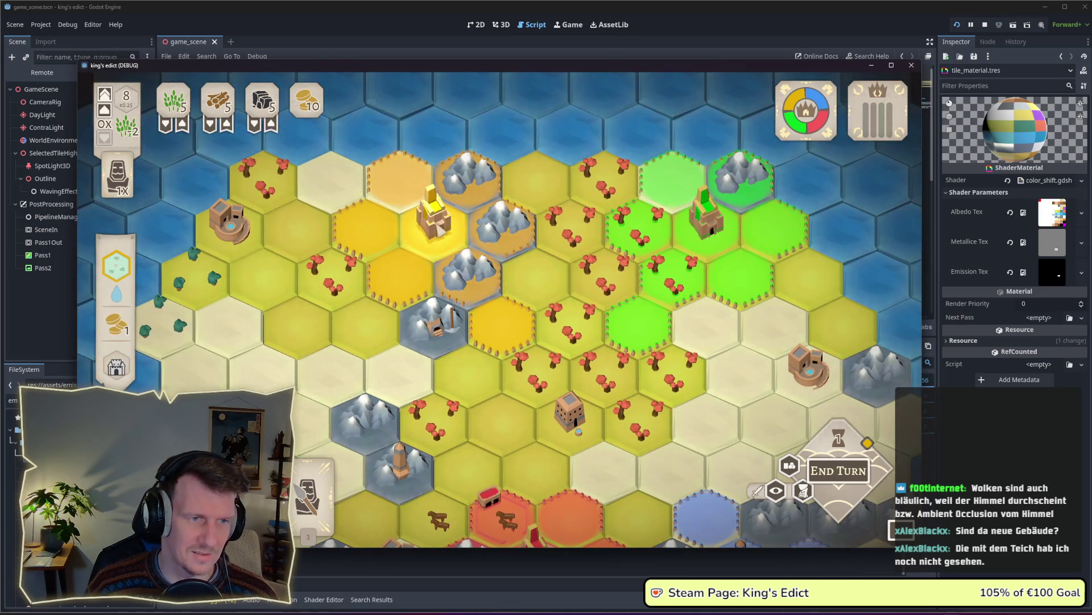
left_click_drag(519, 293, 517, 189)
left_click_drag(506, 365, 500, 205)
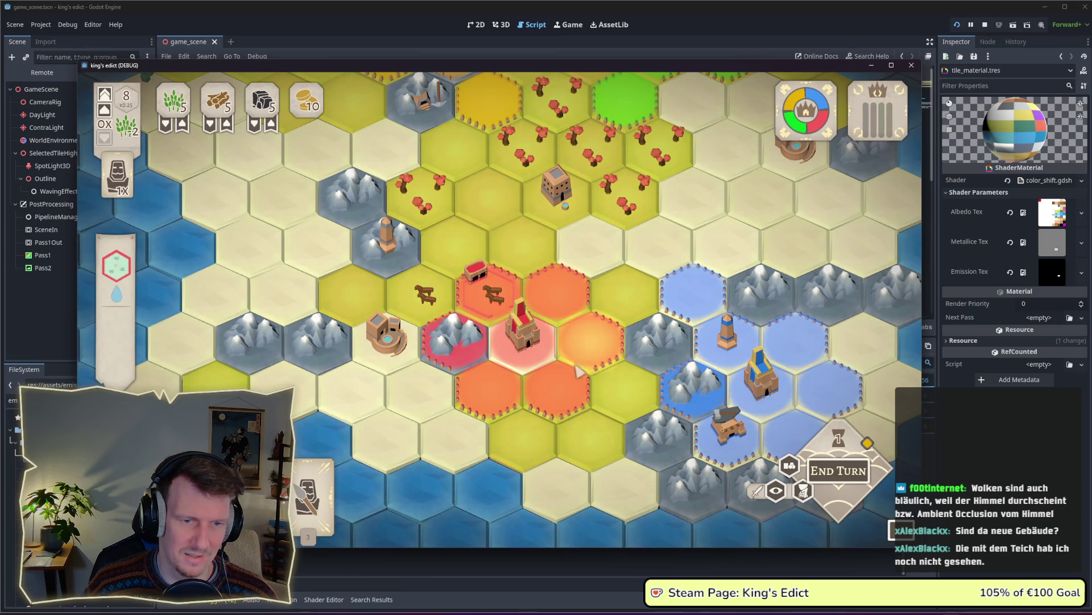
left_click_drag(574, 322, 534, 262)
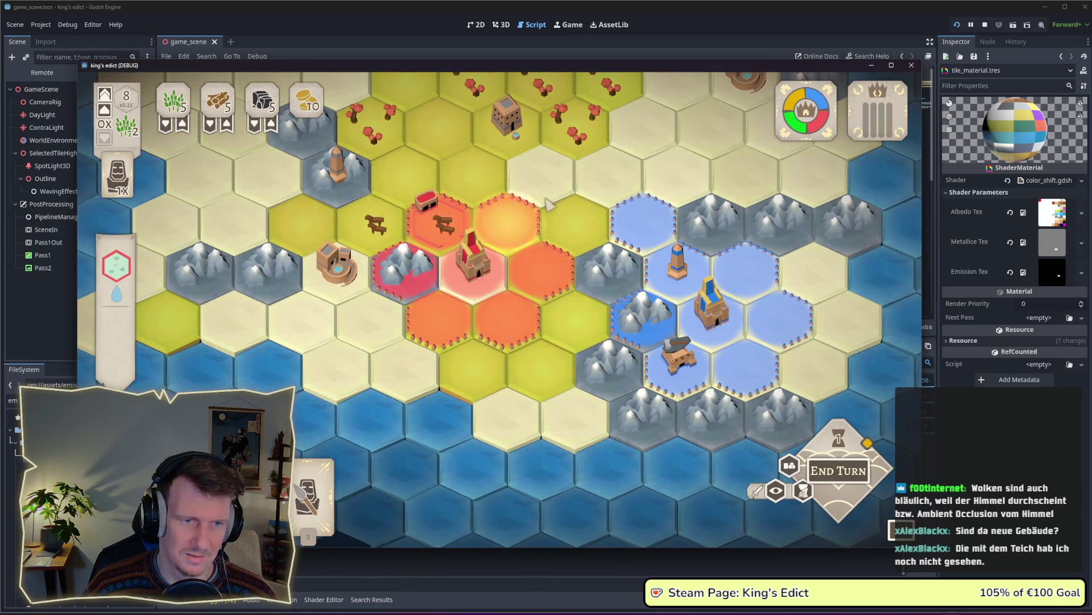
key("w")
scroll(546, 253, "down", 3)
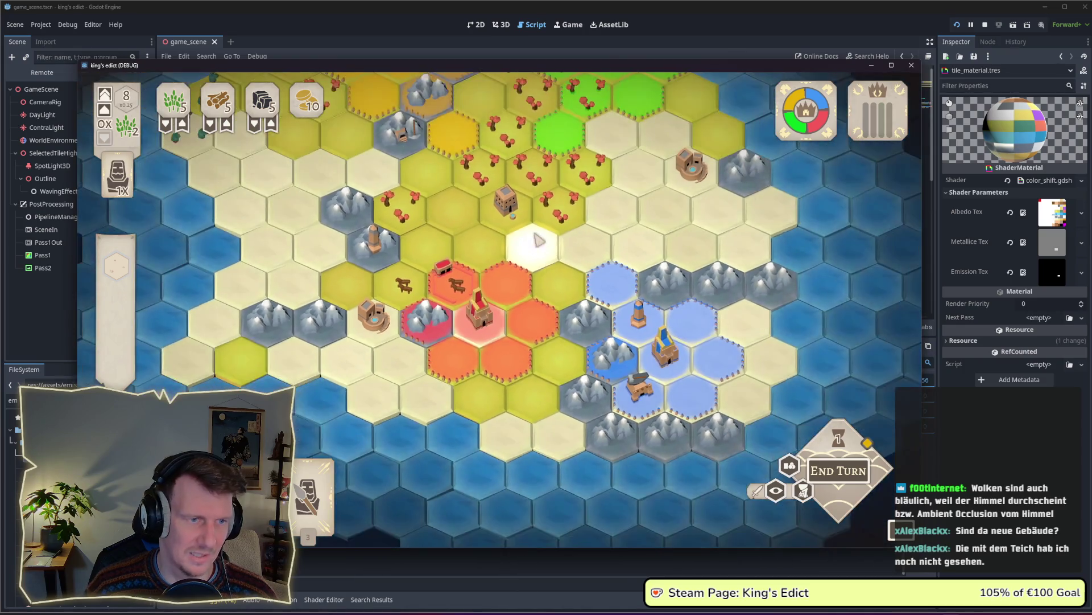
left_click_drag(537, 245, 556, 310)
scroll(564, 324, "up", 1)
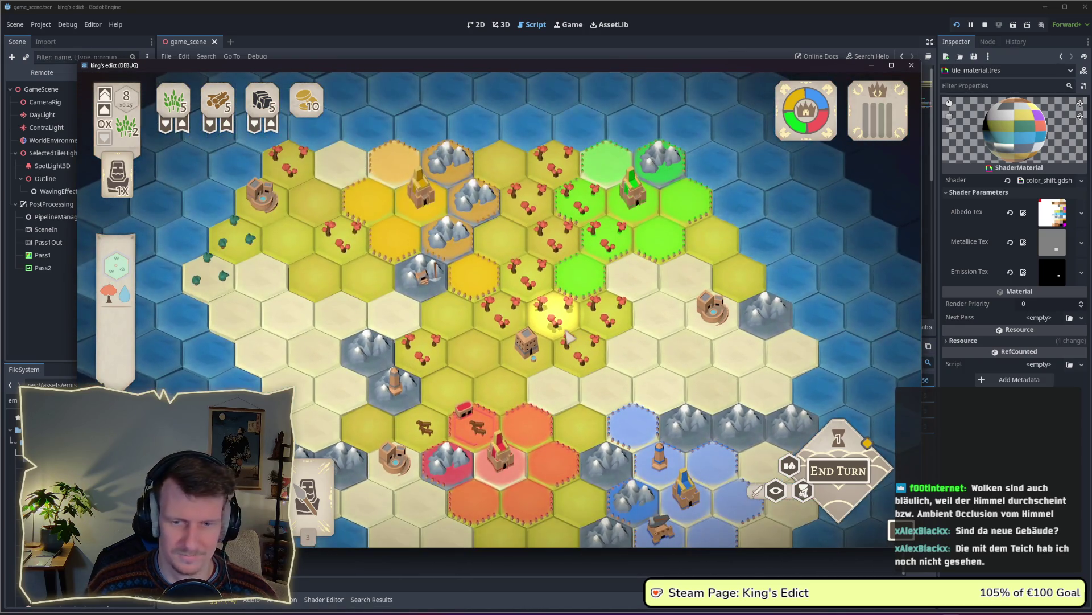
Select the western pond-building tile to check its highlight glow
key("a")
key("w")
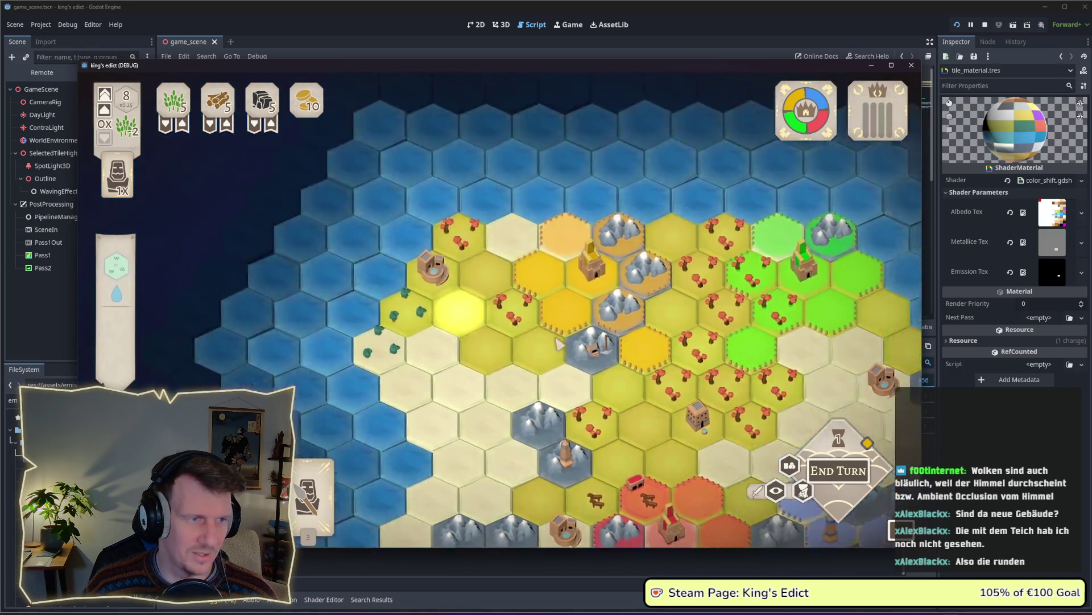
scroll(603, 344, "up", 3)
left_click(601, 341)
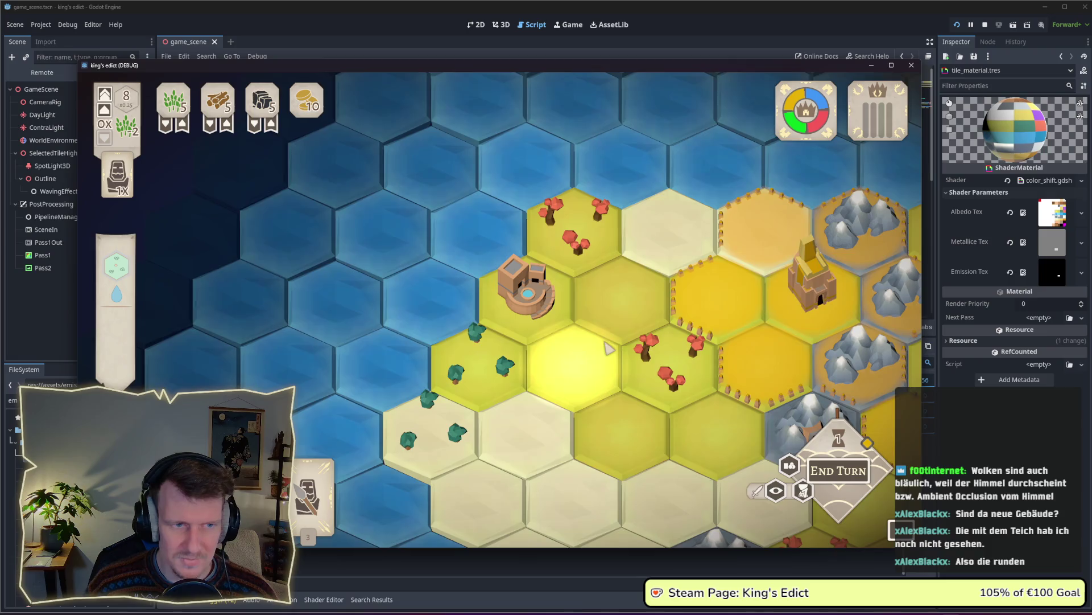
left_click_drag(587, 348, 426, 258)
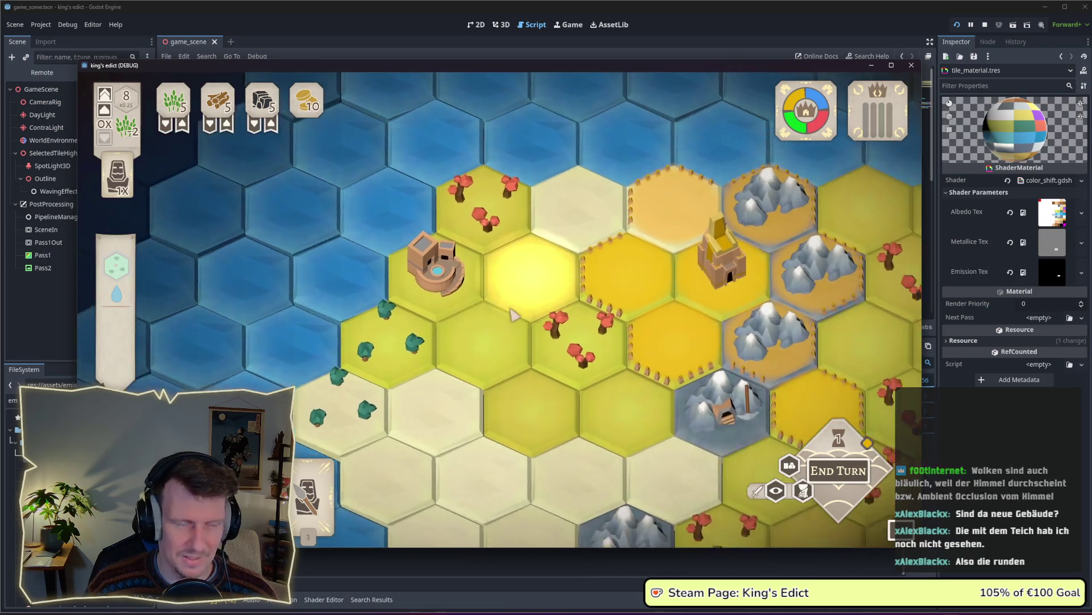
mouse_move(127, 354)
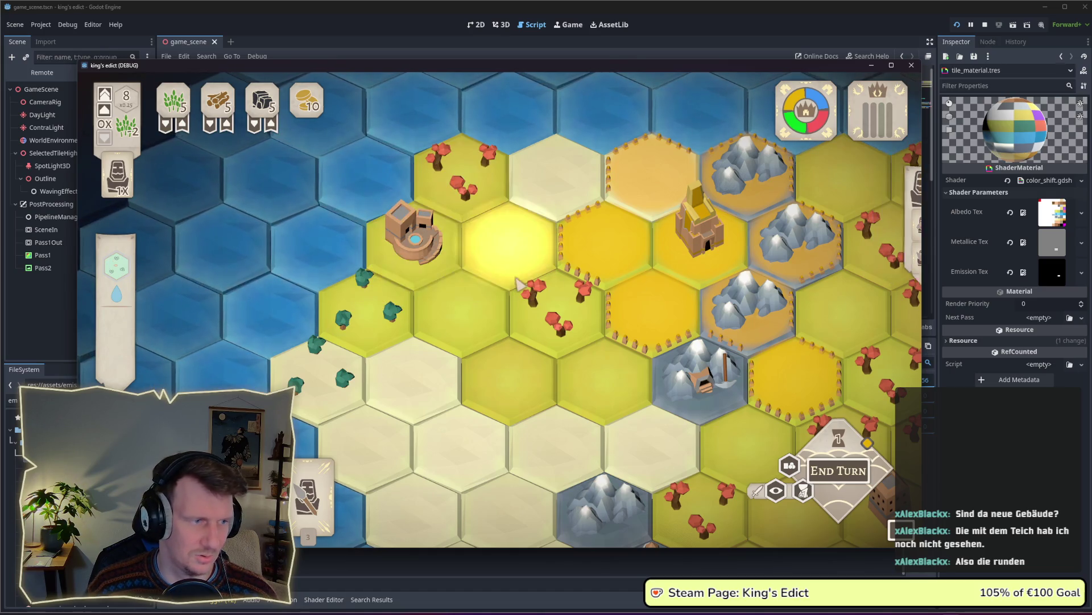
Place the new village, then build a mill on the hex beside the castle
left_click(128, 357)
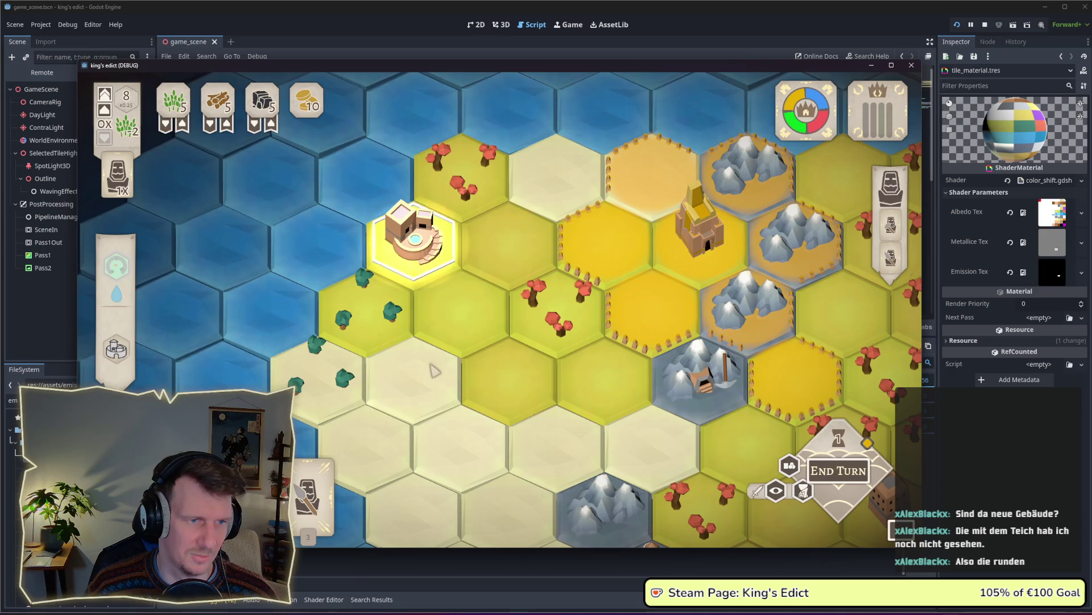
left_click_drag(531, 402, 477, 361)
left_click(549, 239)
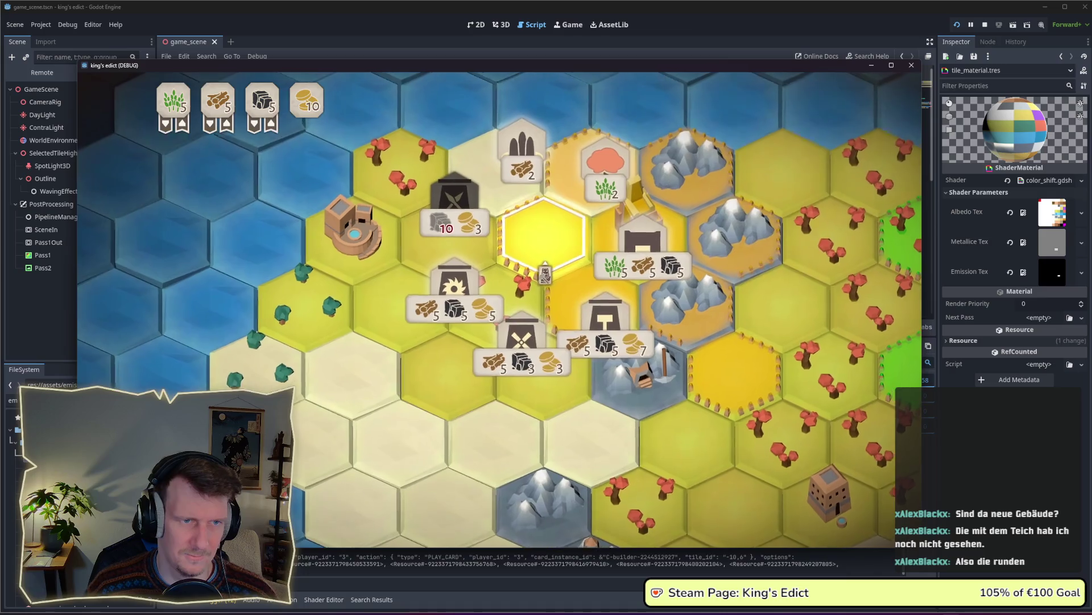
left_click(515, 348)
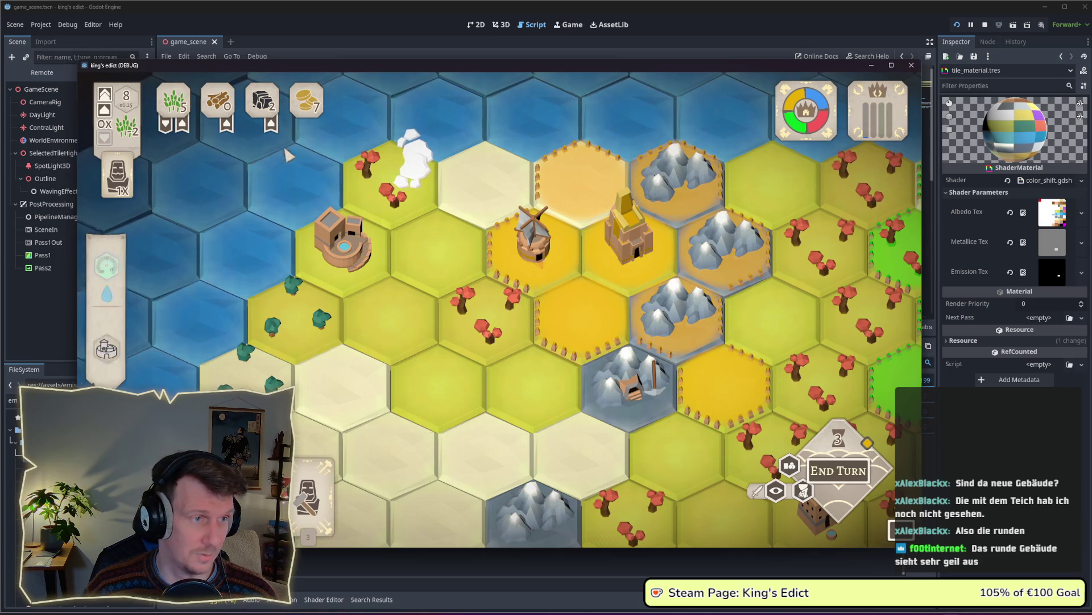
Trade coins for wood and use the builder card to build a granary on the centre tile
left_click(226, 131)
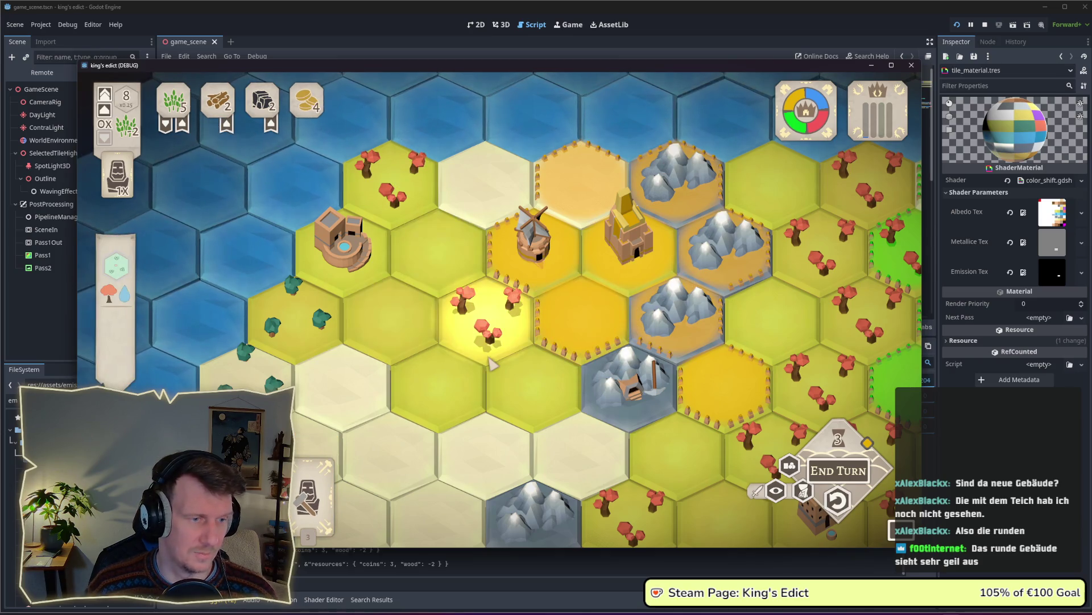
left_click(598, 344)
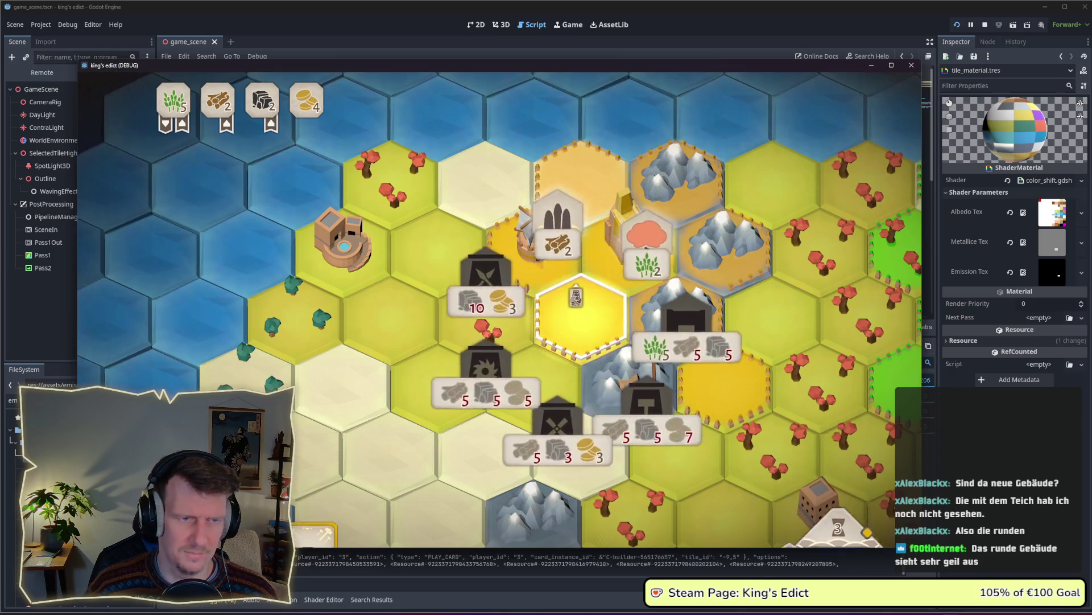
left_click(569, 302)
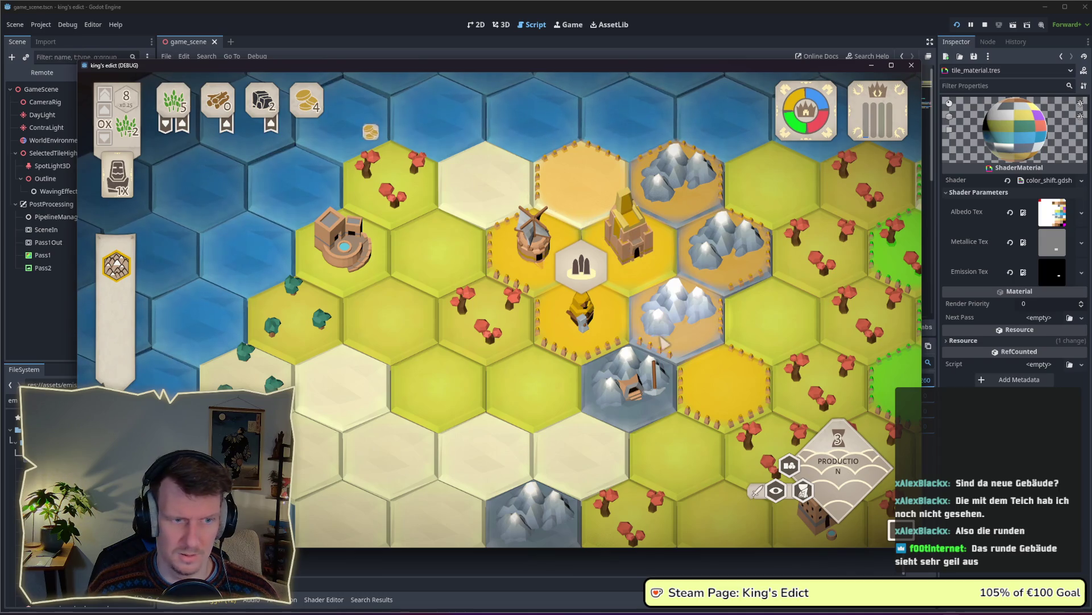
left_click_drag(662, 341, 619, 343)
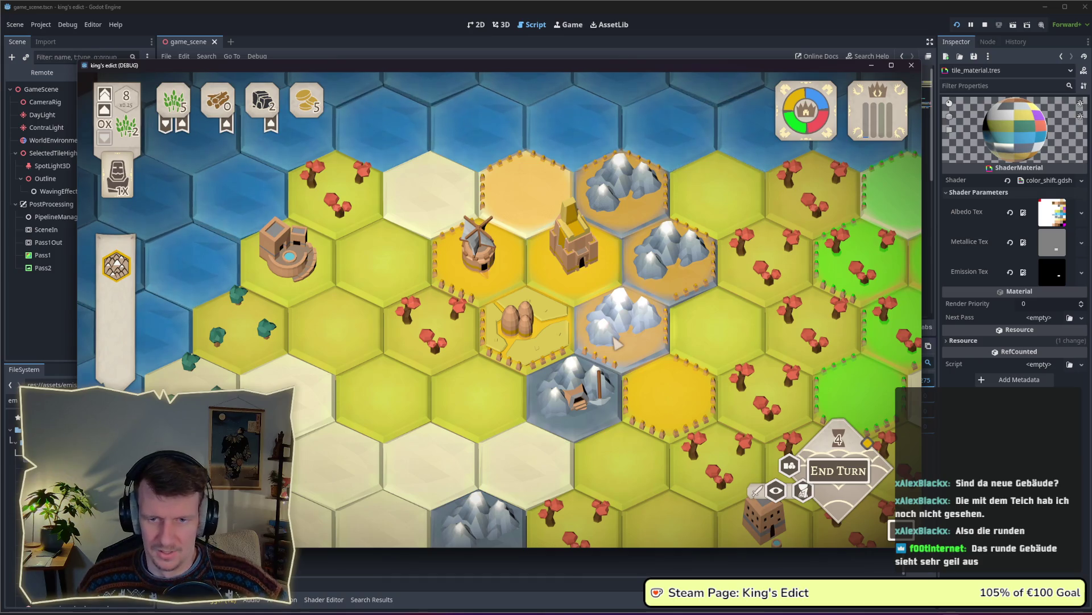
Pan and zoom the map, then select the village tile to inspect it
key("s")
key("d")
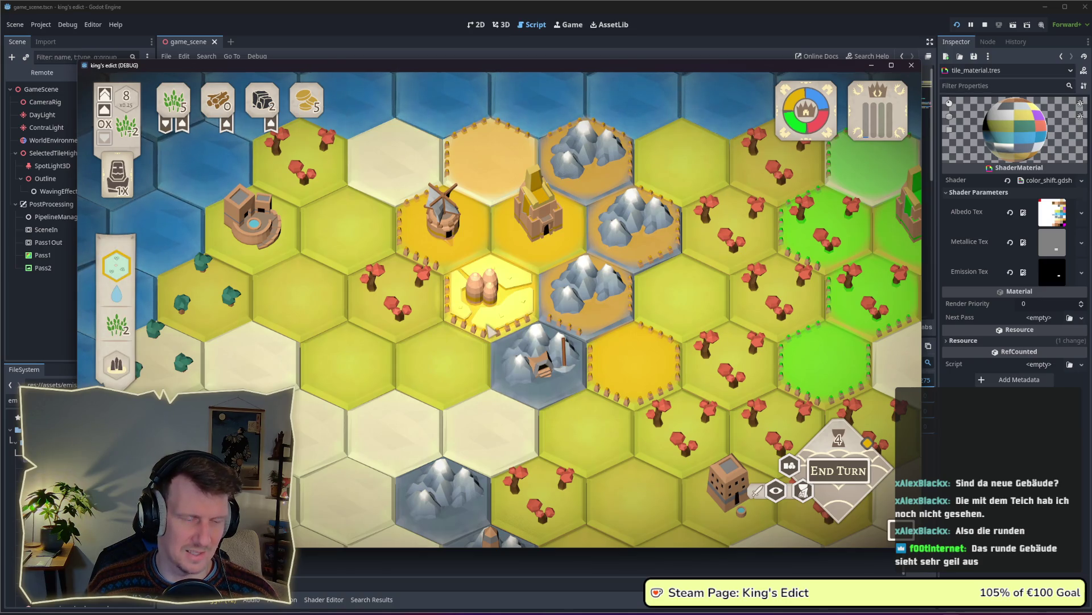
scroll(491, 330, "down", 5)
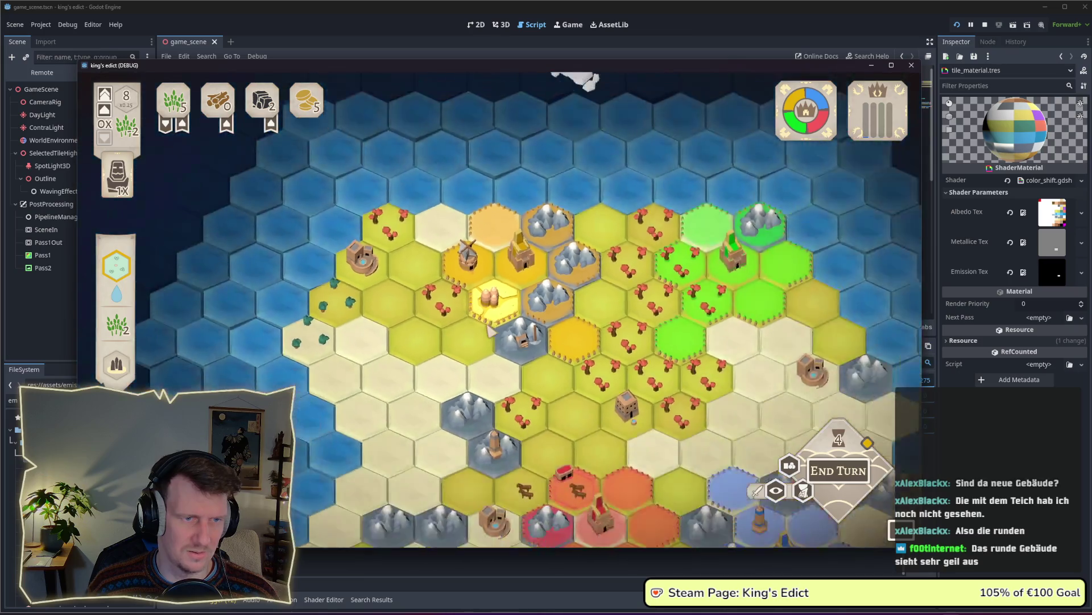
scroll(497, 321, "up", 2)
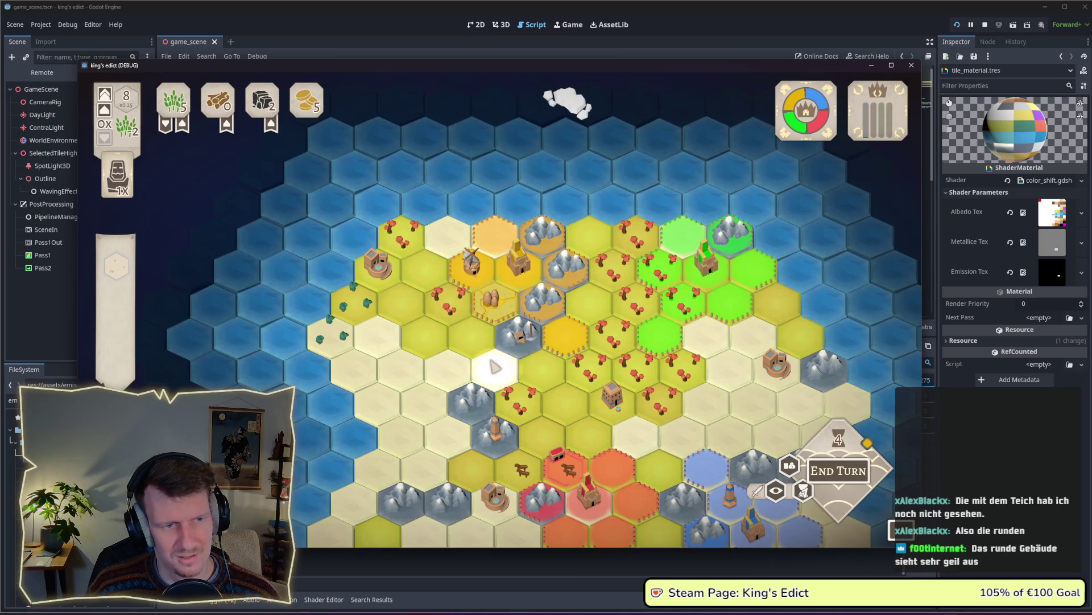
scroll(503, 322, "up", 2)
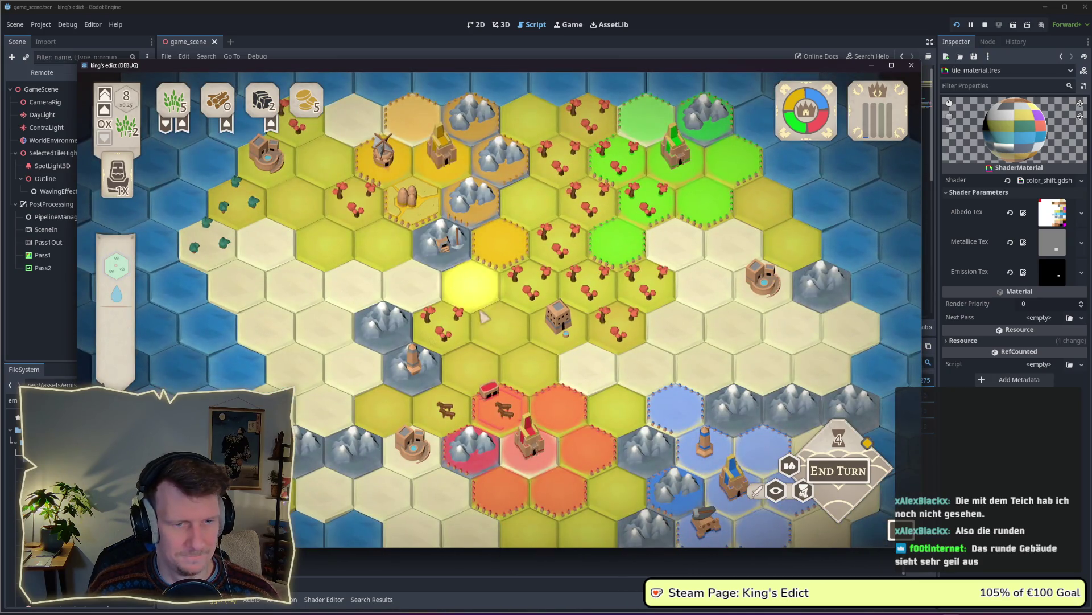
mouse_move(484, 317)
left_mouse_down()
mouse_move(479, 251)
mouse_move(485, 281)
left_mouse_up()
scroll(479, 250, "down", 2)
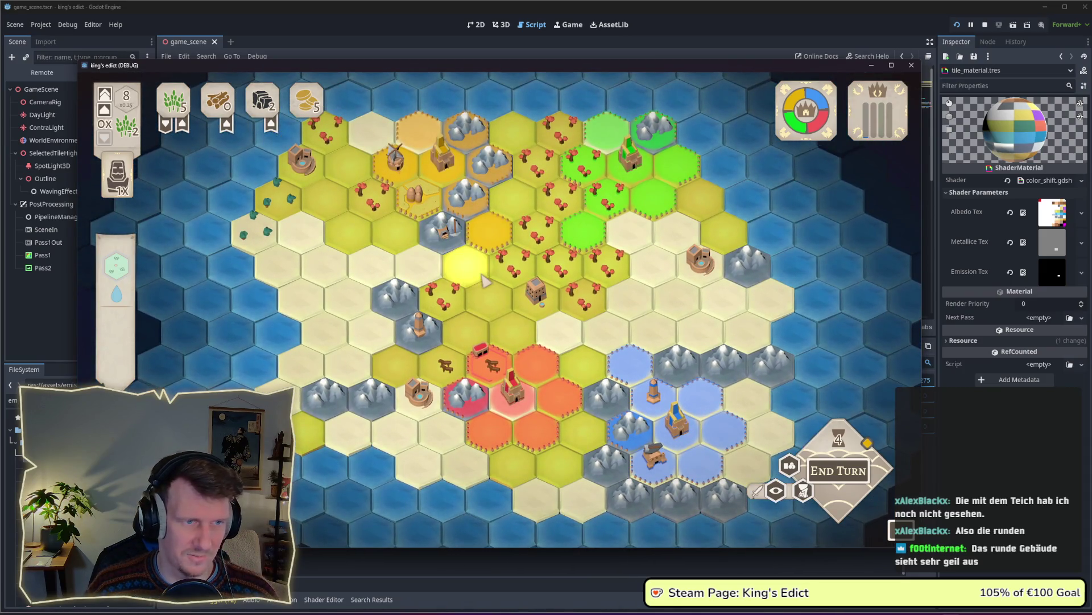
scroll(485, 281, "up", 3)
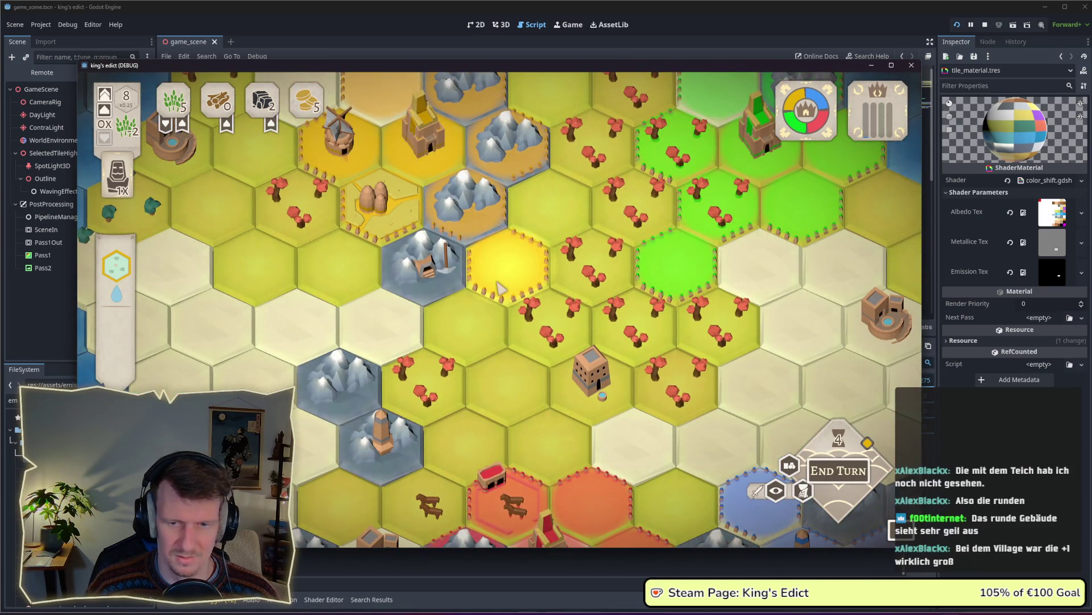
scroll(484, 279, "down", 3)
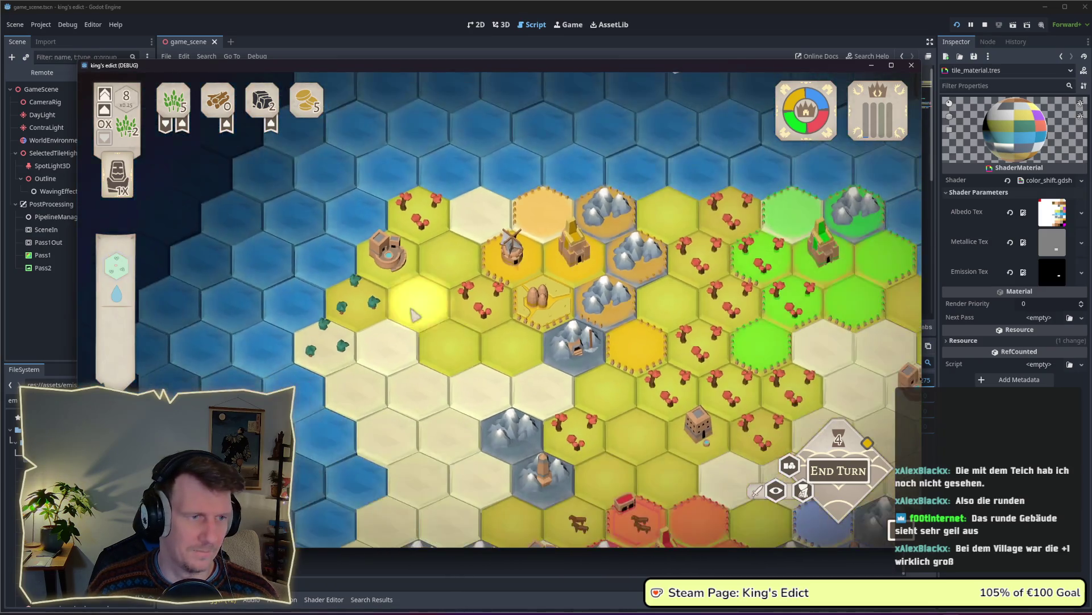
left_click(388, 256)
Reveal the hexes where workers can be placed
scroll(357, 356, "down", 2)
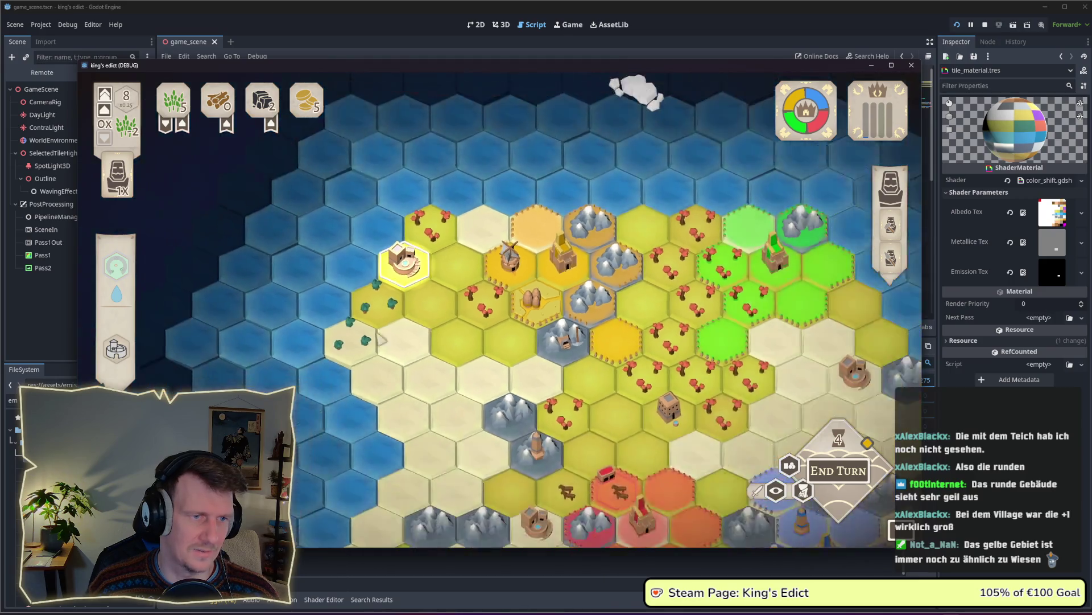
mouse_move(126, 353)
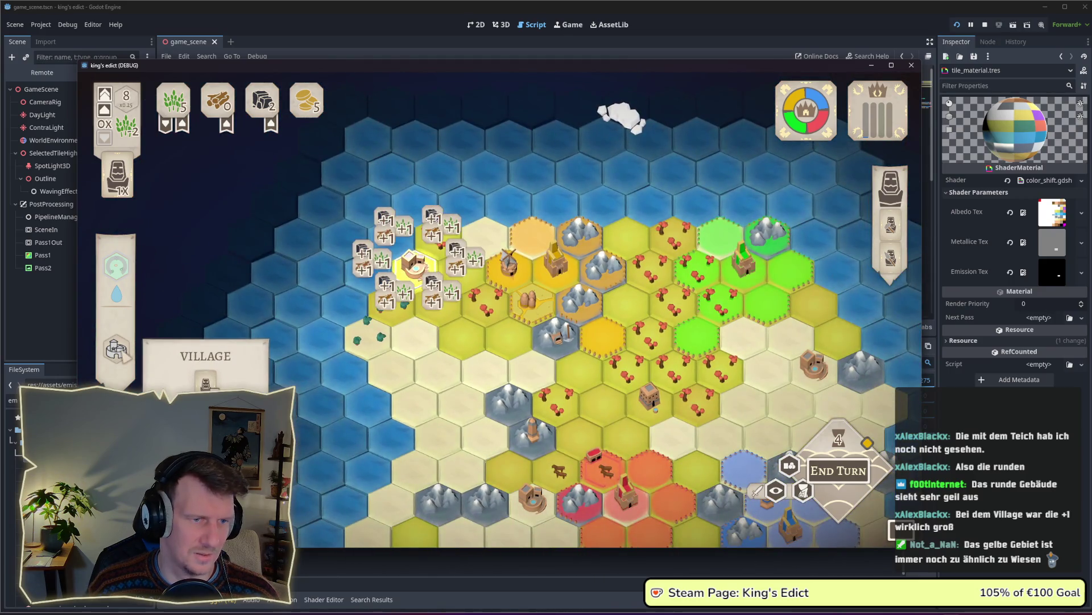
scroll(324, 339, "down", 3)
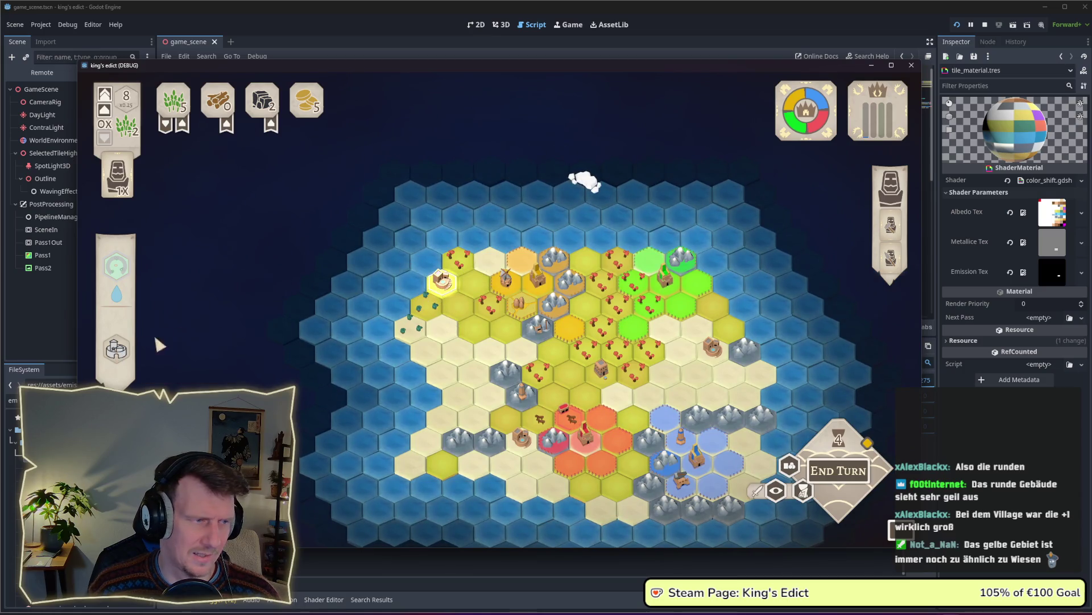
scroll(377, 325, "up", 3)
scroll(380, 326, "up", 2)
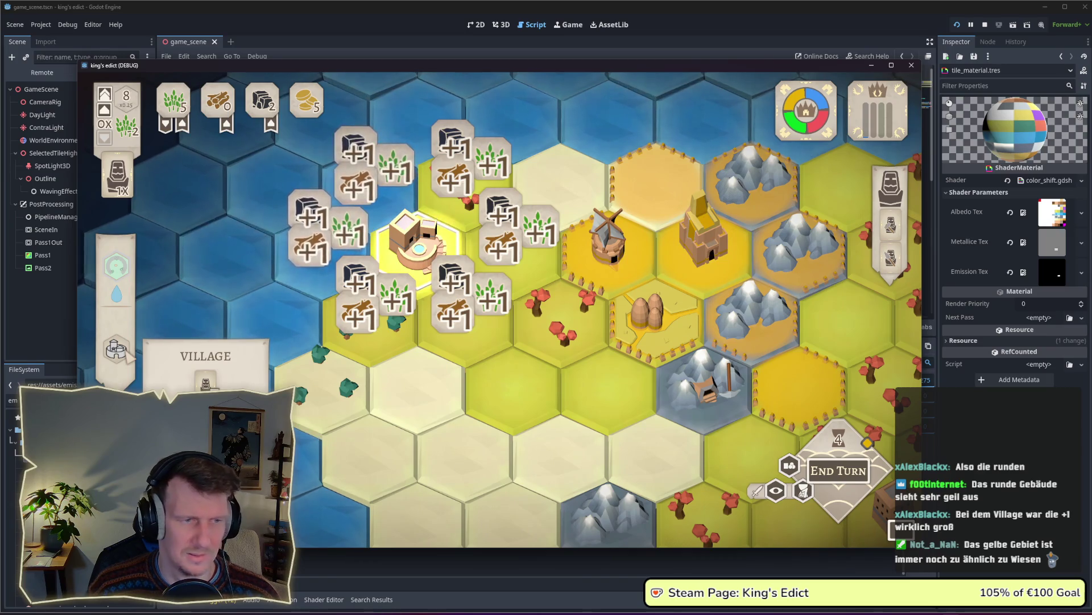
scroll(170, 239, "down", 2)
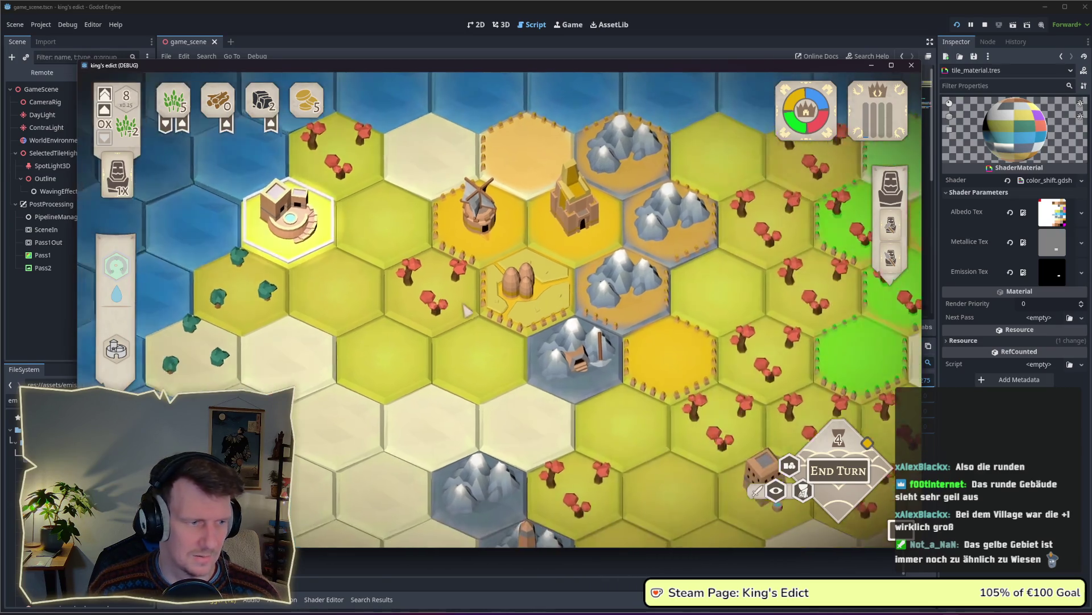
scroll(491, 311, "up", 2)
left_click(491, 310)
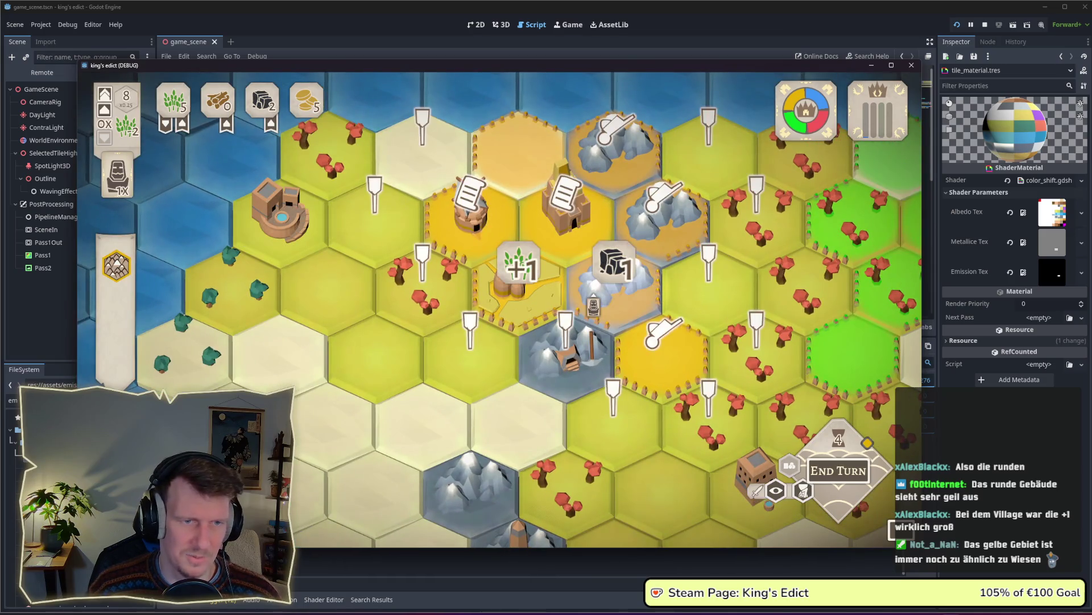
scroll(491, 310, "down", 3)
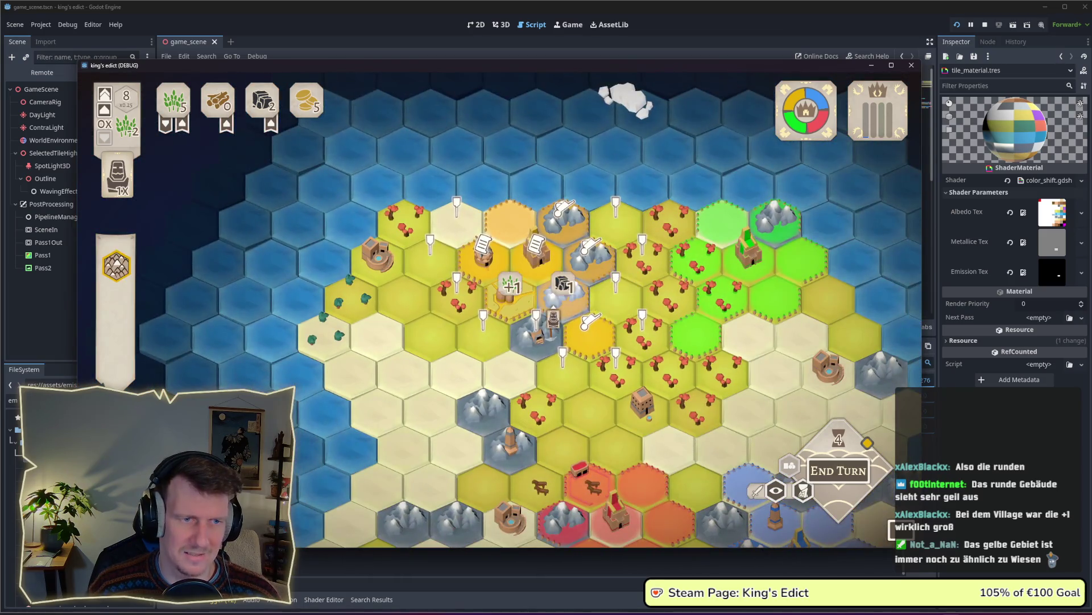
scroll(491, 310, "down", 2)
scroll(490, 310, "up", 2)
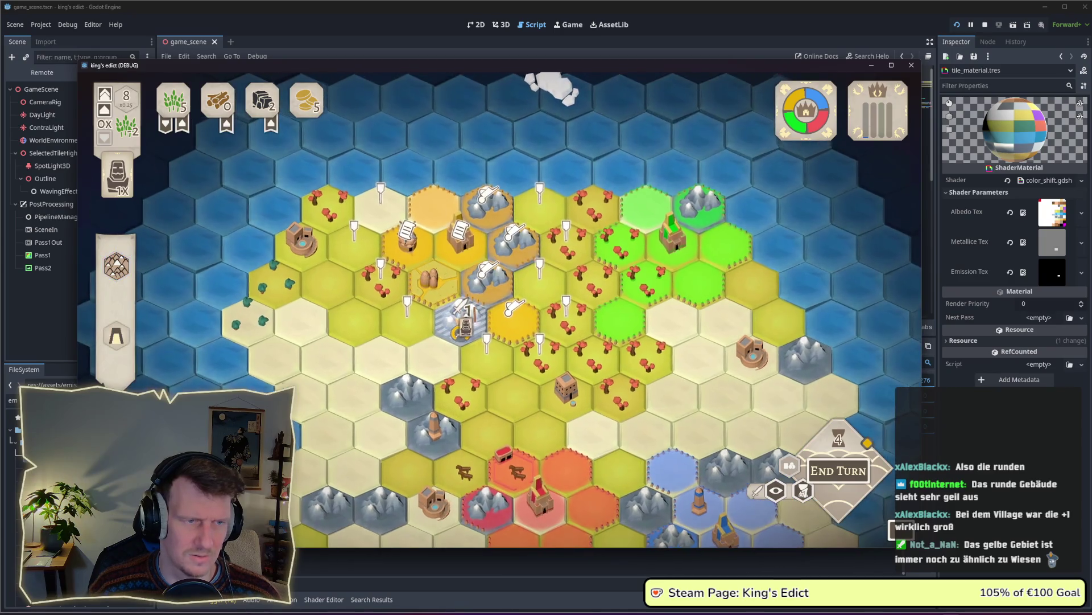
scroll(501, 316, "up", 1)
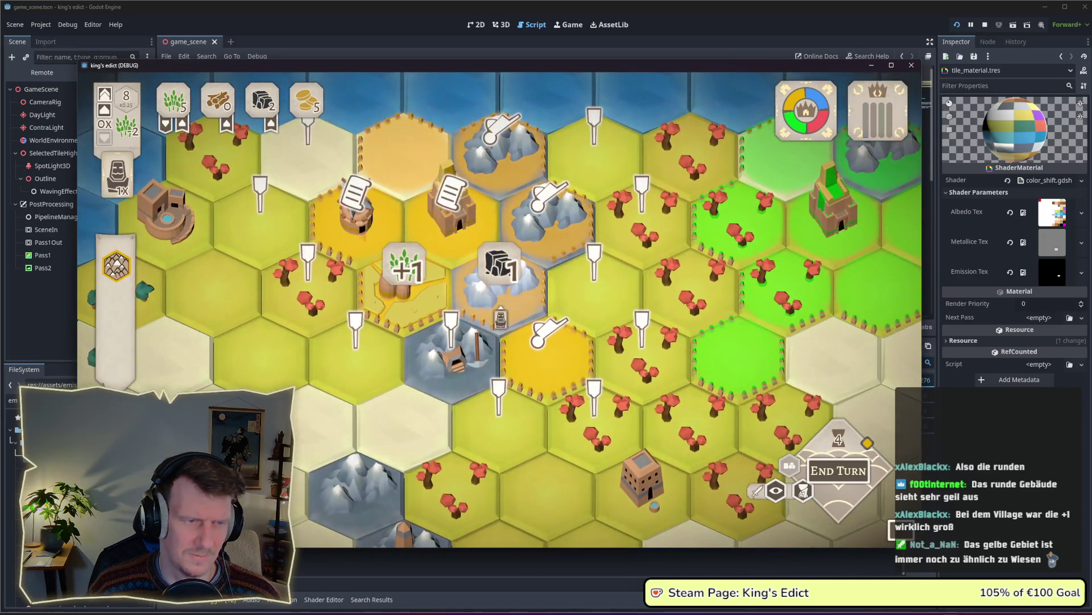
scroll(501, 315, "down", 3)
scroll(501, 316, "up", 3)
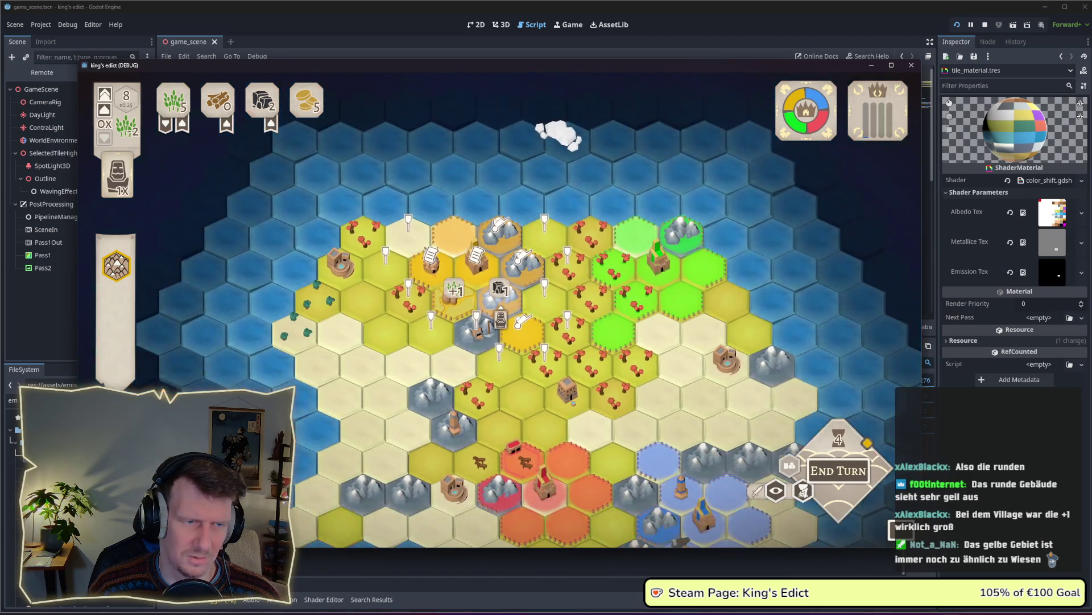
Move workers onto the stone and field tiles, play the field card, and end turn 4
mouse_move(501, 317)
left_mouse_down()
mouse_move(521, 280)
mouse_move(512, 287)
left_mouse_up()
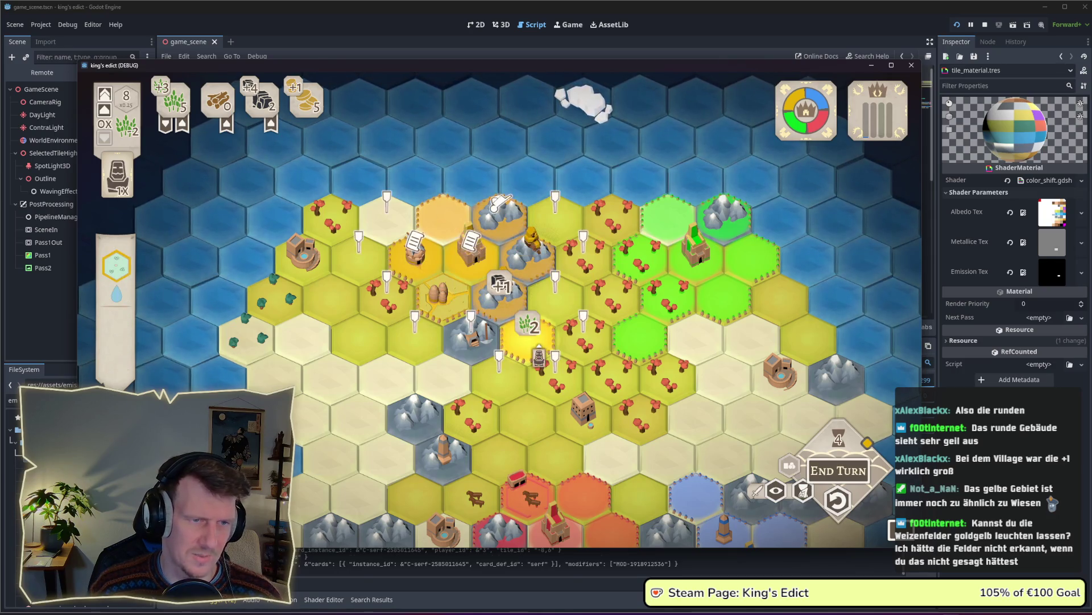
left_click_drag(538, 358, 524, 328)
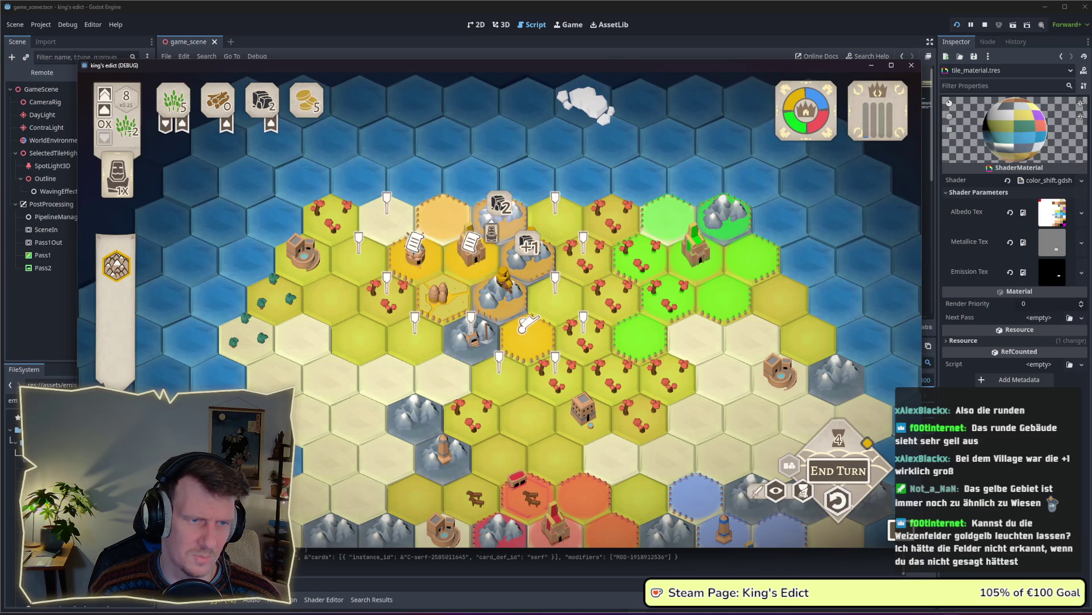
left_click(522, 326)
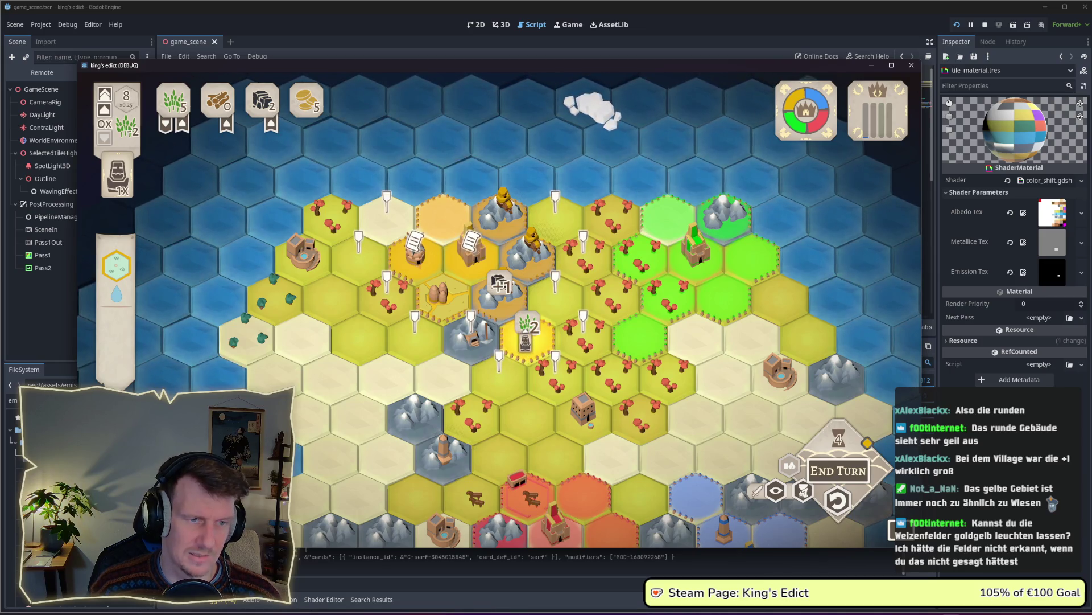
left_click(522, 341)
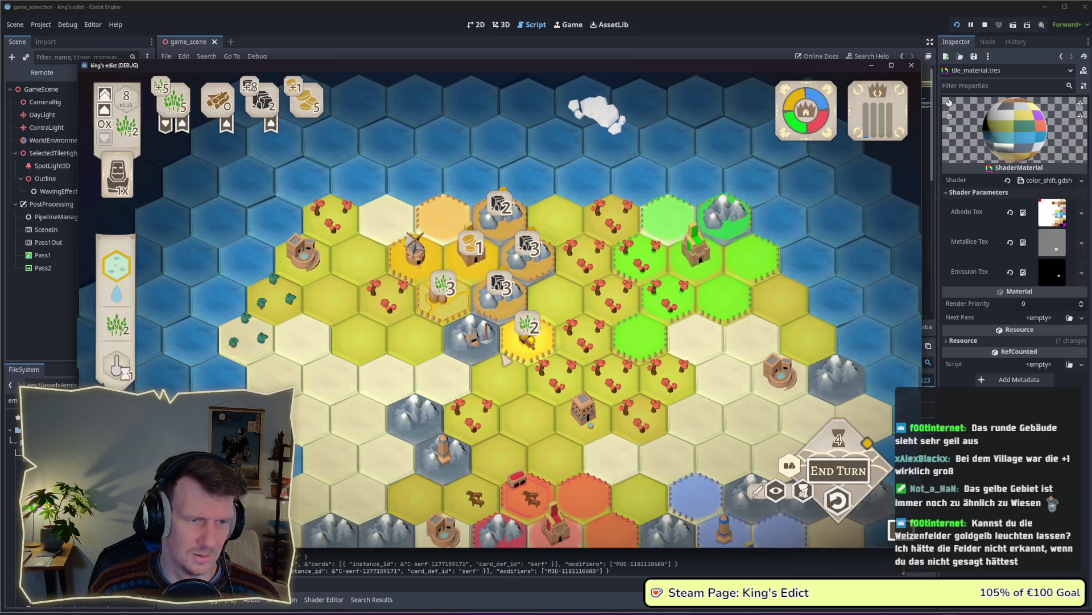
left_click(839, 470)
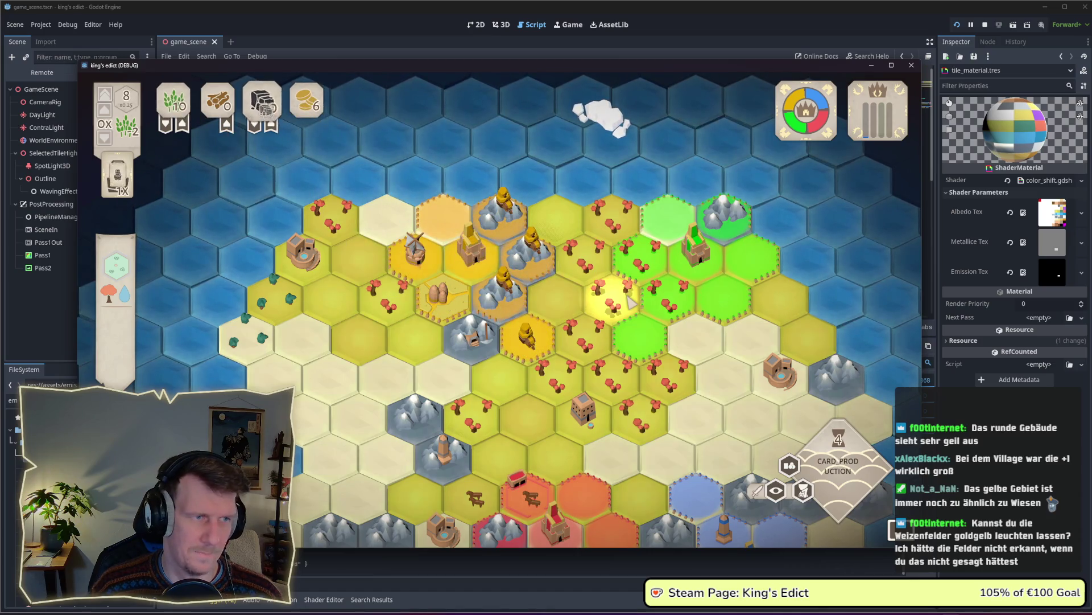
Zoom around the turn 5 hex map showing grain 10, stone 10 and coins 6
scroll(630, 302, "up", 2)
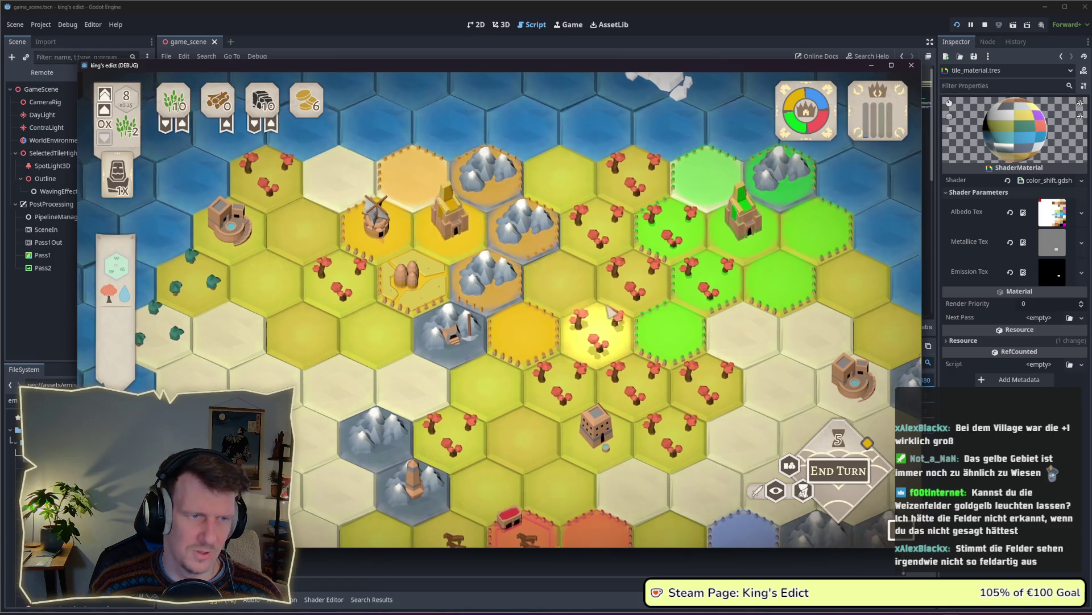
scroll(598, 294, "down", 2)
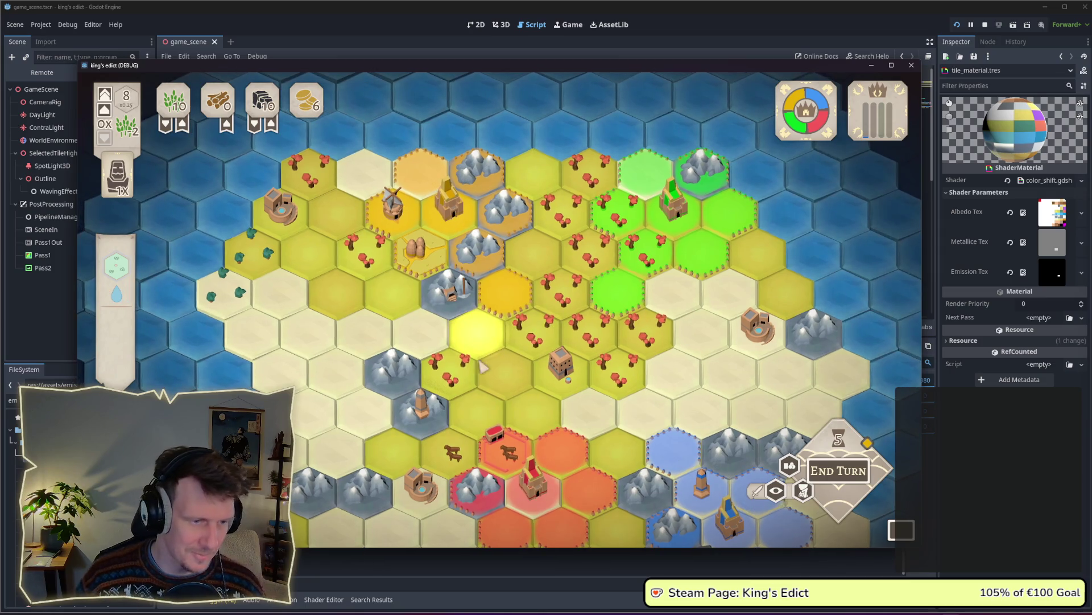
Stop the game and select the shader's EMISSION line in the Shader Editor to copy
key("F8")
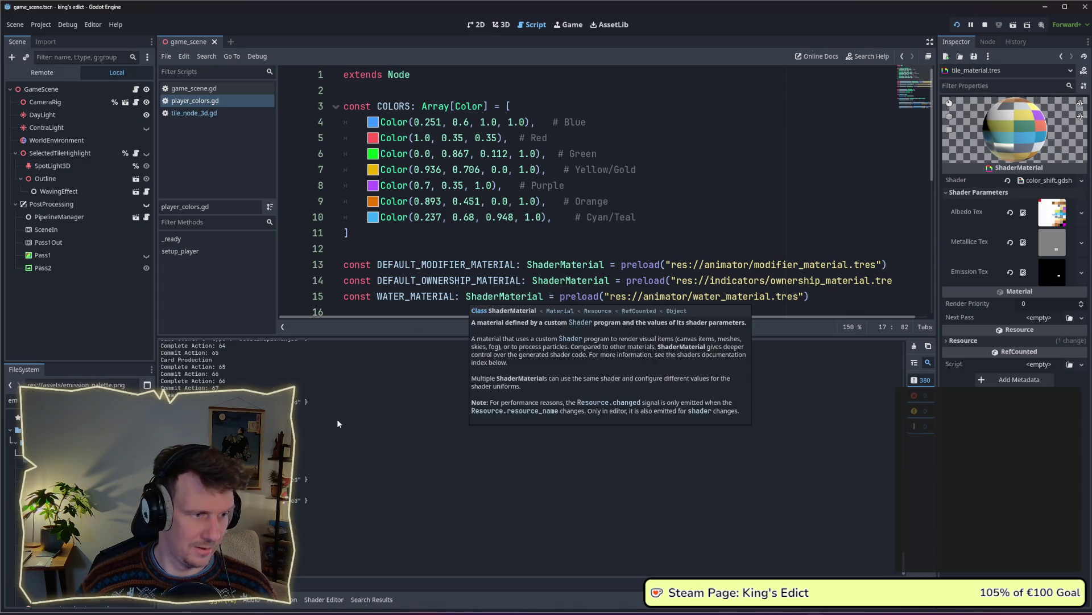
left_click(324, 599)
left_click_drag(587, 538, 320, 537)
key("ctrl+c")
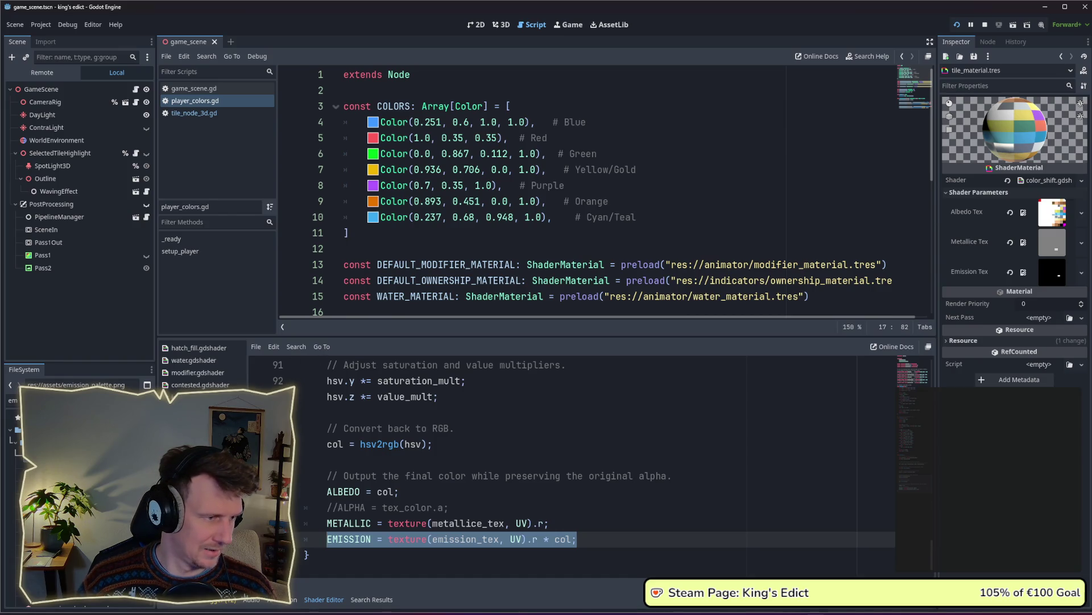
Open modifier.gdshader and paste the EMISSION line below METALLIC
type("mod")
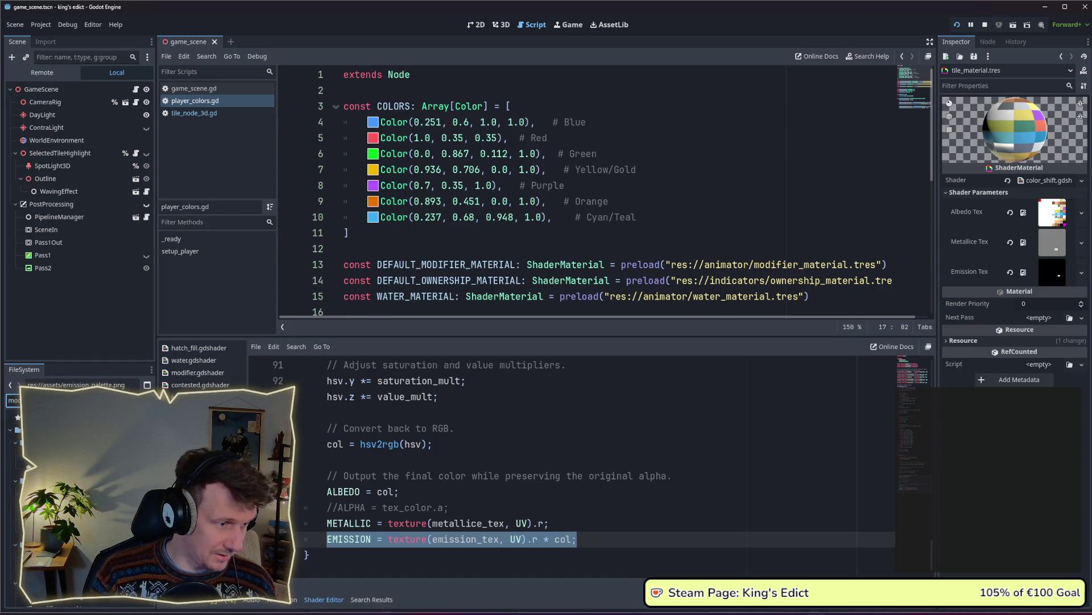
double_click(34, 452)
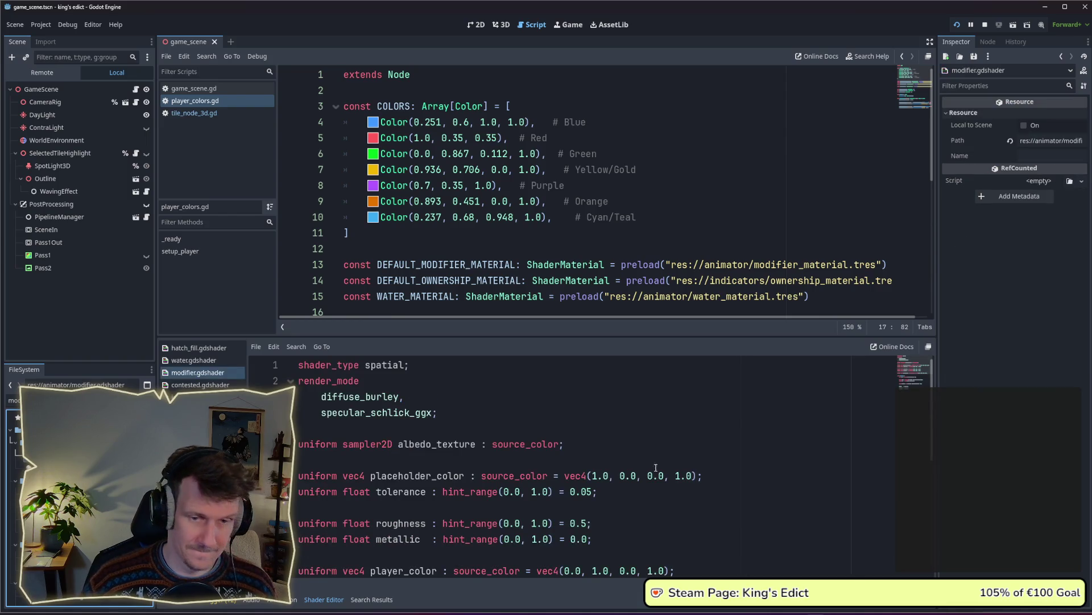
scroll(519, 513, "down", 5)
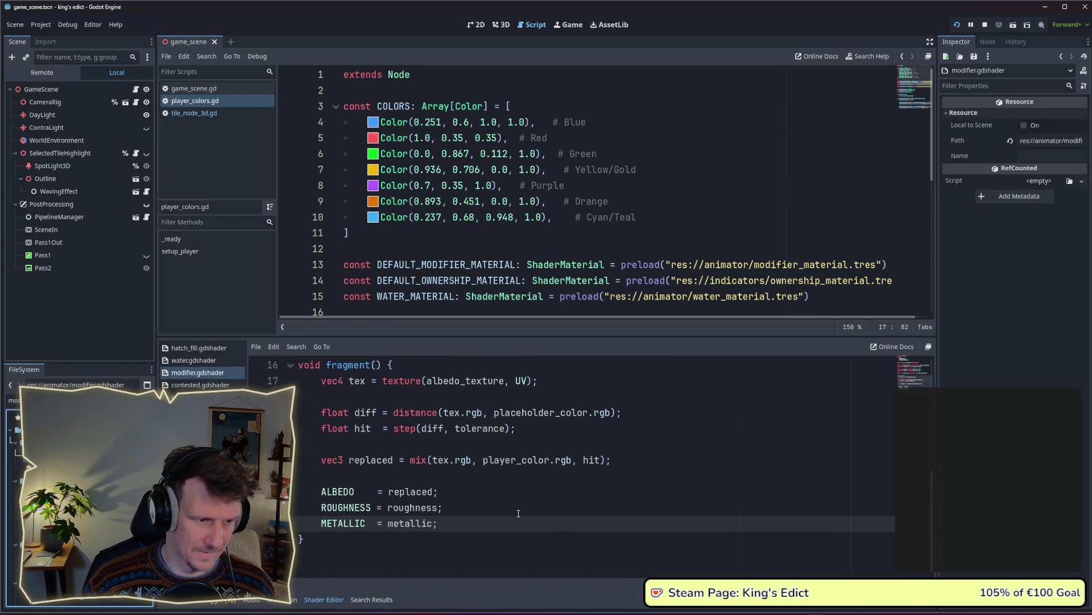
key("Return")
key("ctrl+v")
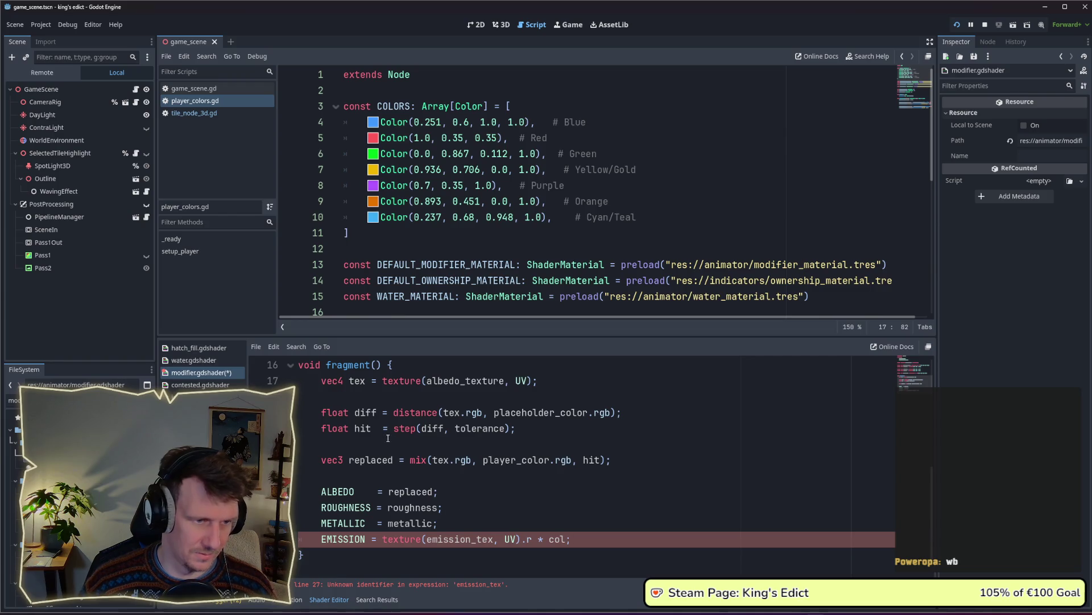
Rename the tex variable to col, including on the diff and mix lines
scroll(388, 438, "up", 1)
double_click(357, 428)
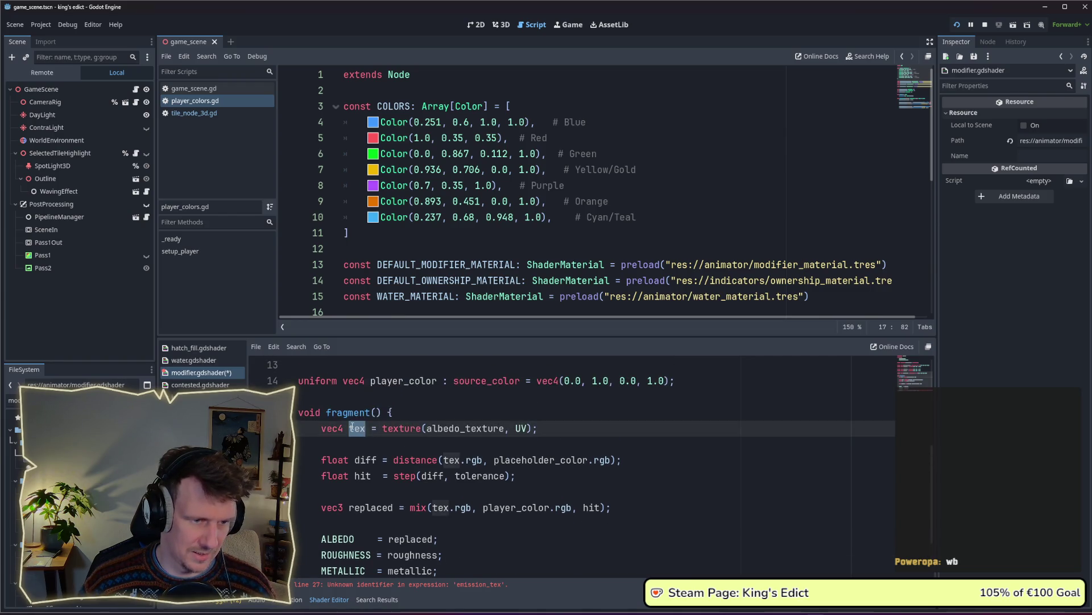
type("col")
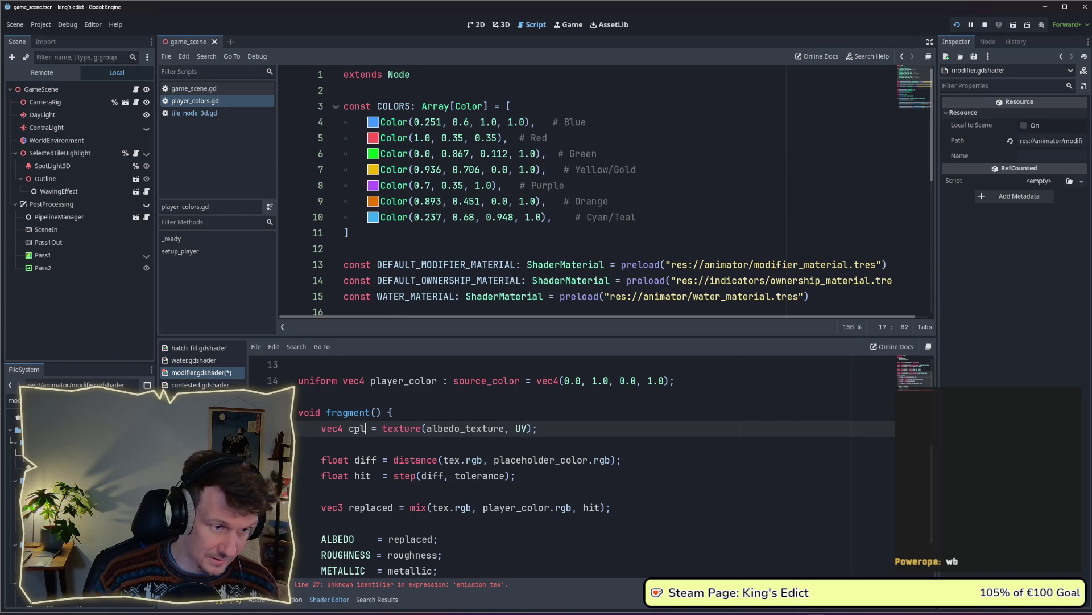
double_click(359, 428)
key("ctrl+c")
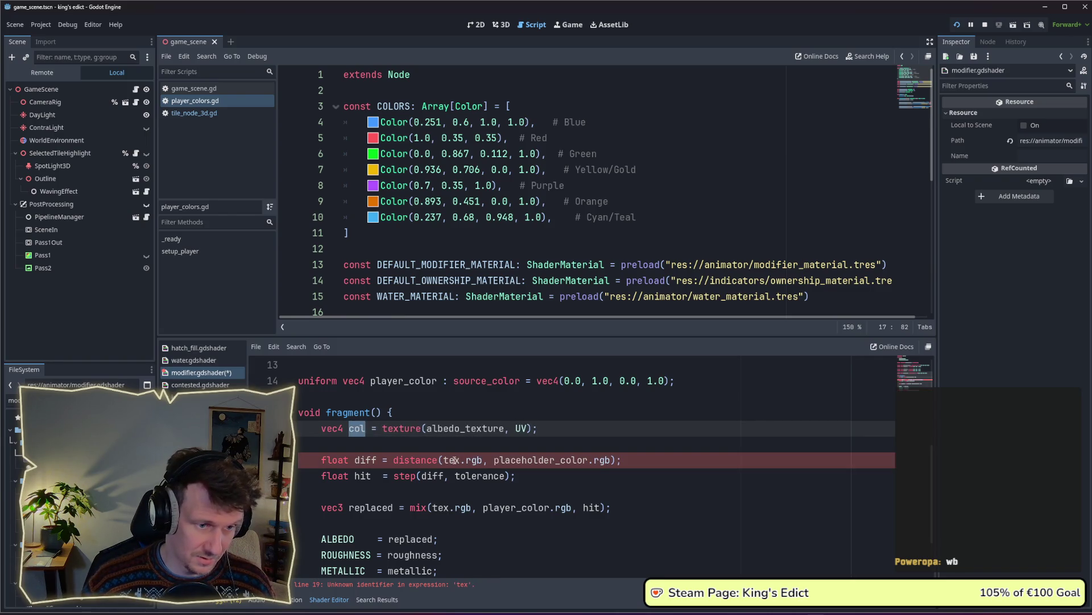
double_click(455, 459)
key("ctrl+v")
double_click(439, 507)
key("ctrl+v")
Duplicate the albedo_texture uniform as an emission_texture sampler2D uniform and save
scroll(504, 529, "down", 2)
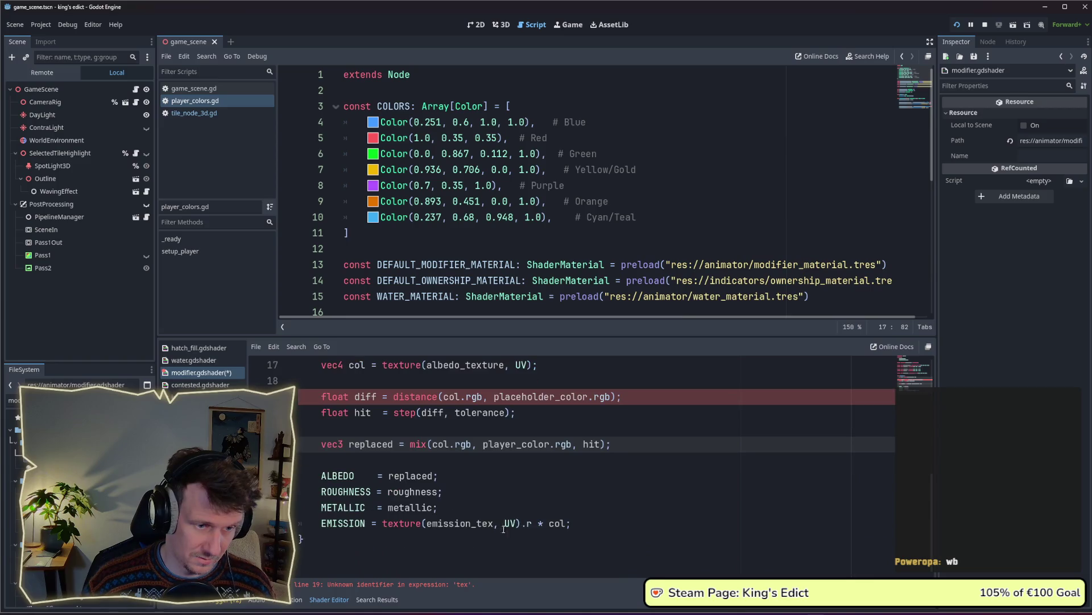
double_click(473, 523)
scroll(458, 498, "up", 3)
scroll(458, 498, "down", 3)
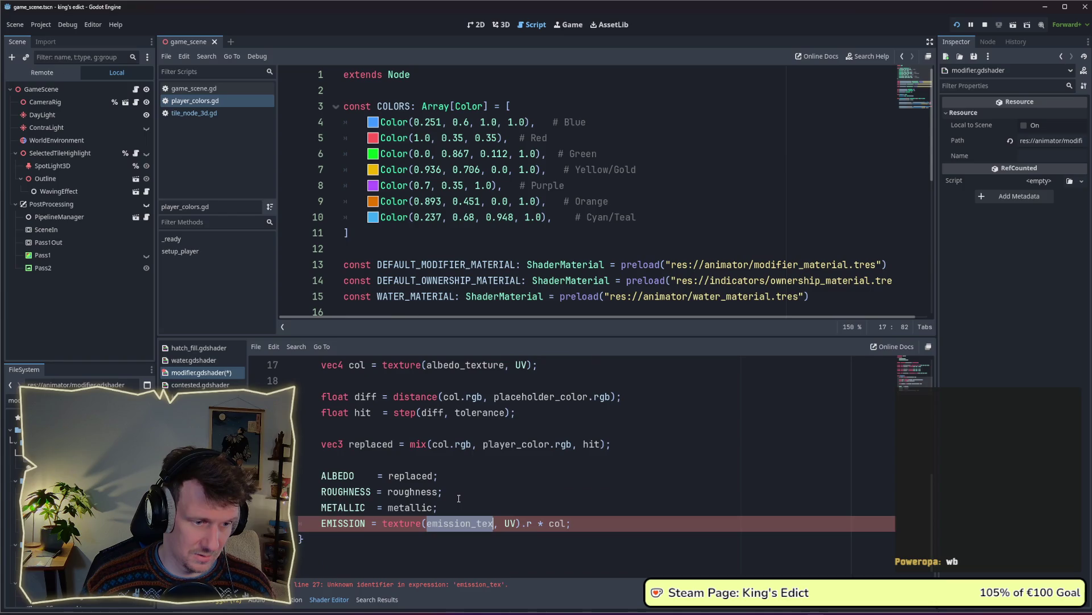
scroll(472, 487, "up", 6)
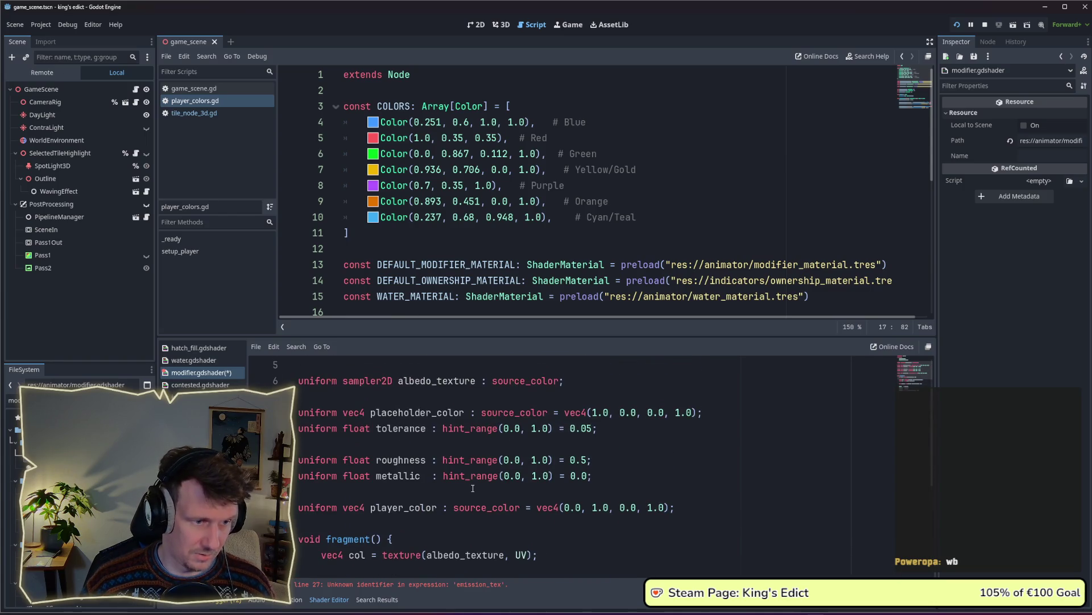
left_click(565, 381)
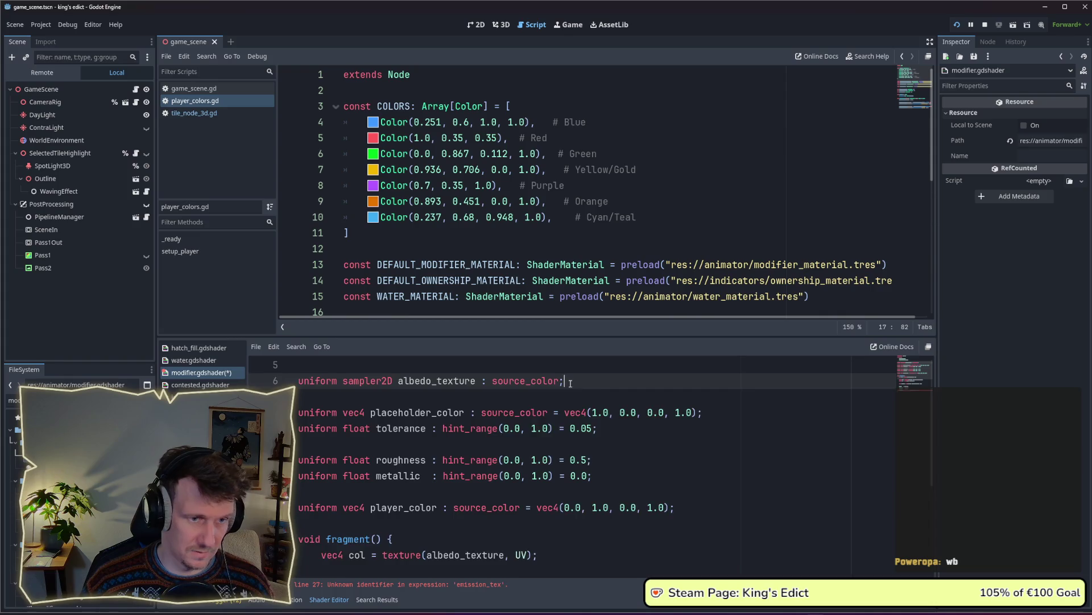
key("ctrl+shift+d")
double_click(450, 397)
type("emi")
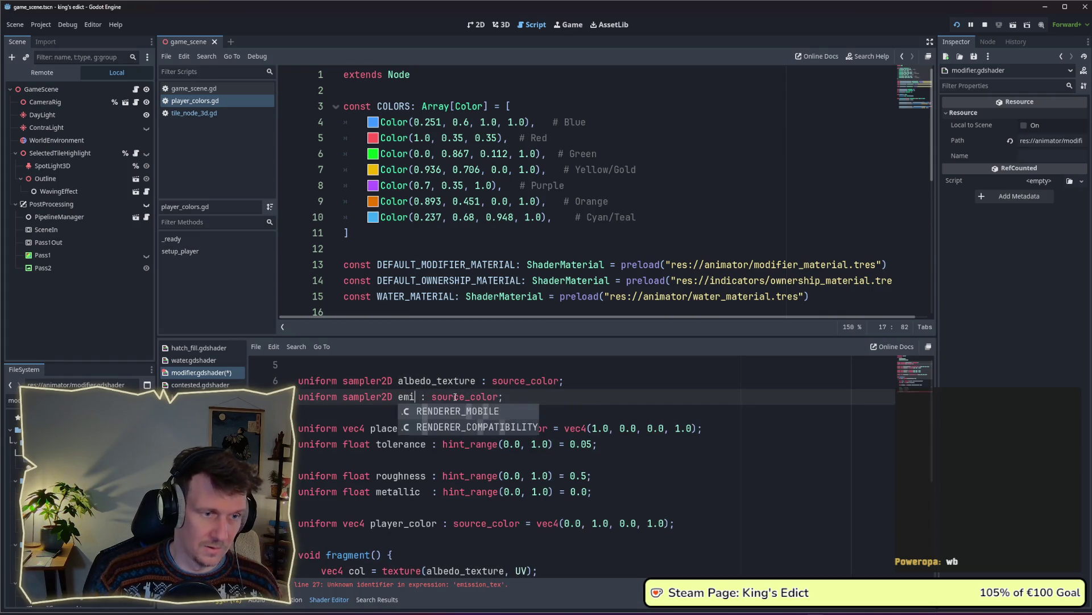
type("ssion_tre")
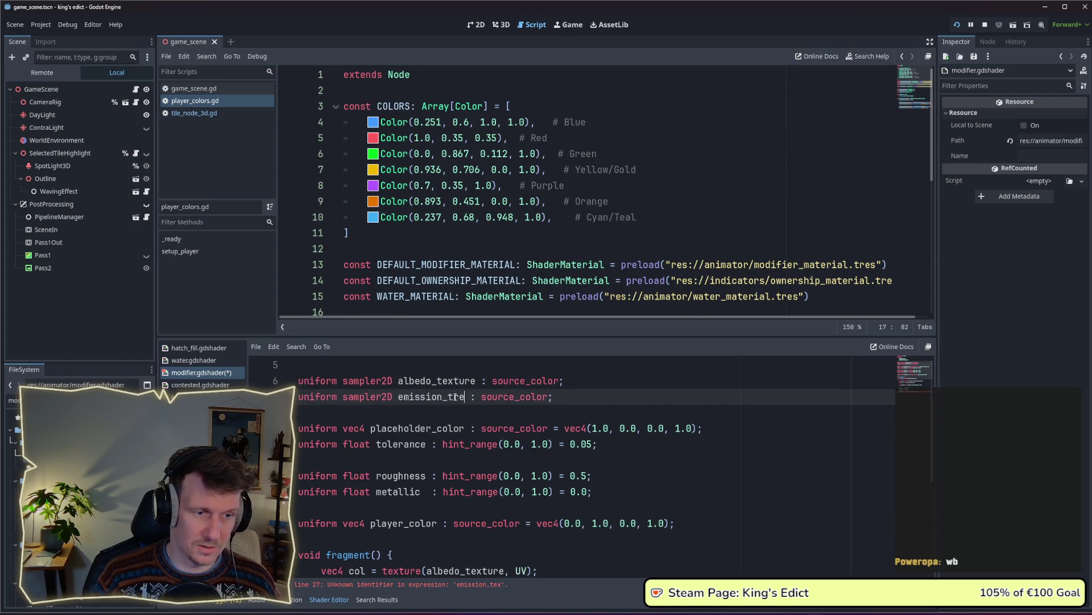
key("BackSpace")
key("BackSpace")
type("exture")
key("ctrl+s")
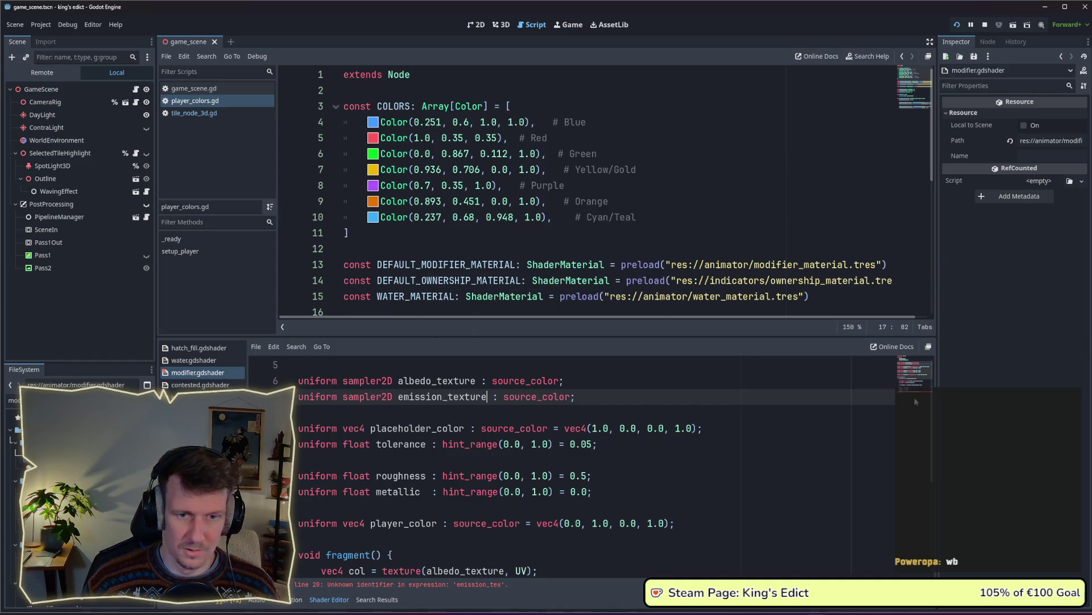
Correct the uniform names back to albedo_texture and emission_texture
scroll(867, 397, "down", 4)
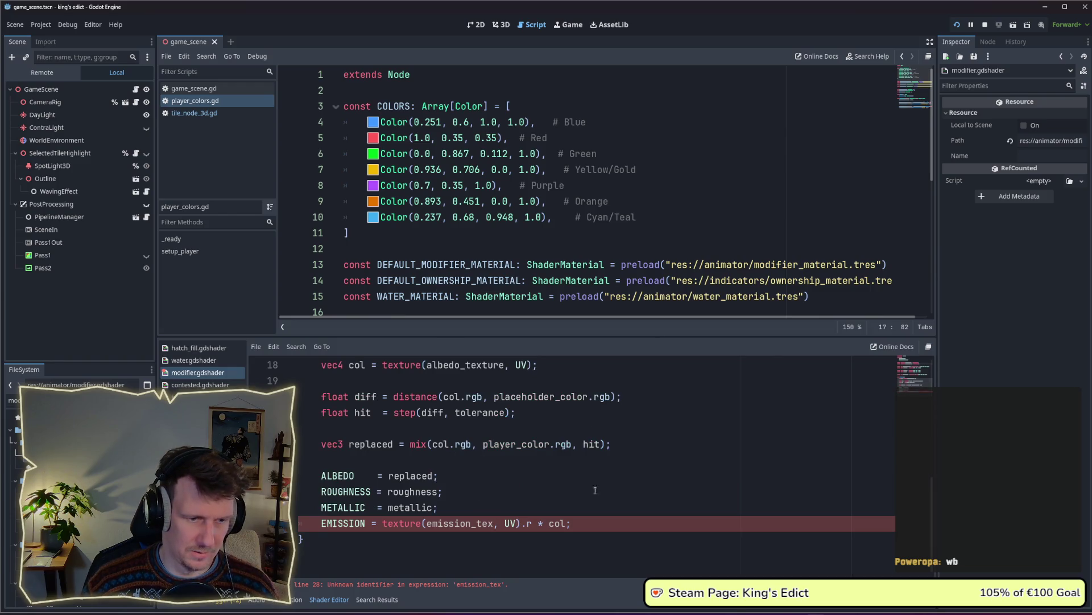
scroll(915, 375, "up", 4)
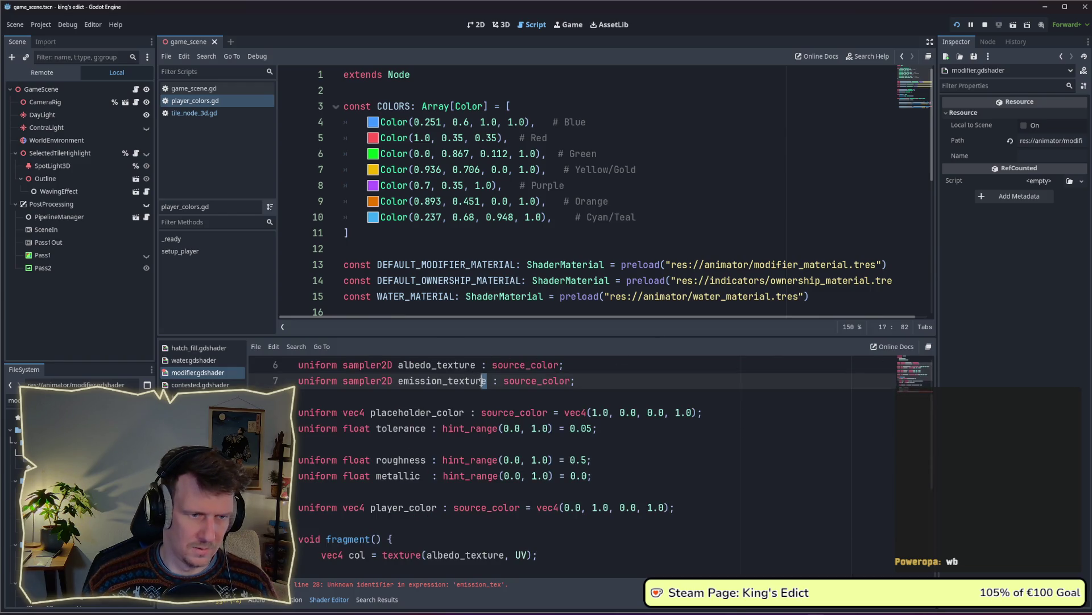
left_click_drag(482, 381, 465, 380)
key("BackSpace")
left_click(477, 364)
key("BackSpace")
key("BackSpace")
key("BackSpace")
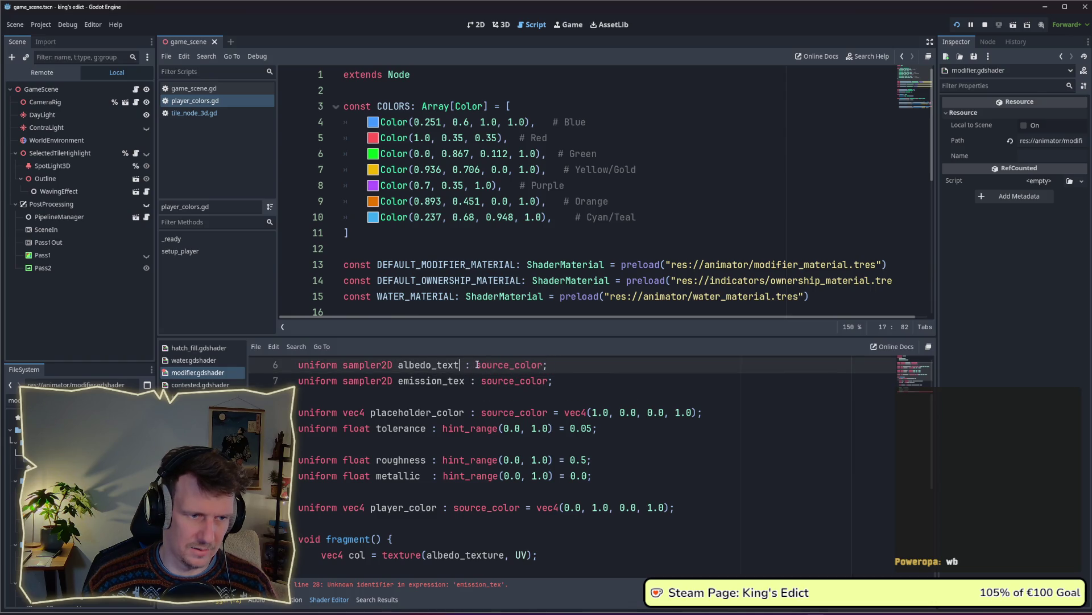
type("ure")
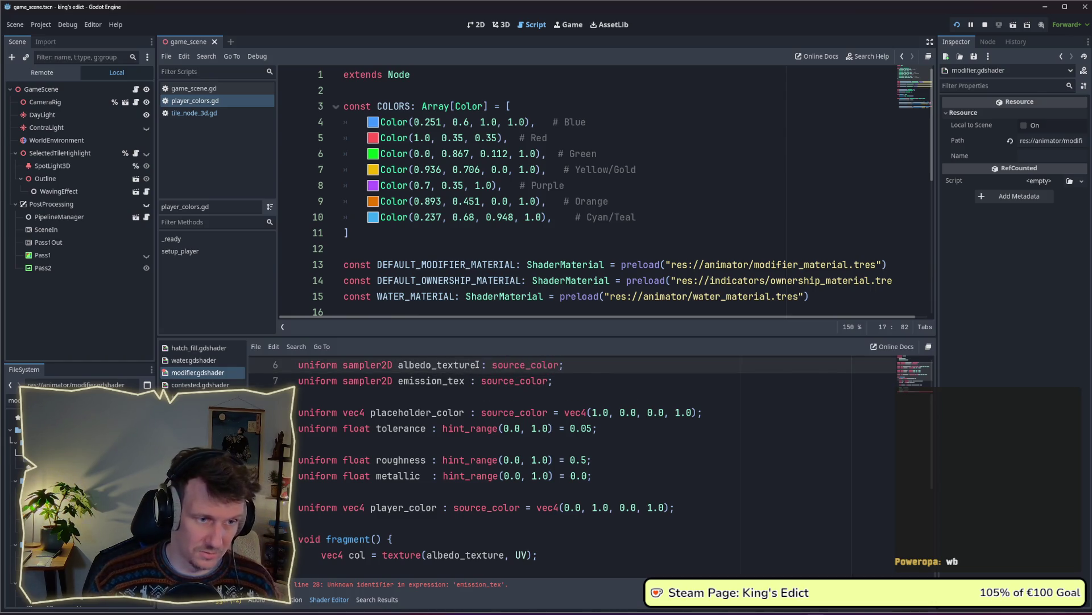
double_click(450, 364)
left_click(465, 380)
type("ure")
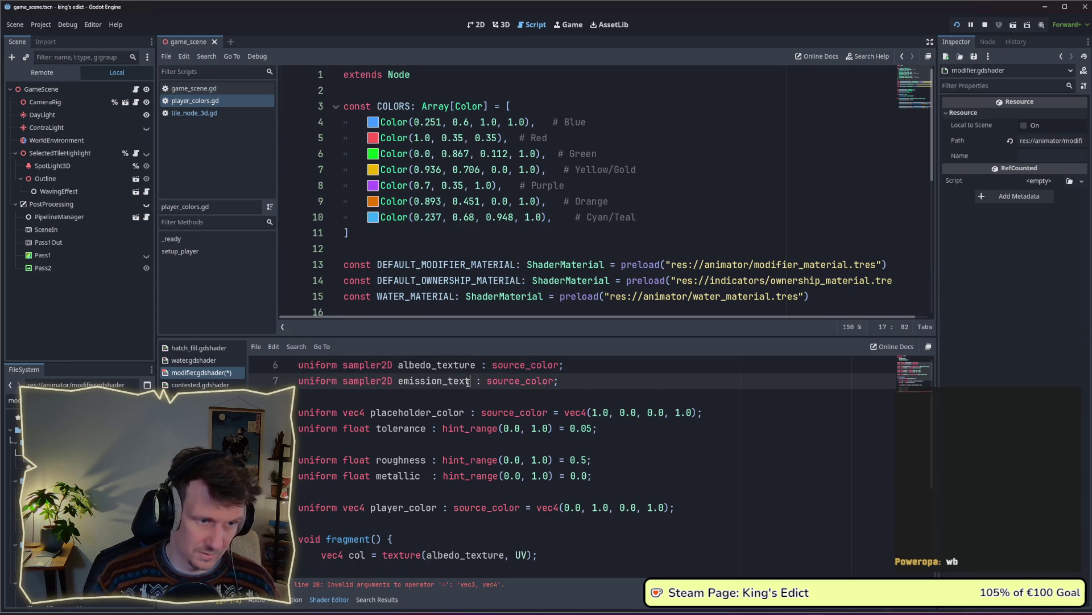
double_click(462, 381)
key("ctrl+c")
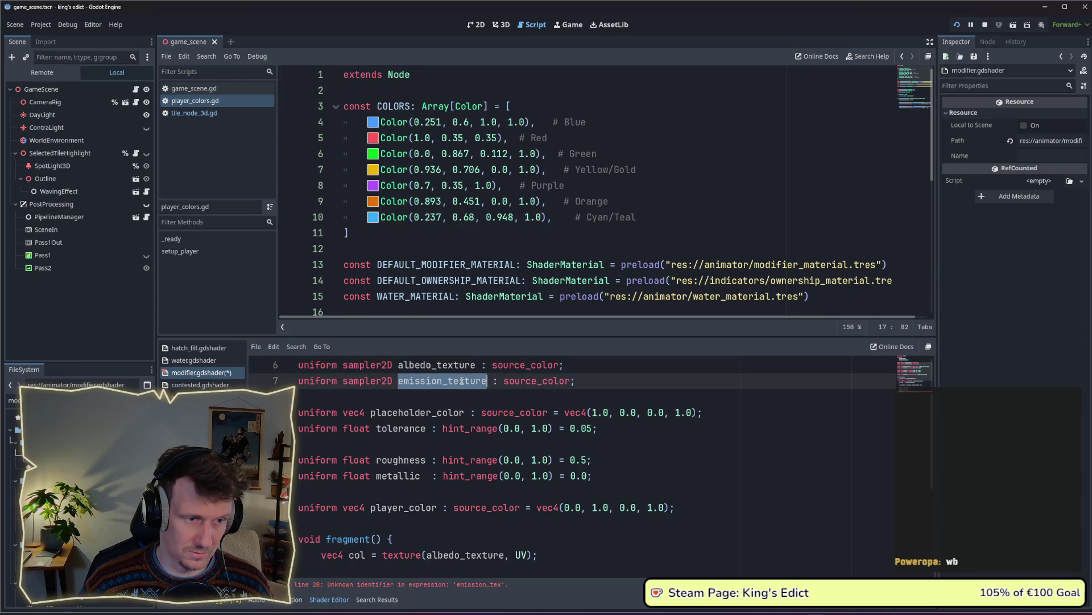
Replace emission_tex in the EMISSION line with emission_texture and save
scroll(876, 404, "down", 4)
double_click(444, 523)
key("ctrl+v")
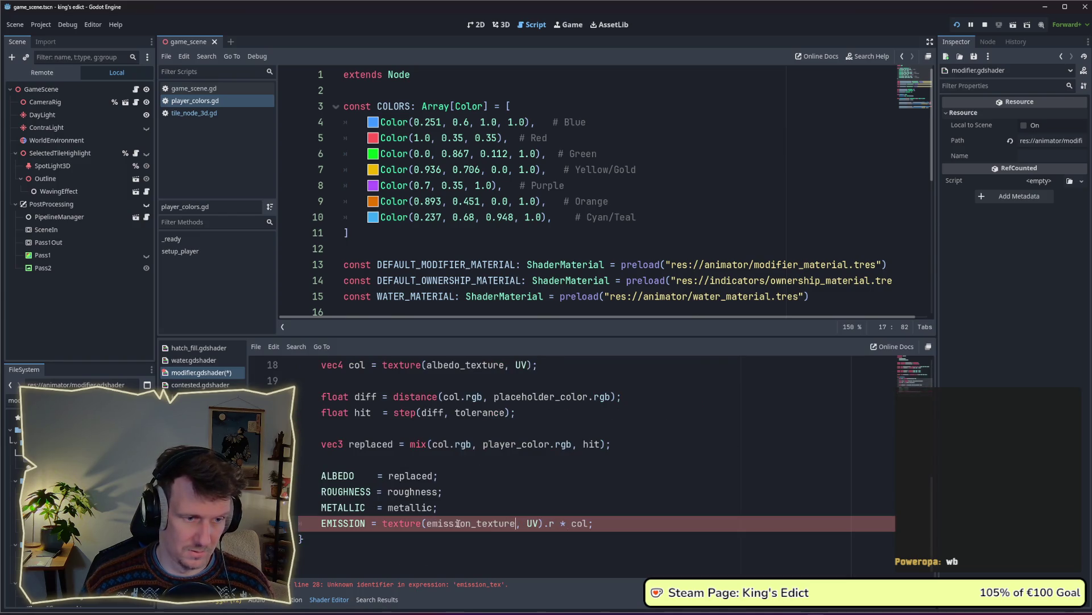
key("ctrl+s")
left_click(467, 487)
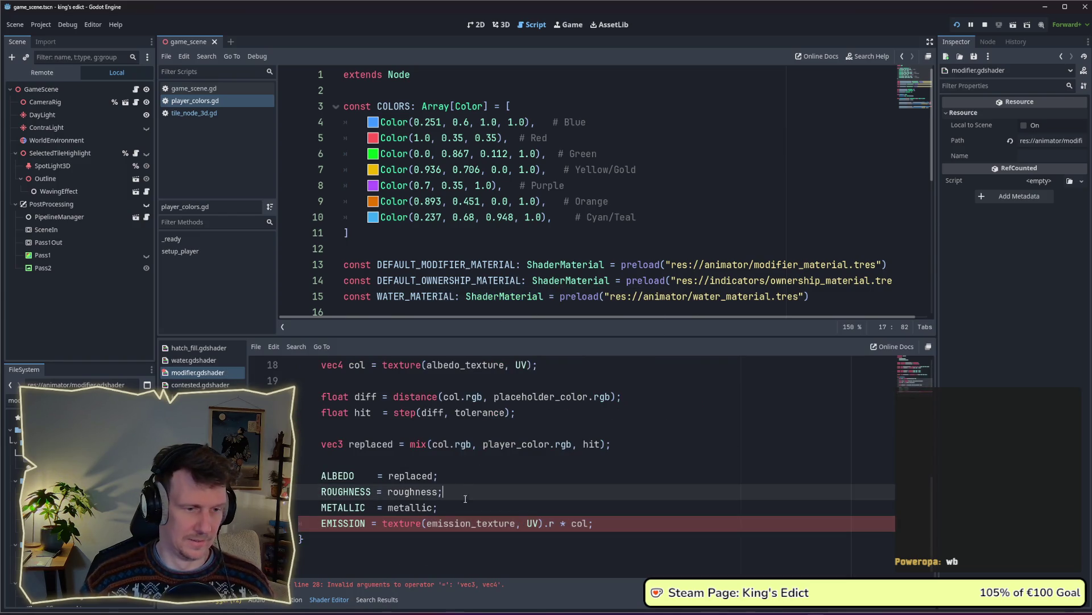
left_click(465, 503)
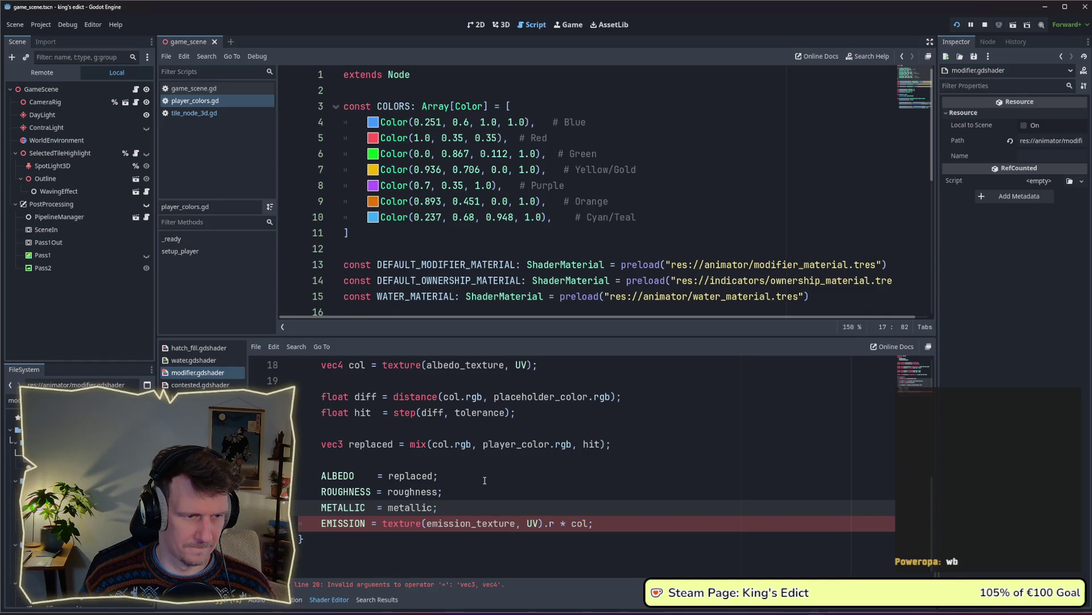
Make the EMISSION line multiply by col.rgb, clearing the vec3/vec4 error
left_click(588, 523)
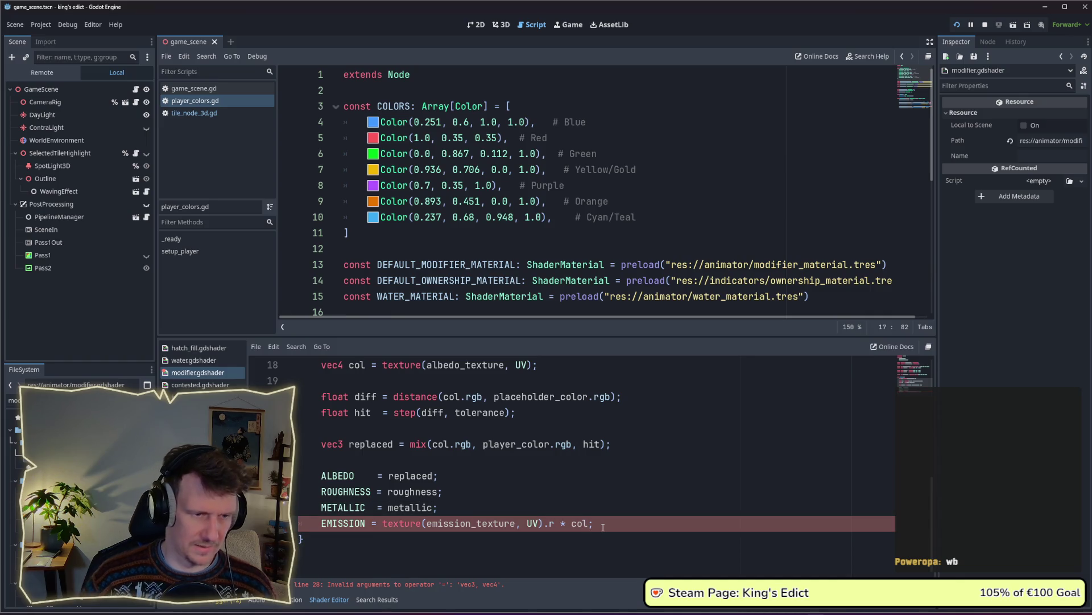
type(".rgb")
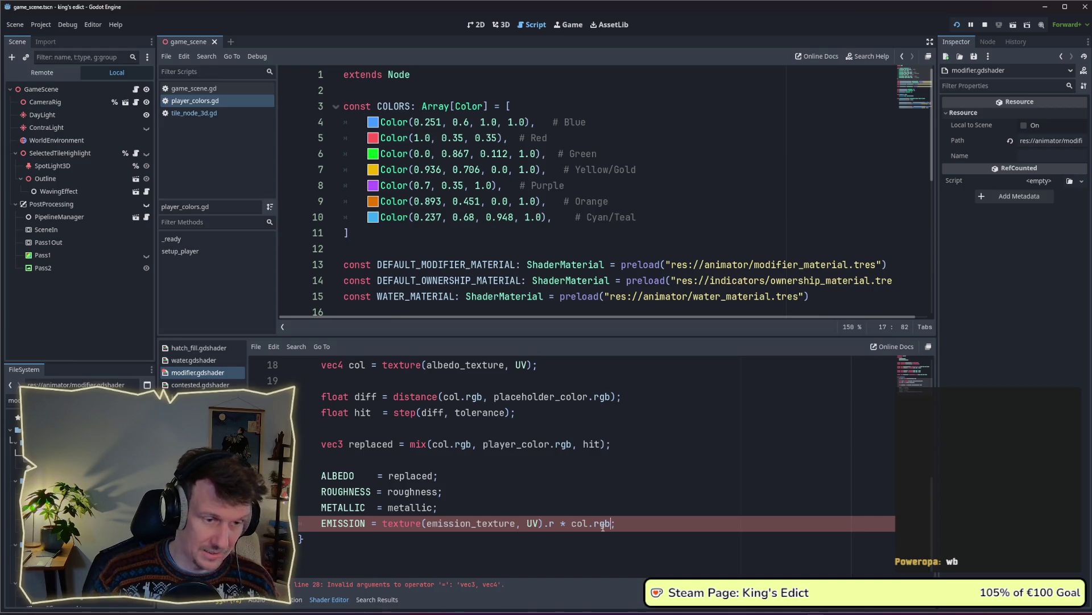
key("Up")
key("Up")
key("Up")
scroll(478, 445, "up", 1)
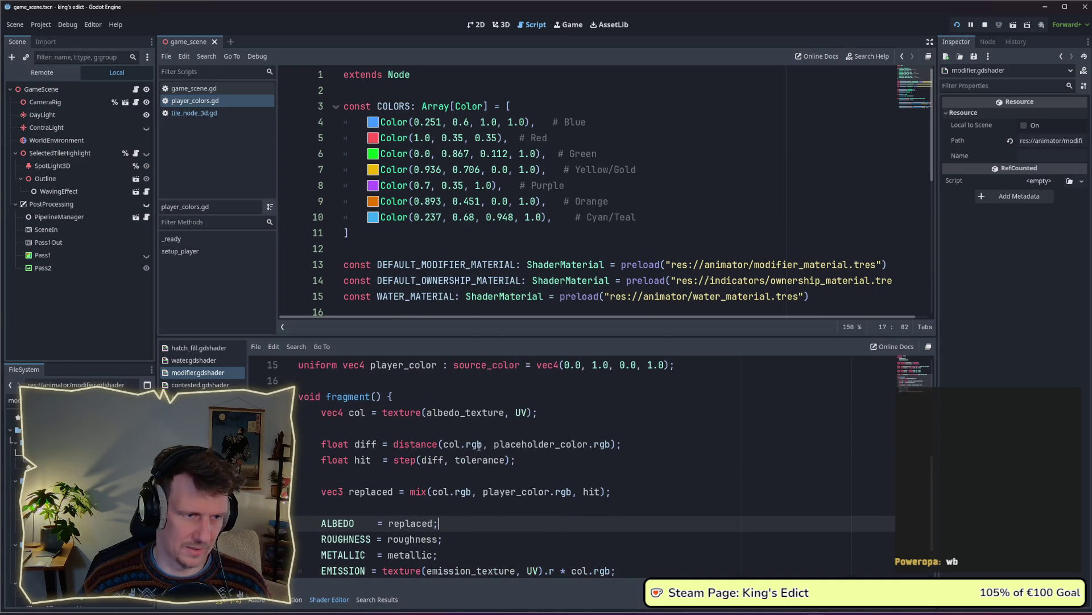
scroll(479, 444, "down", 1)
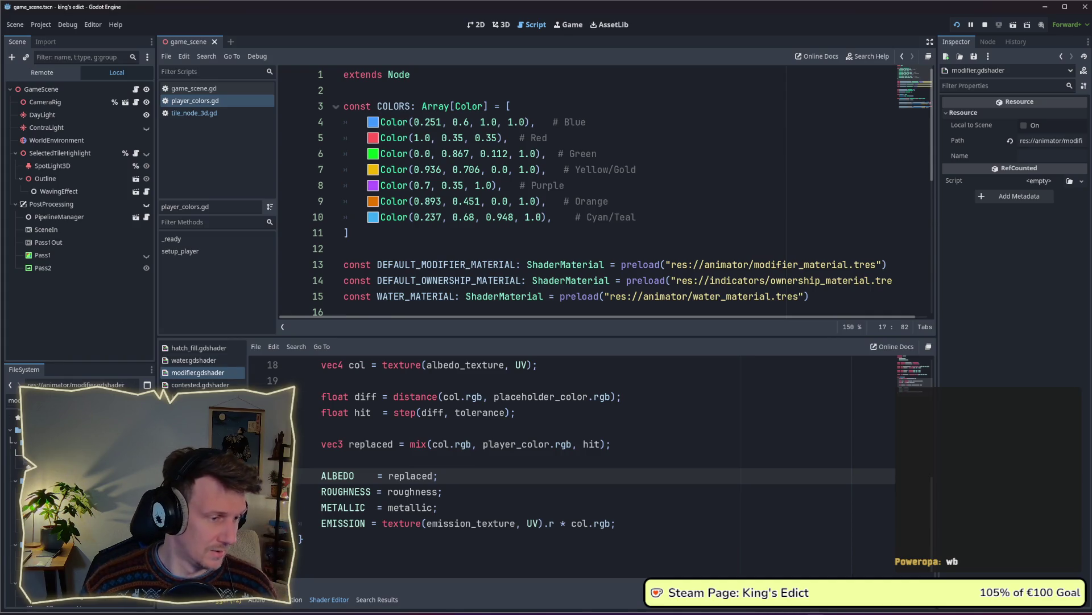
Drag emission_palette.png, filtered by 'em', into the modifier material's Emission Texture parameter
left_click(57, 449)
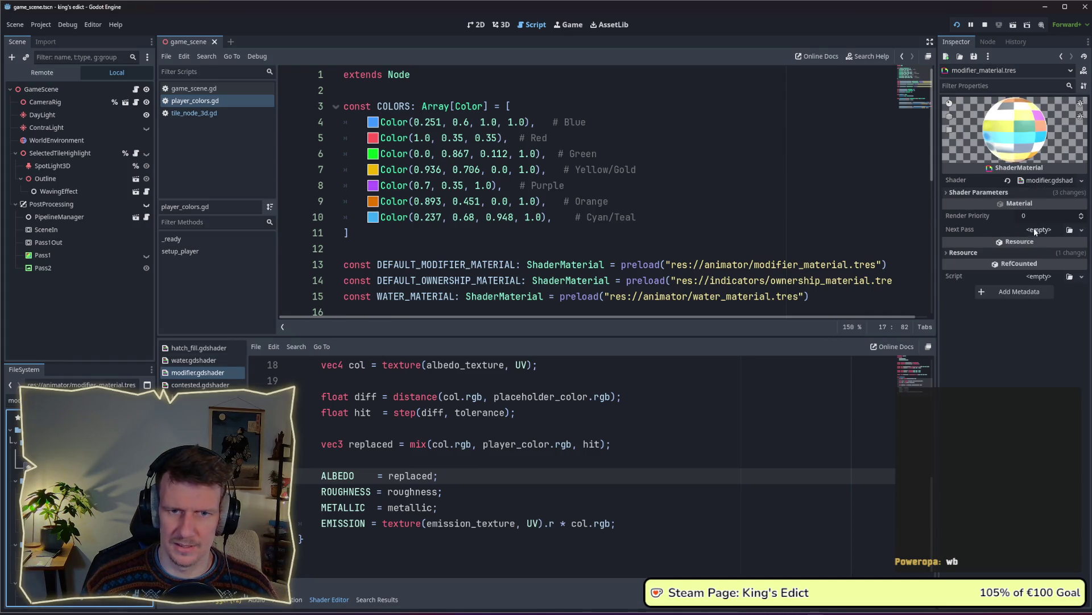
left_click(1026, 190)
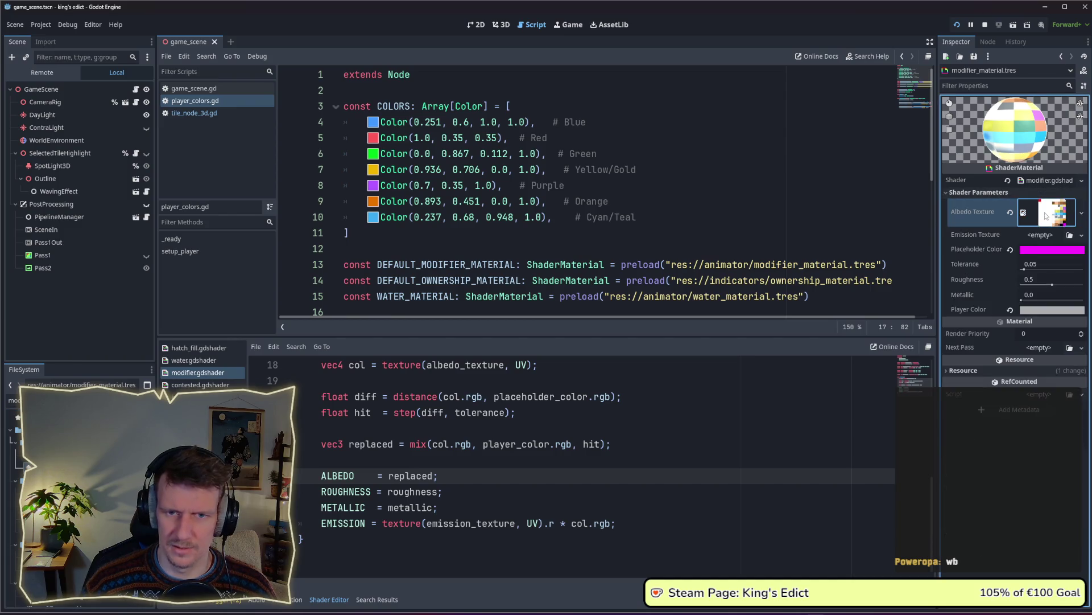
left_click(12, 400)
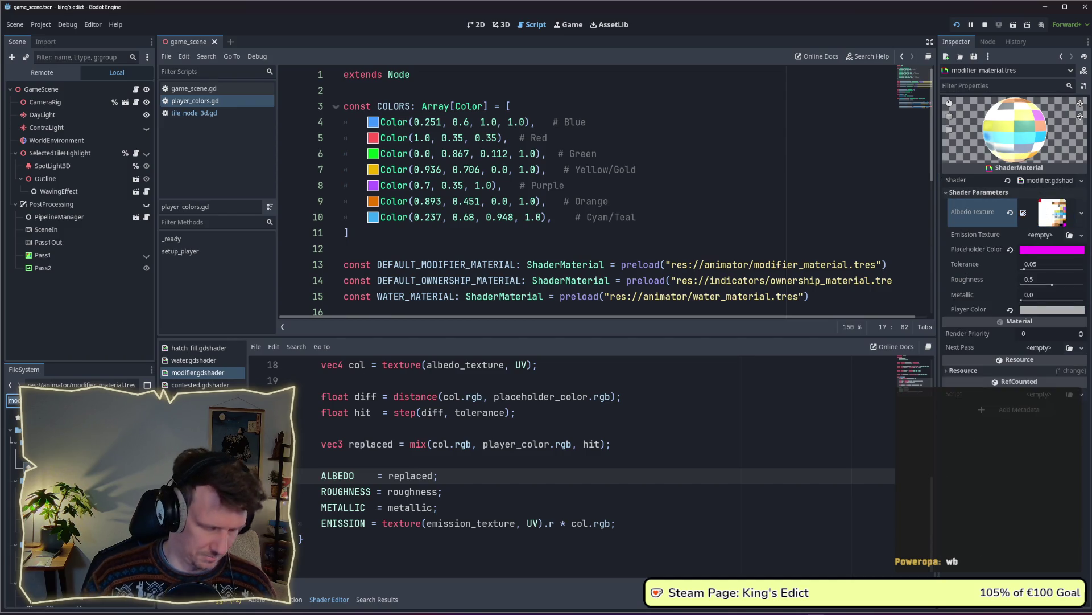
type("emi")
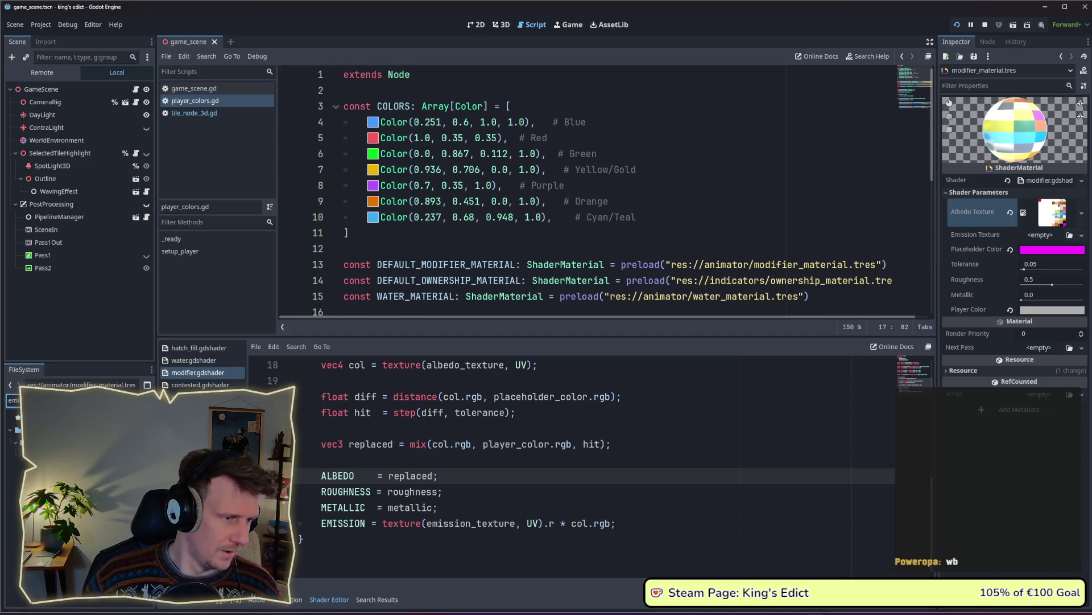
left_click(57, 453)
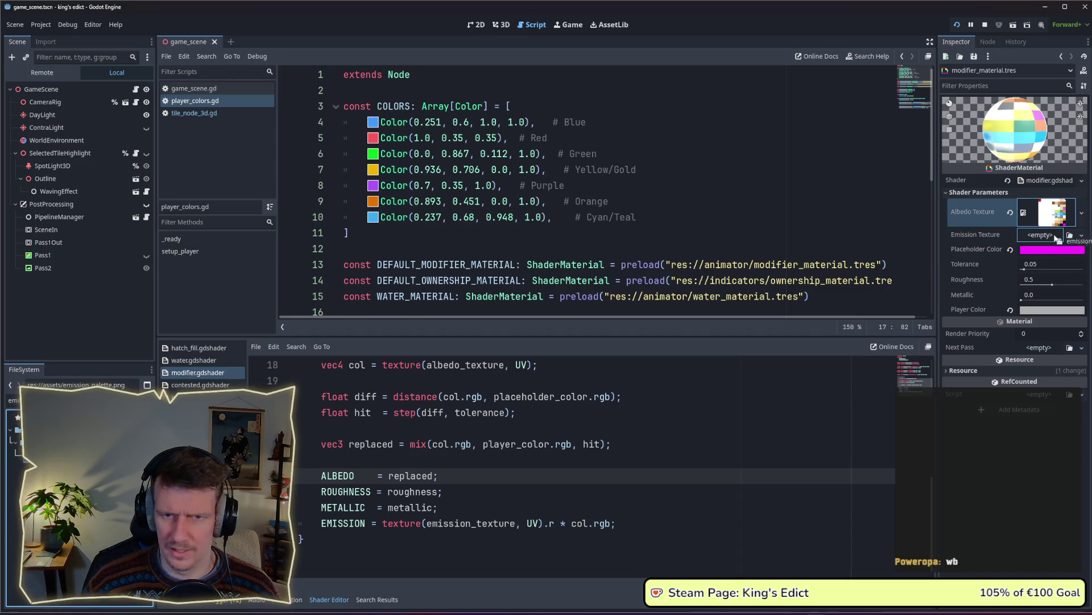
left_click_drag(1057, 238, 1057, 237)
mouse_move(1011, 143)
left_mouse_down()
mouse_move(1021, 125)
mouse_move(1018, 137)
mouse_move(976, 126)
mouse_move(961, 163)
mouse_move(1019, 142)
mouse_move(992, 125)
mouse_move(986, 158)
mouse_move(1007, 136)
mouse_move(992, 134)
mouse_move(1044, 146)
mouse_move(1012, 122)
mouse_move(999, 91)
left_mouse_up()
Relaunch the game and start a multiplayer match on the i_know_this_place map
left_click(962, 23)
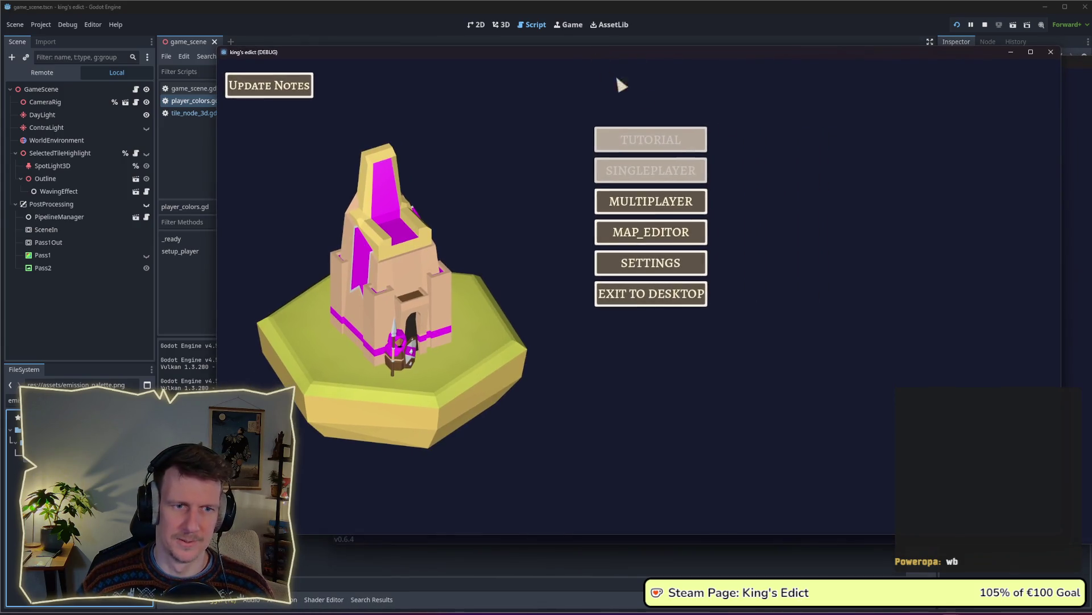
left_click(660, 202)
left_click(732, 198)
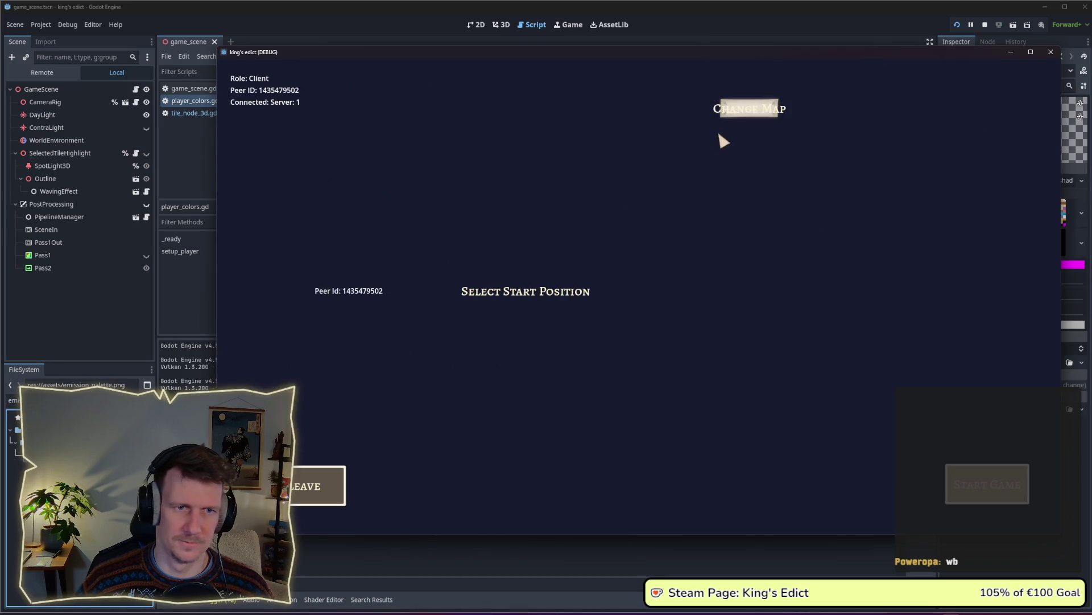
left_click(749, 108)
left_click(740, 166)
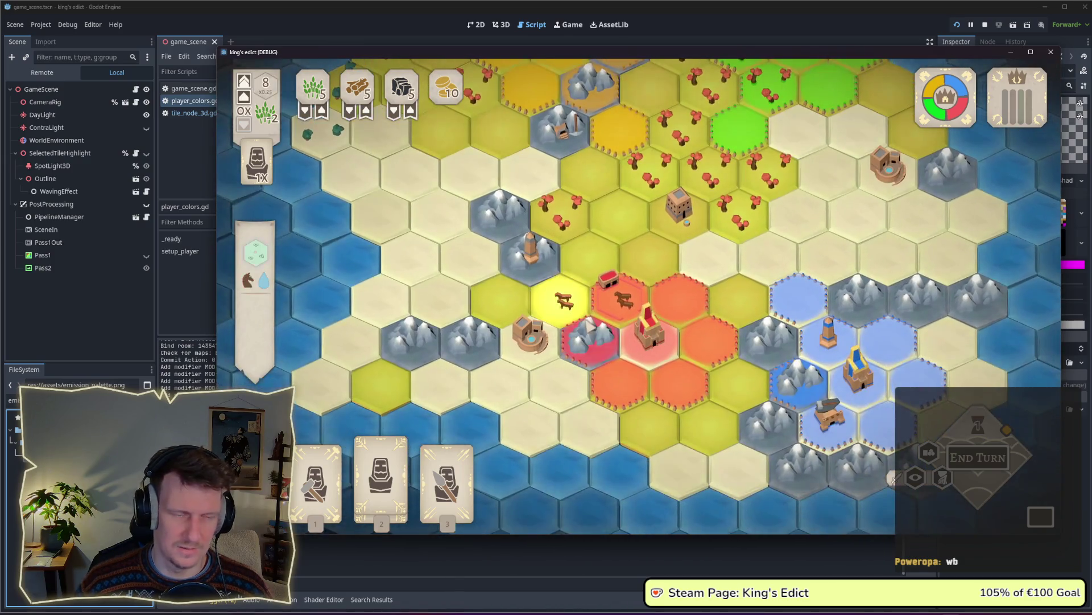
key("alt+Tab")
Lighten the grey square's fill on the emission_palette artboard to a pale grey
key("Tab")
key("Tab")
key("Tab")
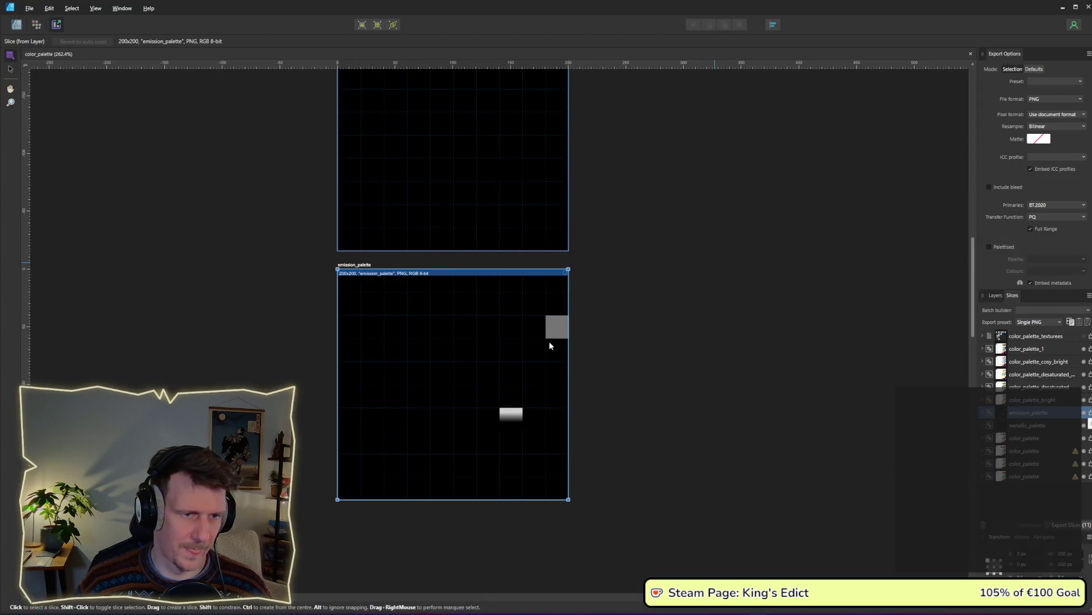
left_click(16, 24)
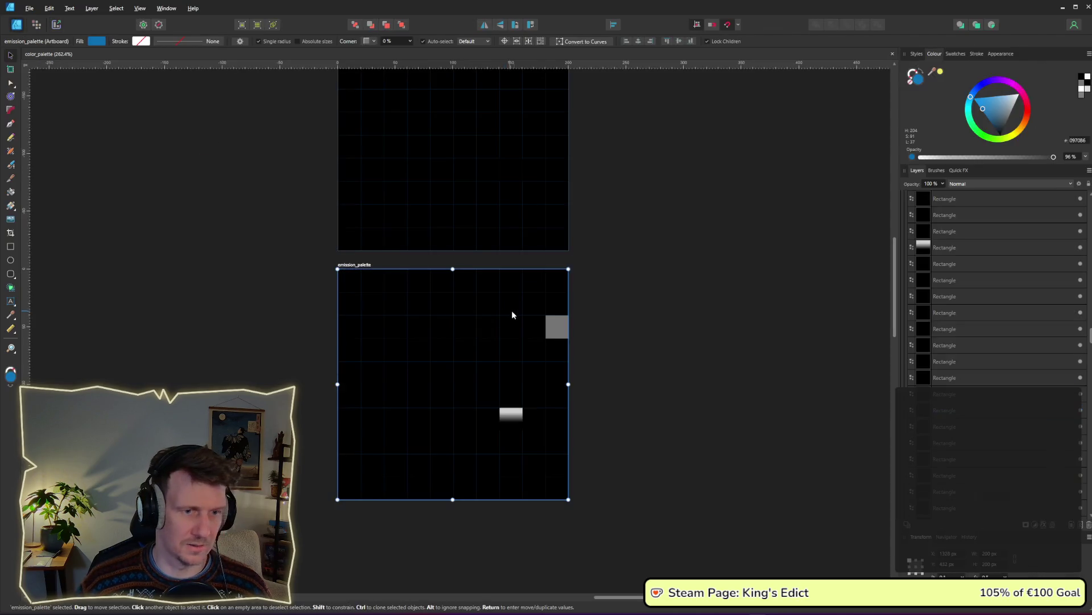
left_click(555, 330)
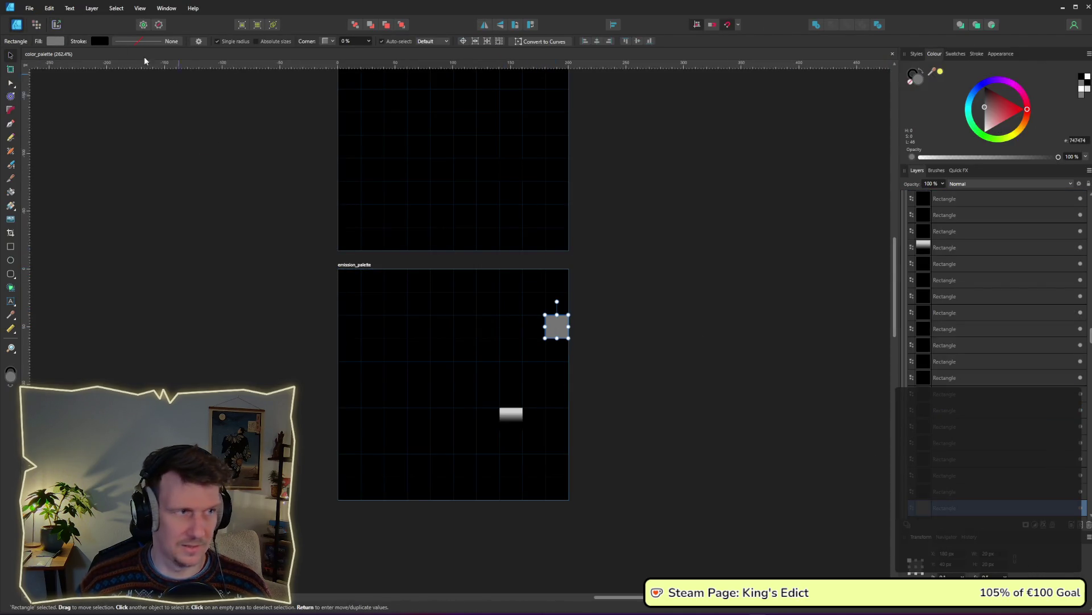
left_click(59, 44)
left_click_drag(66, 106, 98, 110)
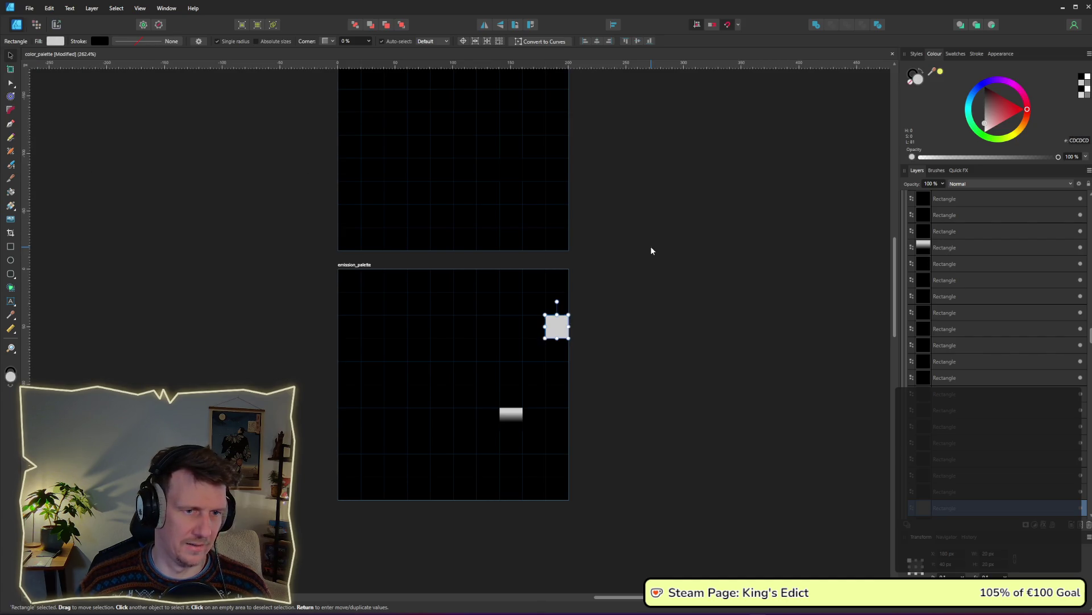
left_click(651, 249)
Export the emission_palette slice as emission_palette.png and return to the game
left_click(59, 26)
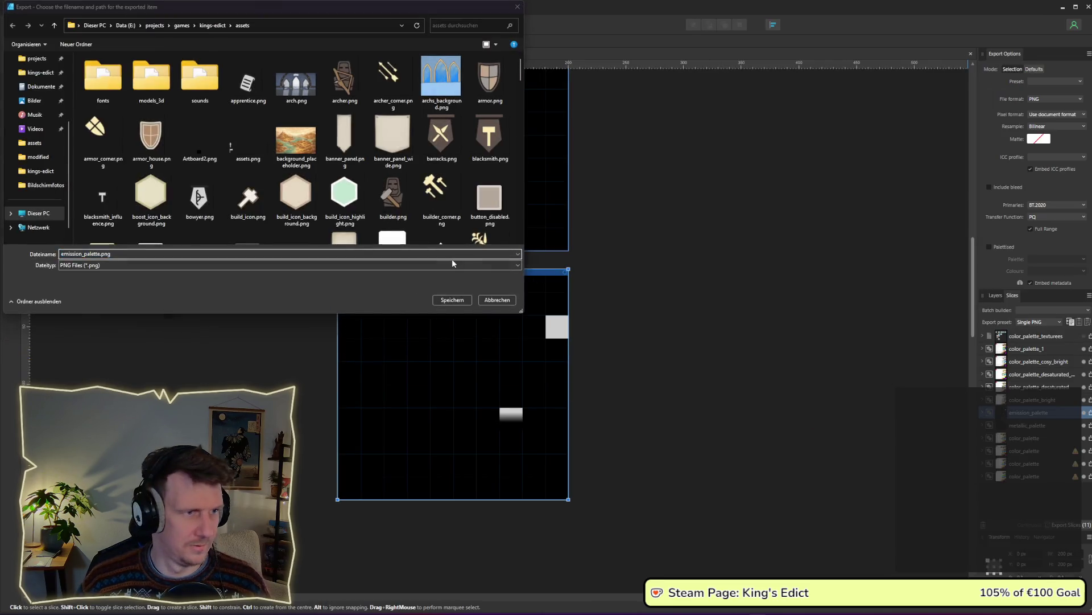
key("alt+Tab")
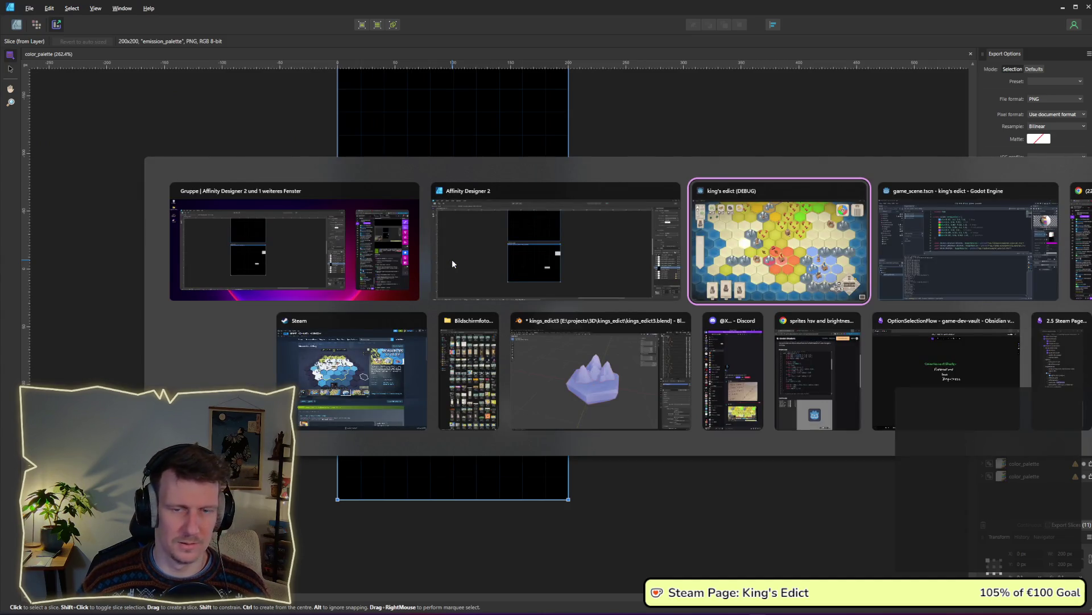
key("Tab")
key("alt+Tab")
key("Tab")
key("Tab")
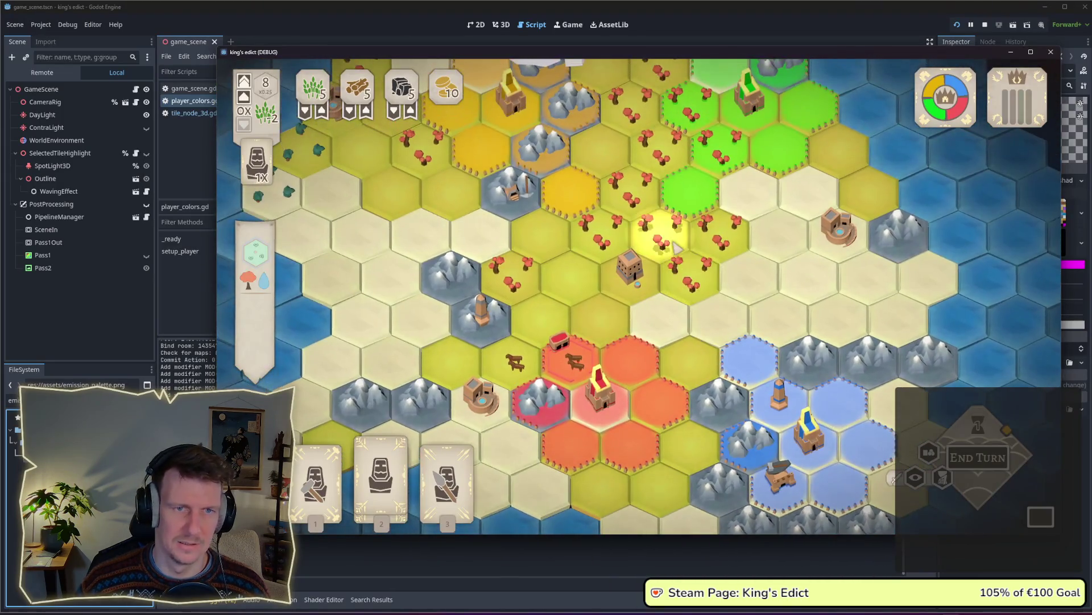
scroll(669, 246, "down", 5)
scroll(669, 247, "up", 3)
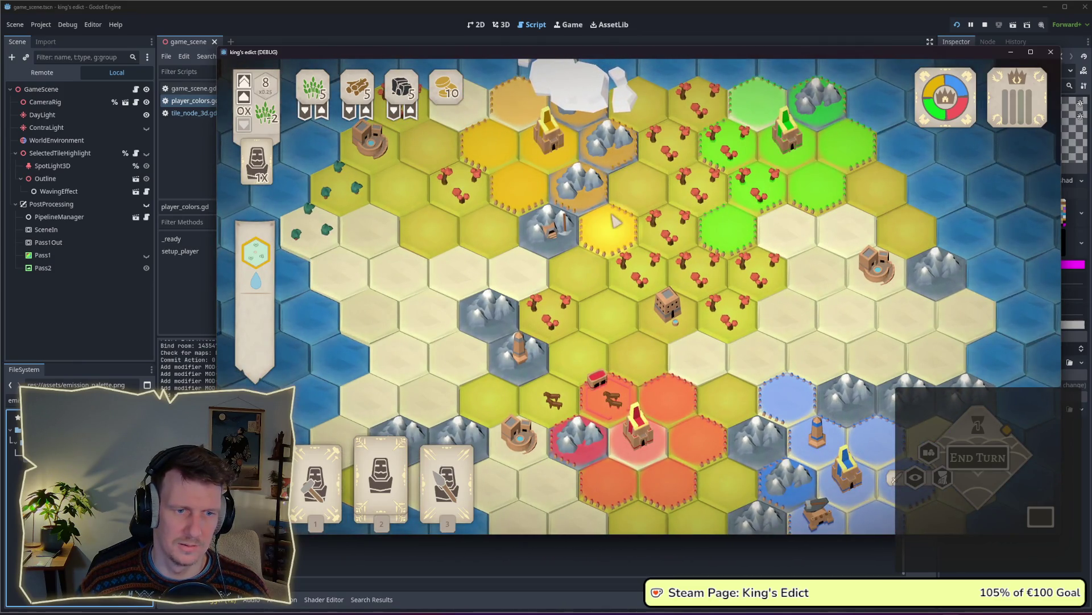
left_click_drag(730, 394, 654, 282)
scroll(653, 281, "down", 2)
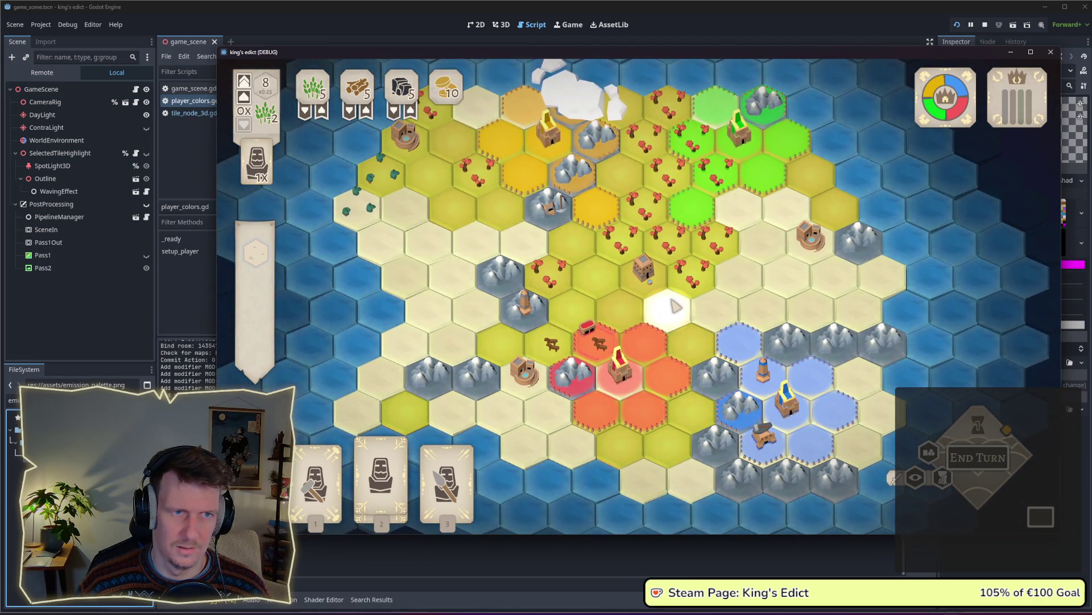
Darken the light grey square's fill slightly to mid-grey #AAAAAA
key("alt+Tab")
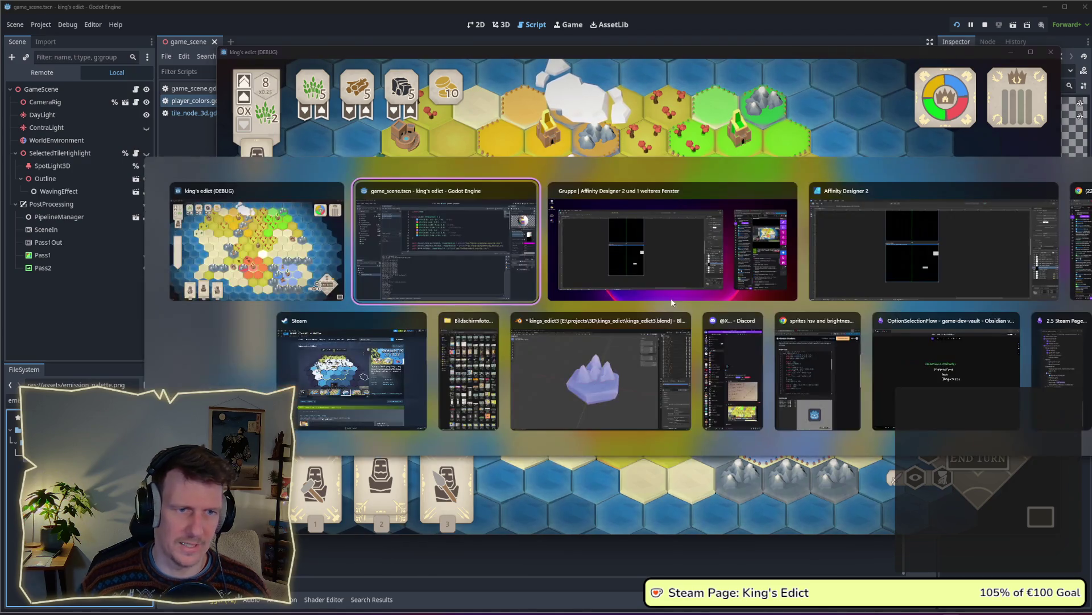
left_click(631, 269)
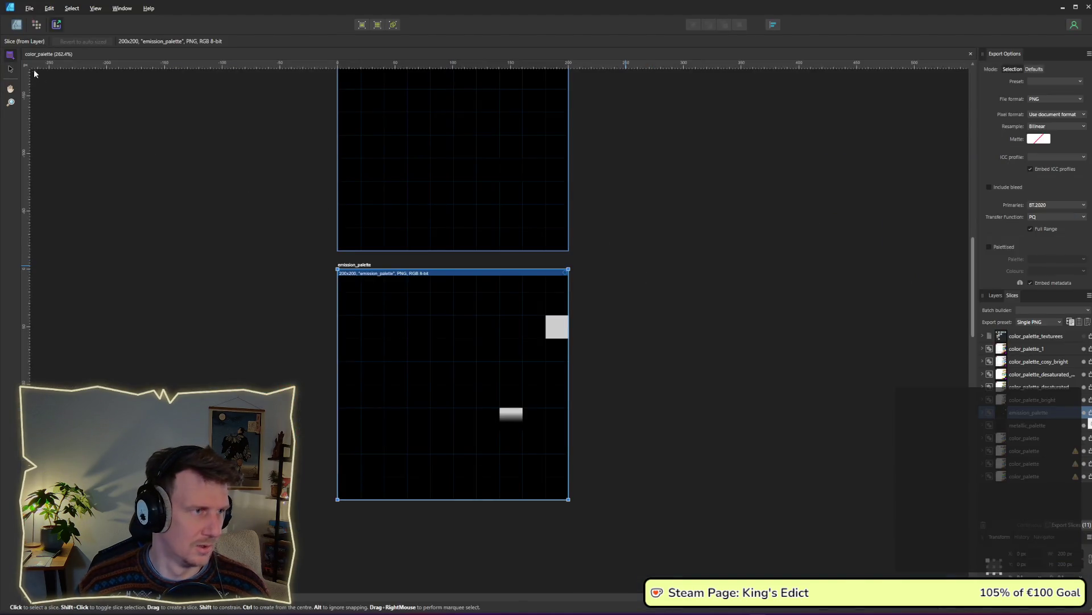
left_click(17, 26)
left_click(554, 322)
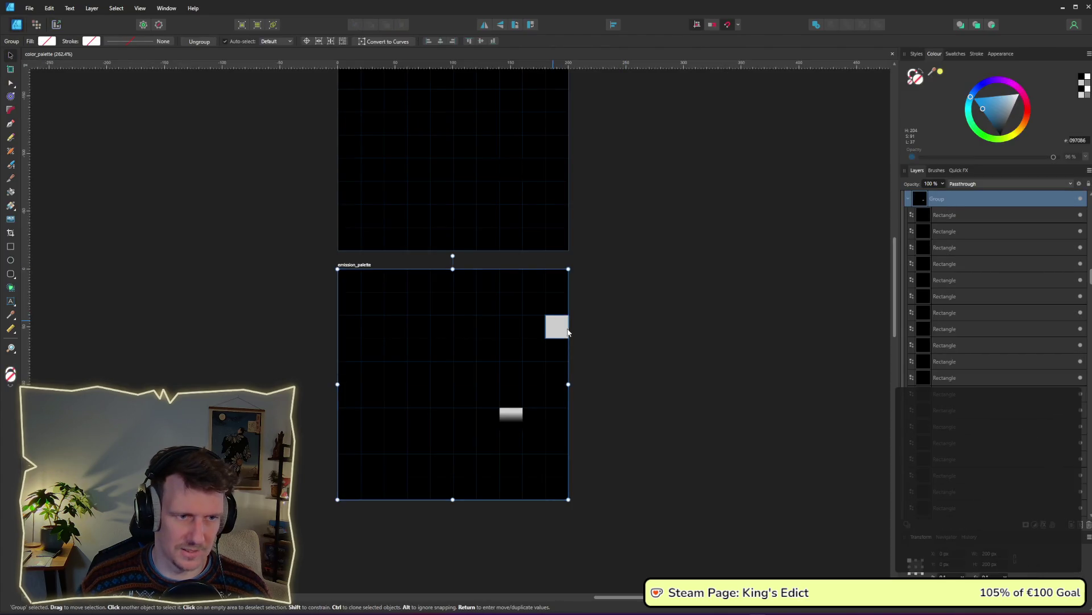
left_click(55, 42)
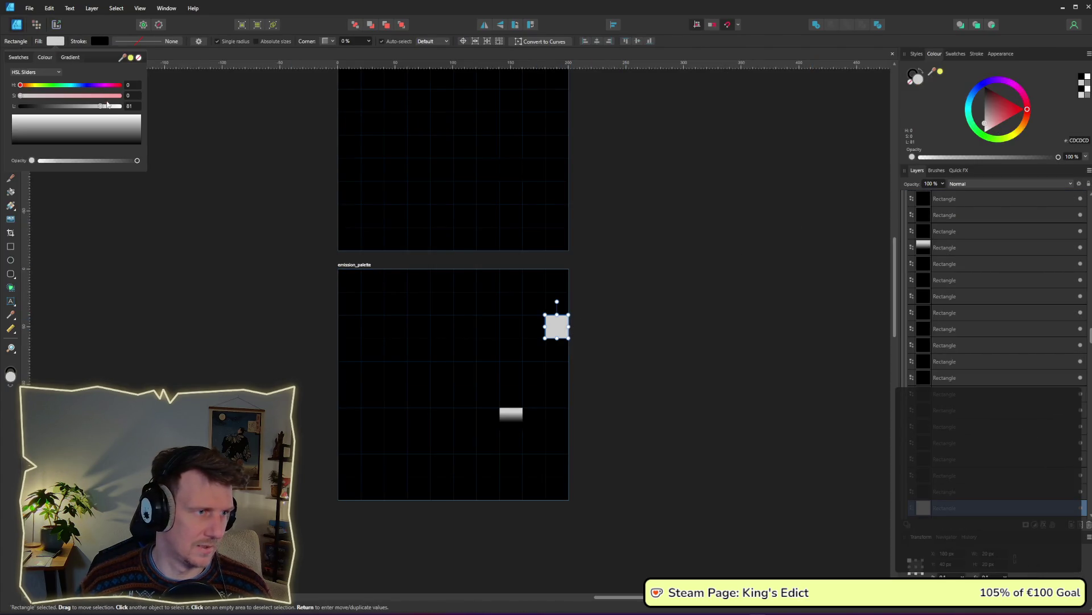
left_click_drag(102, 109, 96, 108)
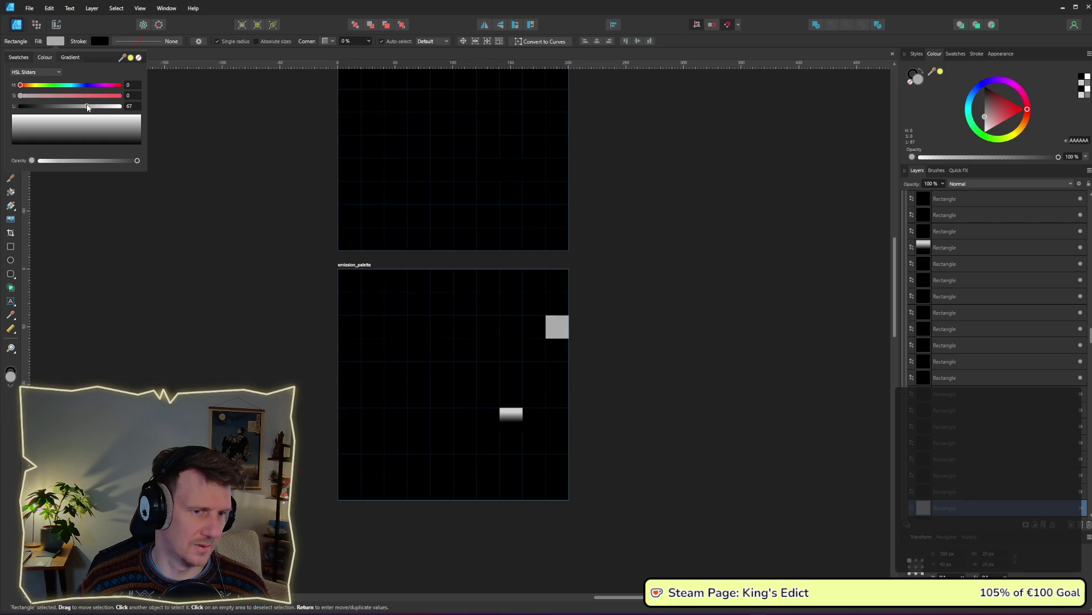
left_click(603, 239)
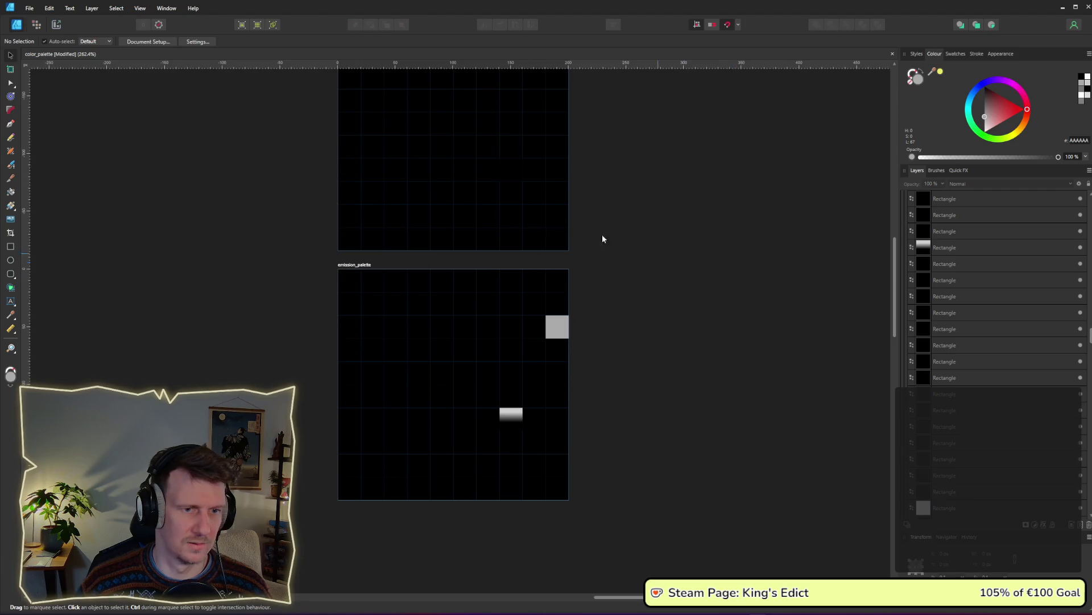
Re-export the emission_palette slice, overwrite emission_palette.png, and bring the game forward
left_click(60, 27)
left_click(1090, 416)
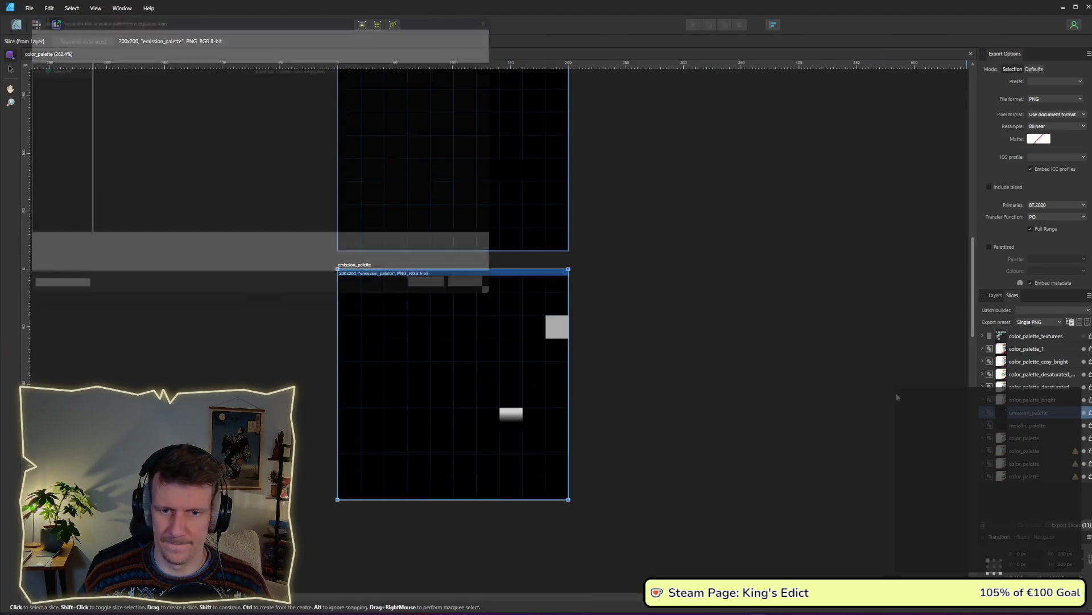
key("Return")
key("Return")
key("alt+Tab")
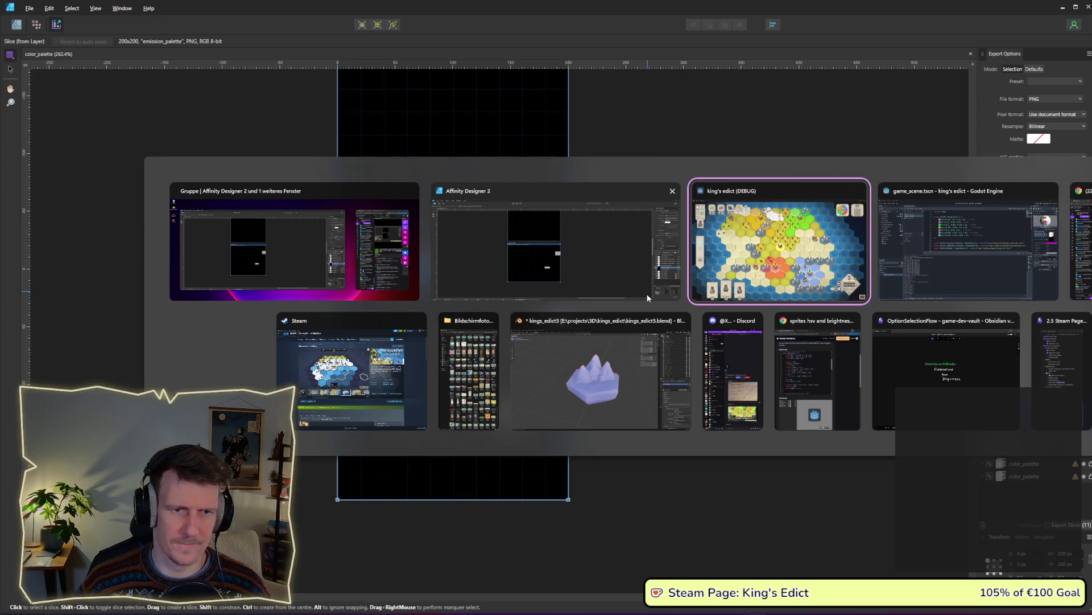
key("alt+Tab")
key("alt+Tab")
key("alt+Tab")
key("alt+Tab")
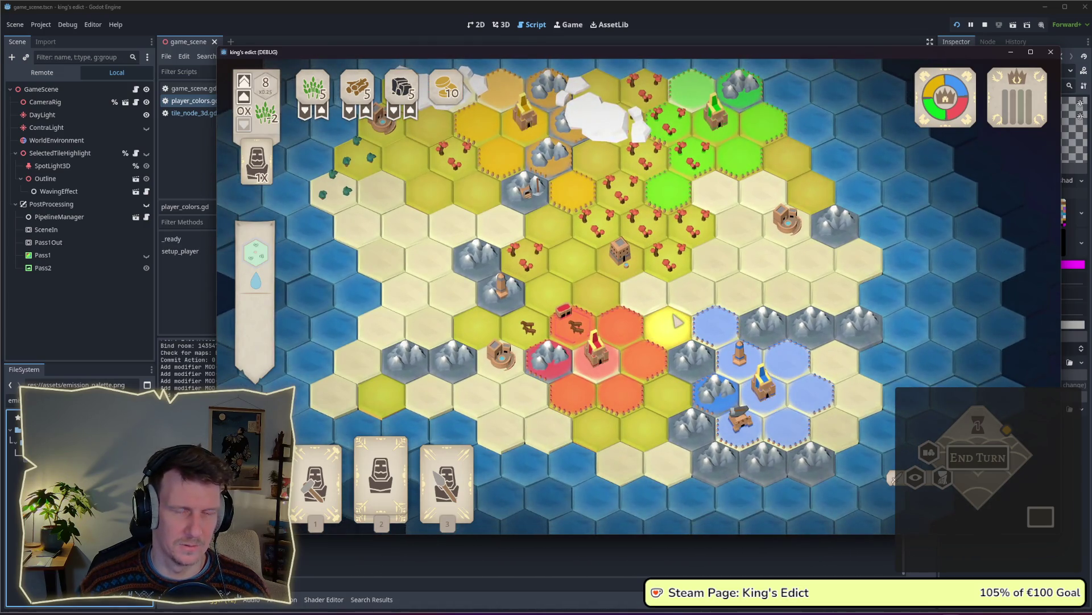
scroll(678, 322, "up", 3)
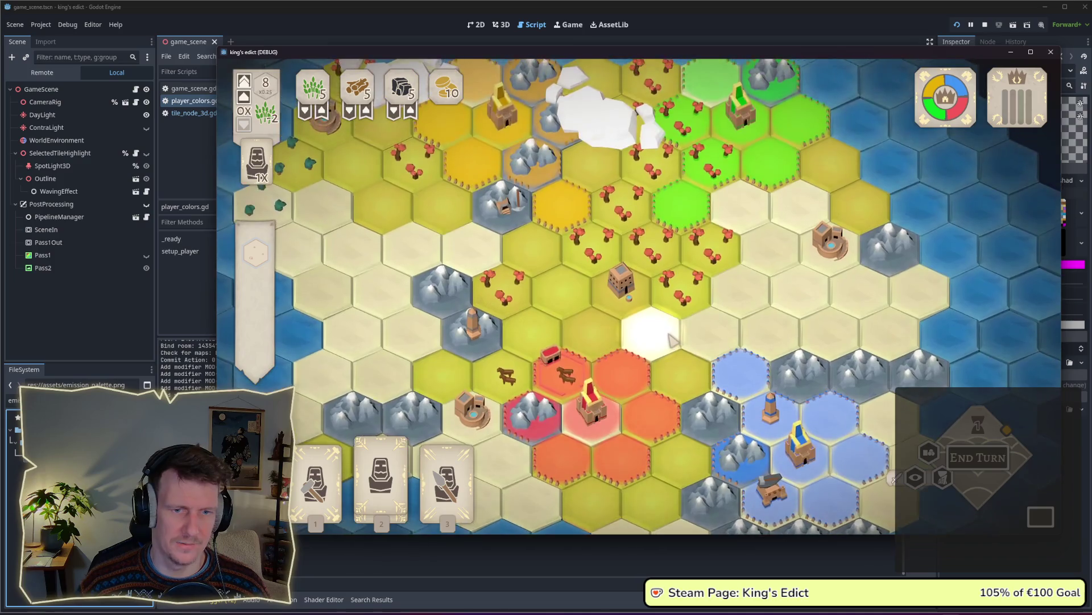
scroll(671, 338, "down", 2)
scroll(671, 330, "down", 2)
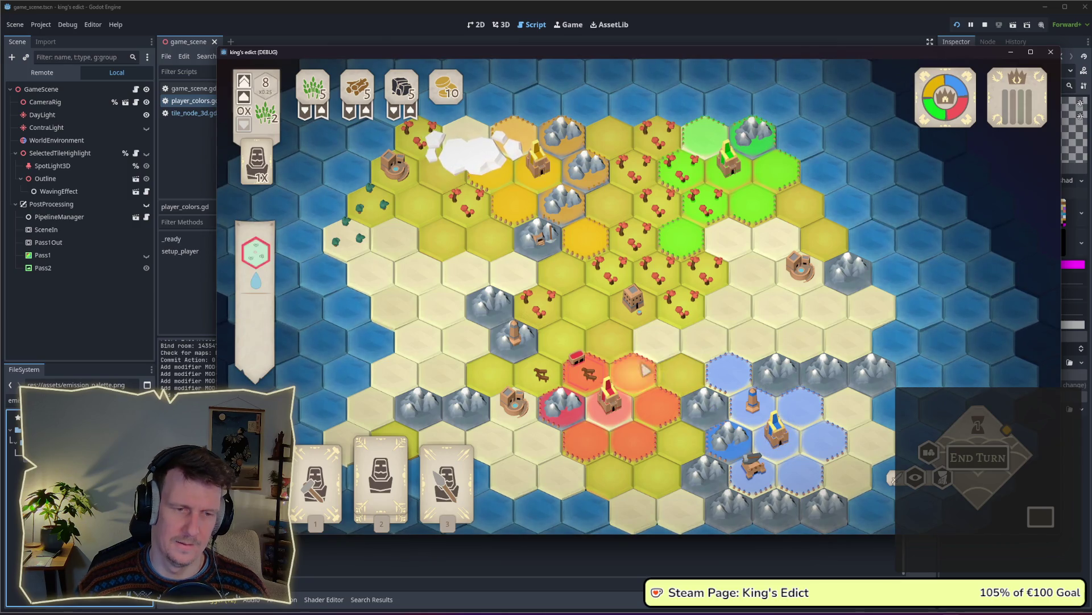
left_click_drag(597, 312, 609, 331)
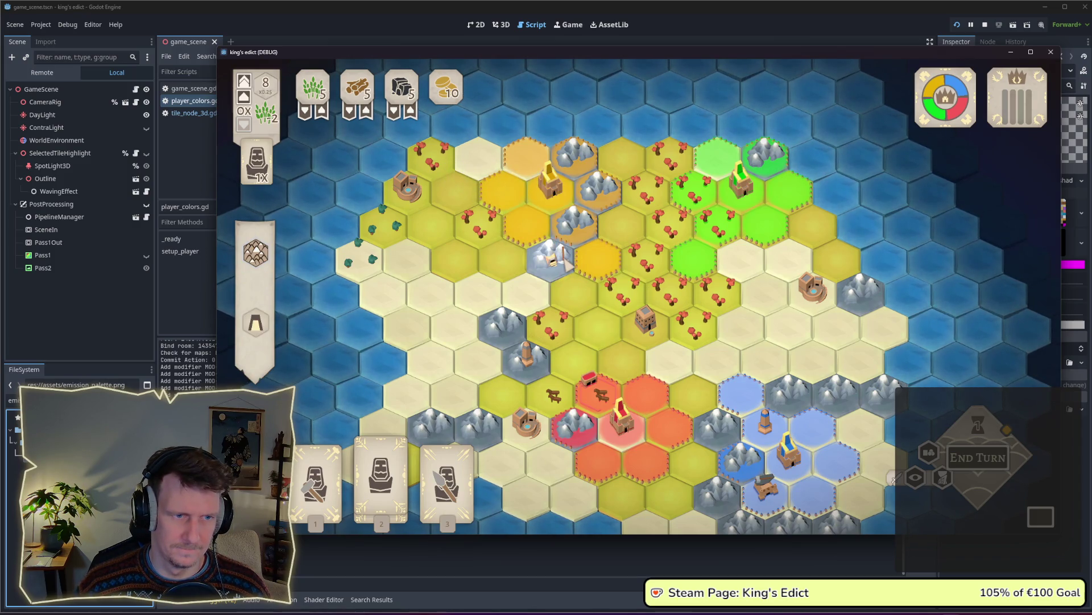
key("alt+Tab")
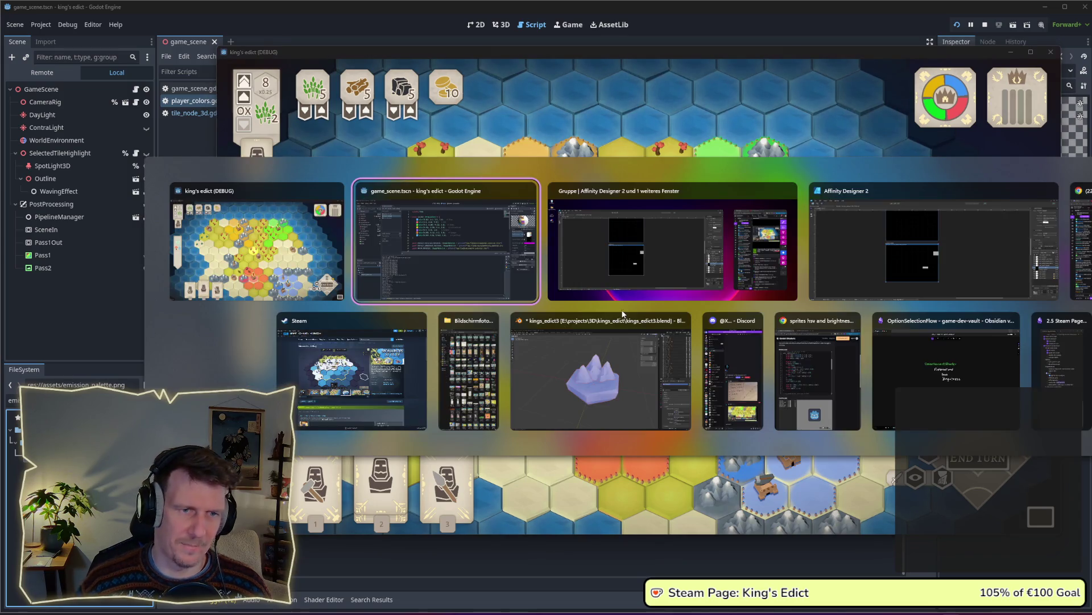
Zoom in on the emission_palette artboard and select the black square beside the grey one
key("alt+Tab")
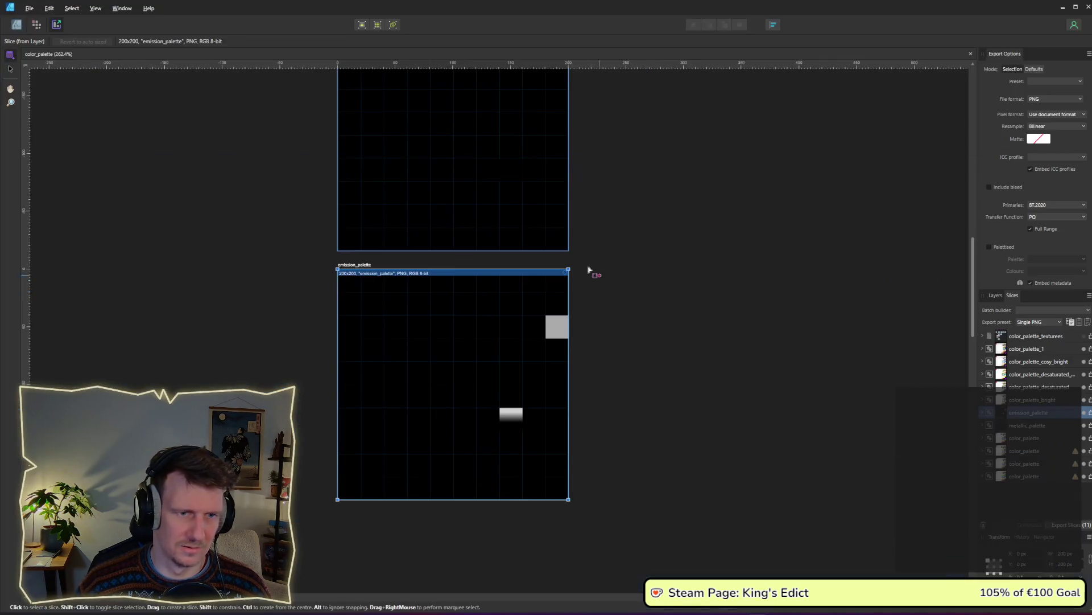
left_click(16, 24)
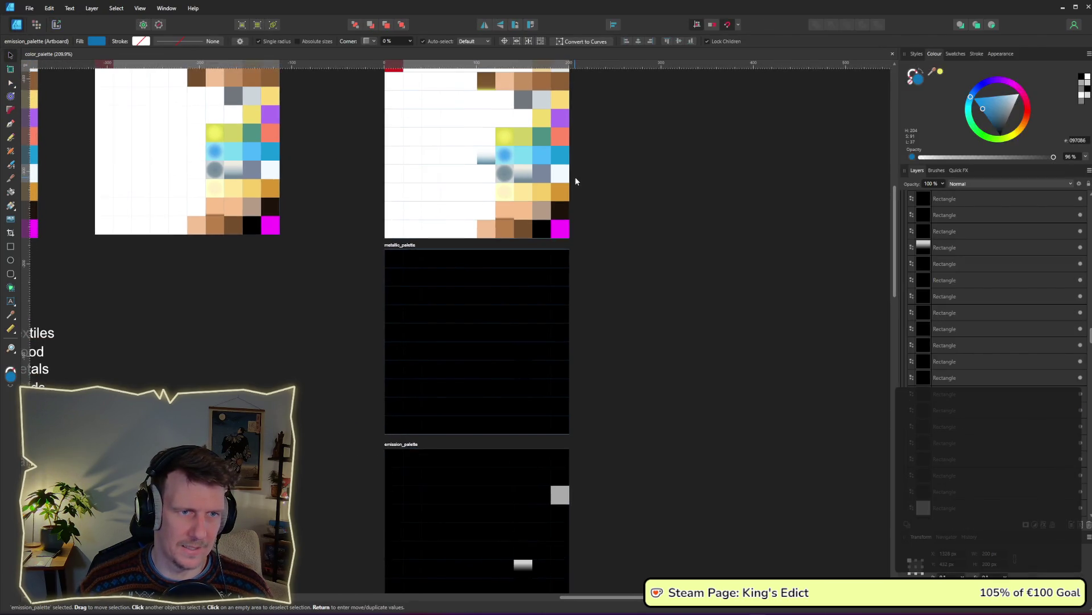
scroll(589, 172, "up", 3)
scroll(590, 173, "up", 1)
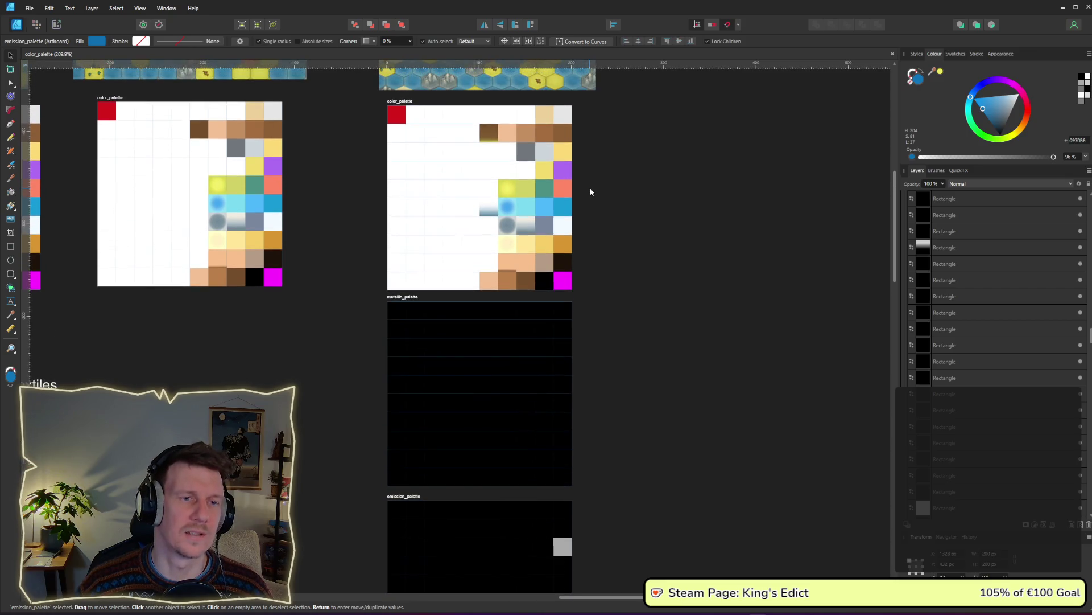
scroll(589, 307, "up", 4)
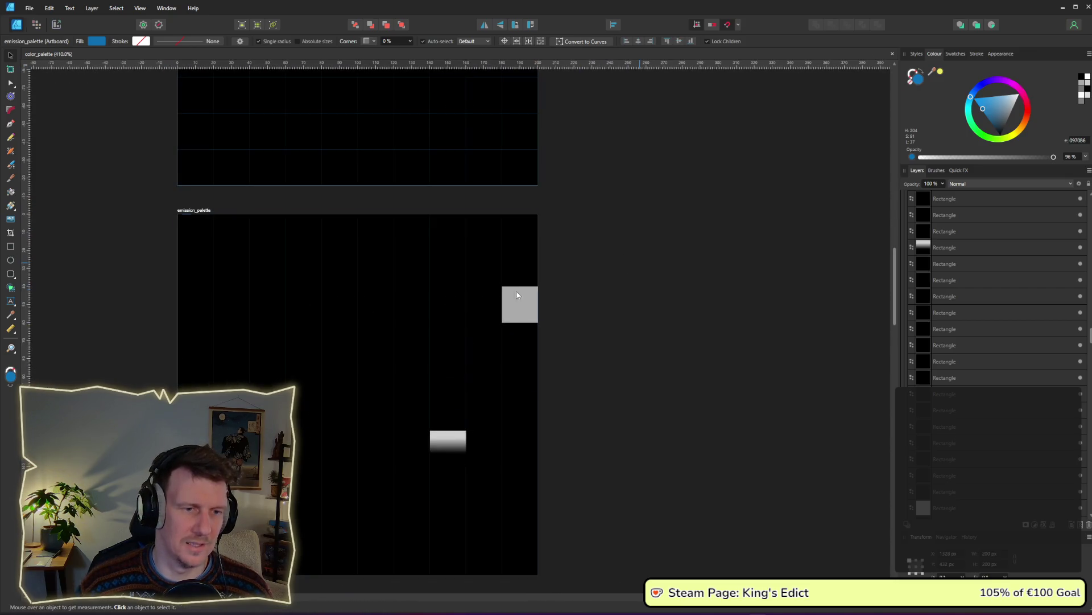
left_click(517, 305)
left_click(517, 305)
left_click(475, 310)
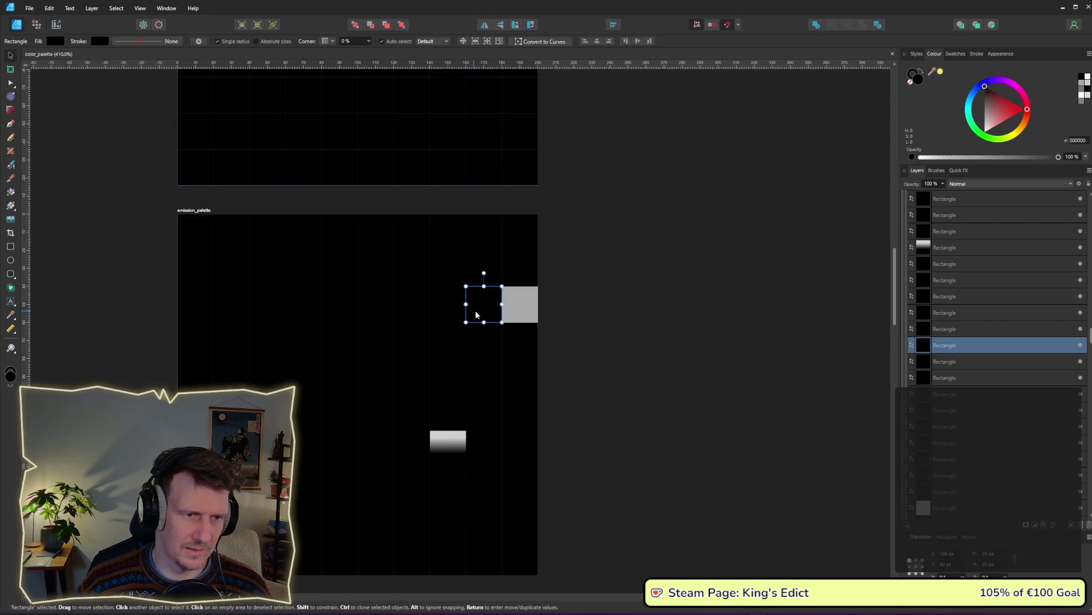
key("a")
Fill the black square with the neighbour's sampled grey, darkened to lightness 37
left_click(55, 41)
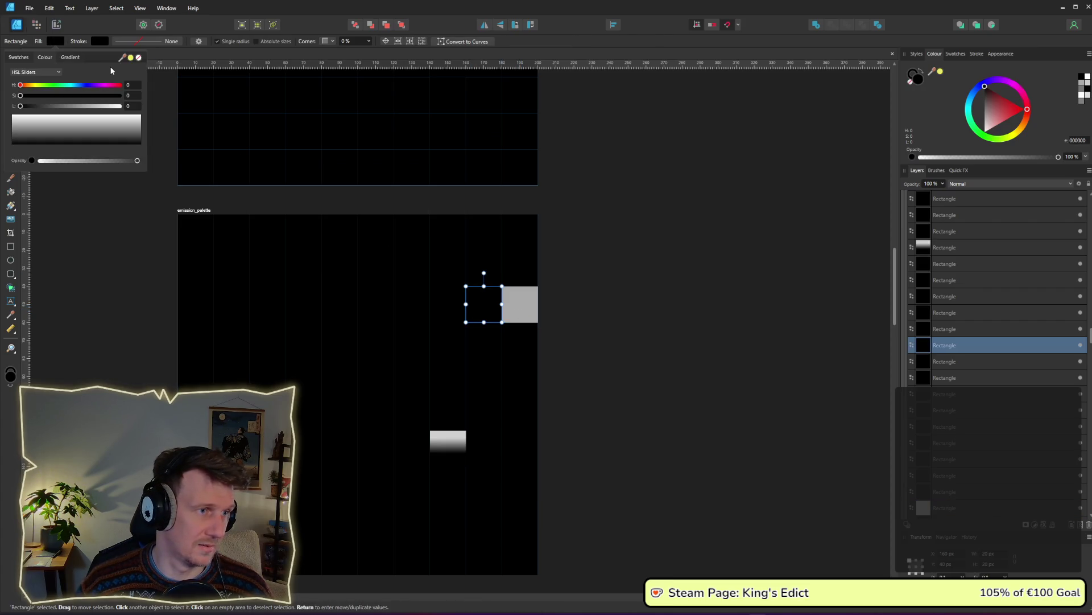
left_click_drag(122, 57, 515, 302)
left_click(55, 42)
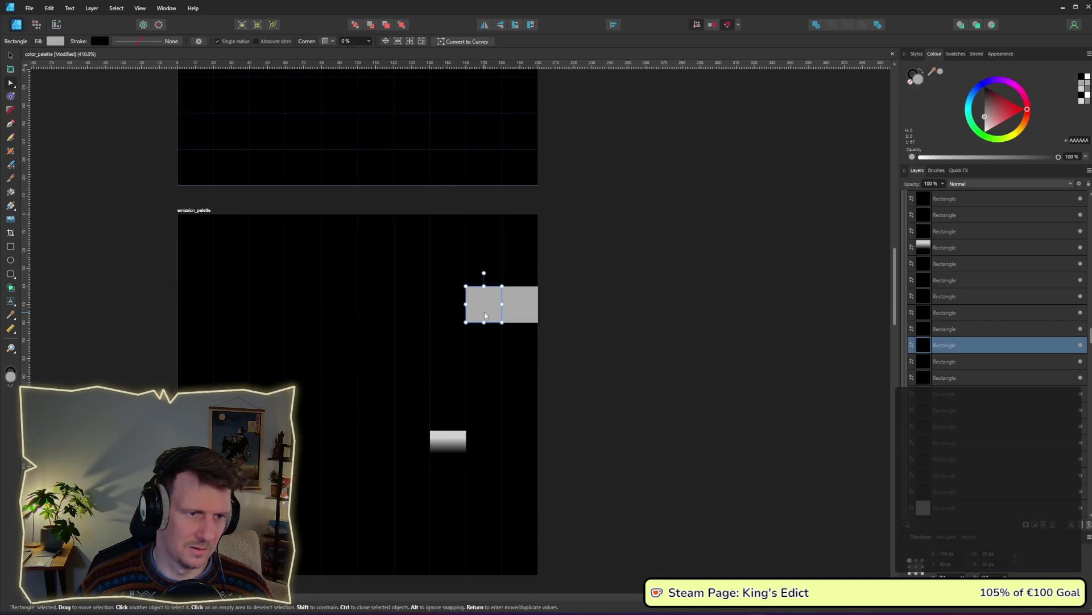
left_click(55, 42)
left_click_drag(85, 109, 57, 106)
key("Escape")
key("v")
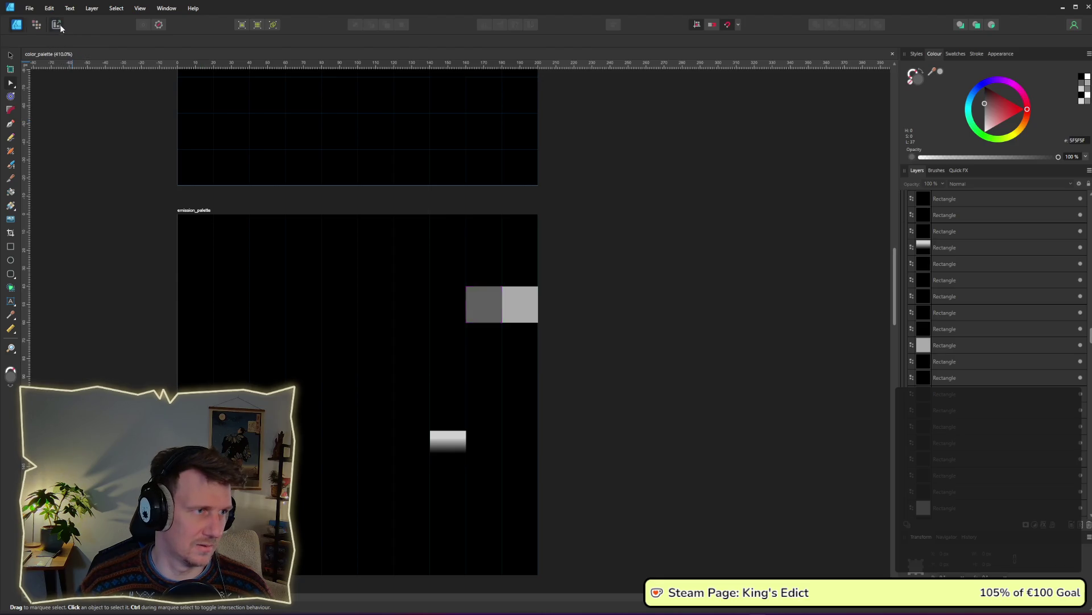
Export the emission_palette slice again and bring the game window forward
left_click(56, 24)
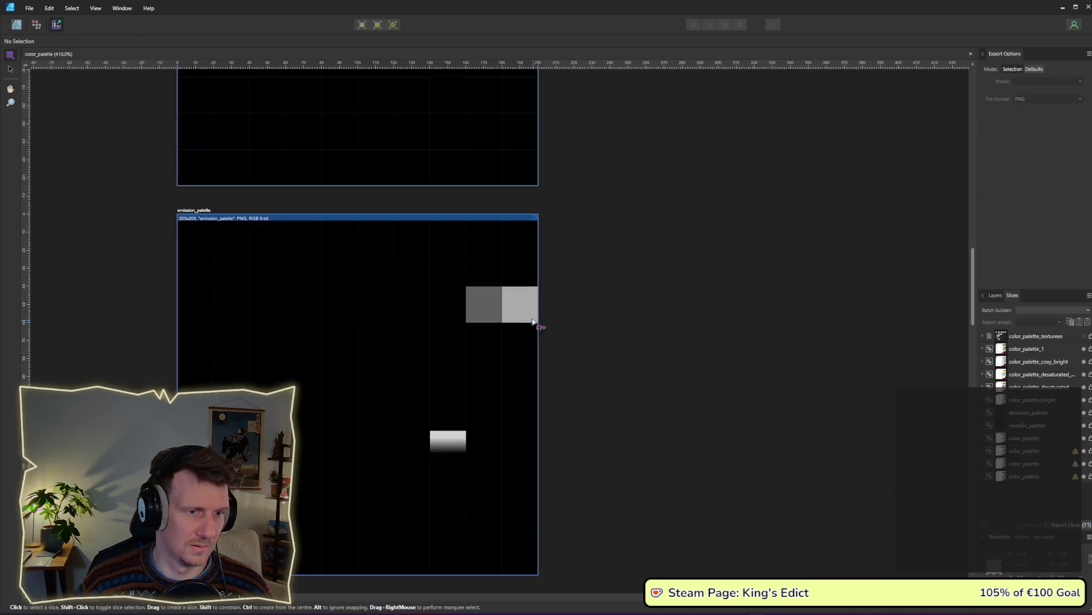
left_click(1090, 417)
key("Return")
key("alt+Tab")
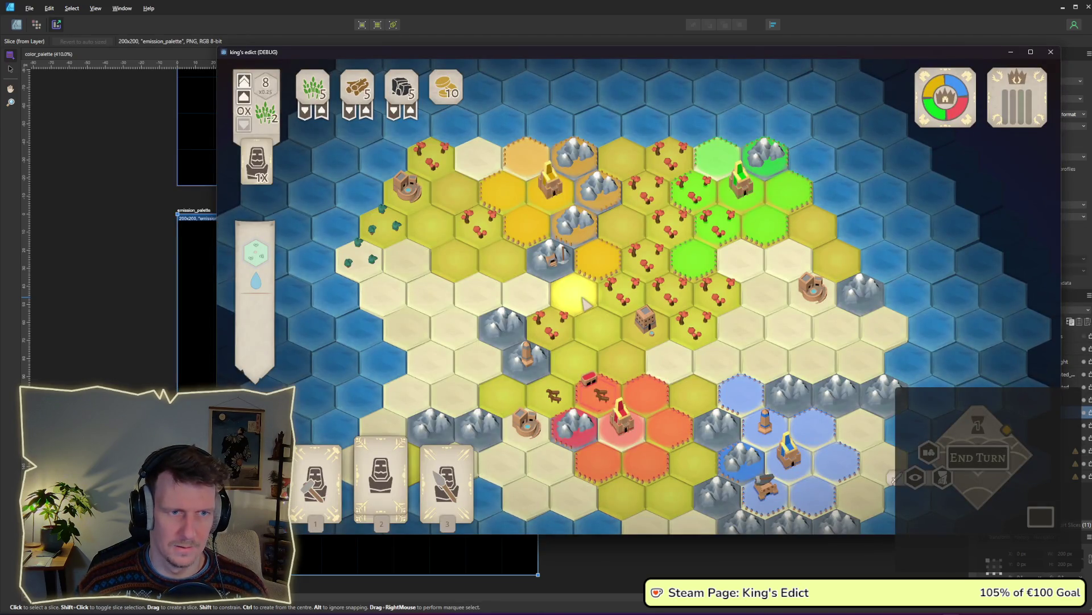
In the running game, pan south and zoom around the map to inspect the tile glow
key("alt+Tab")
key("Tab")
left_click(895, 284)
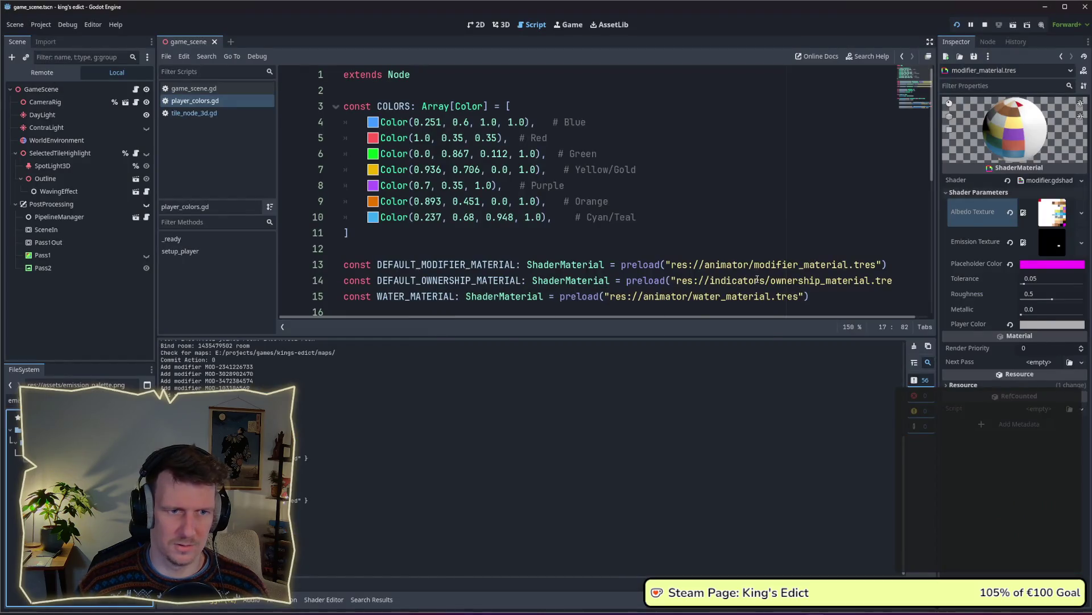
key("alt+Tab")
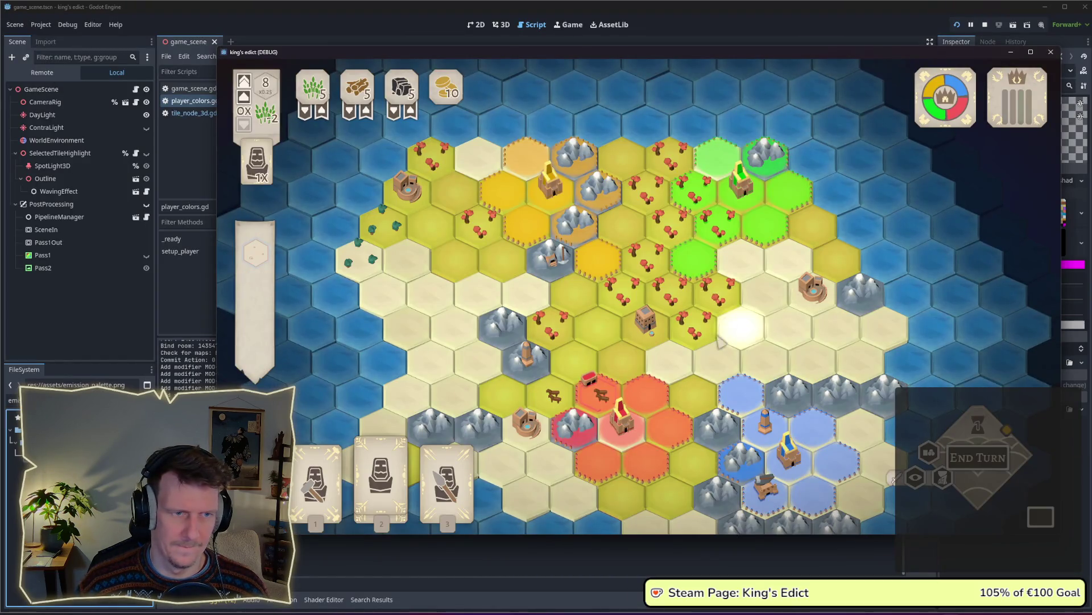
key("s")
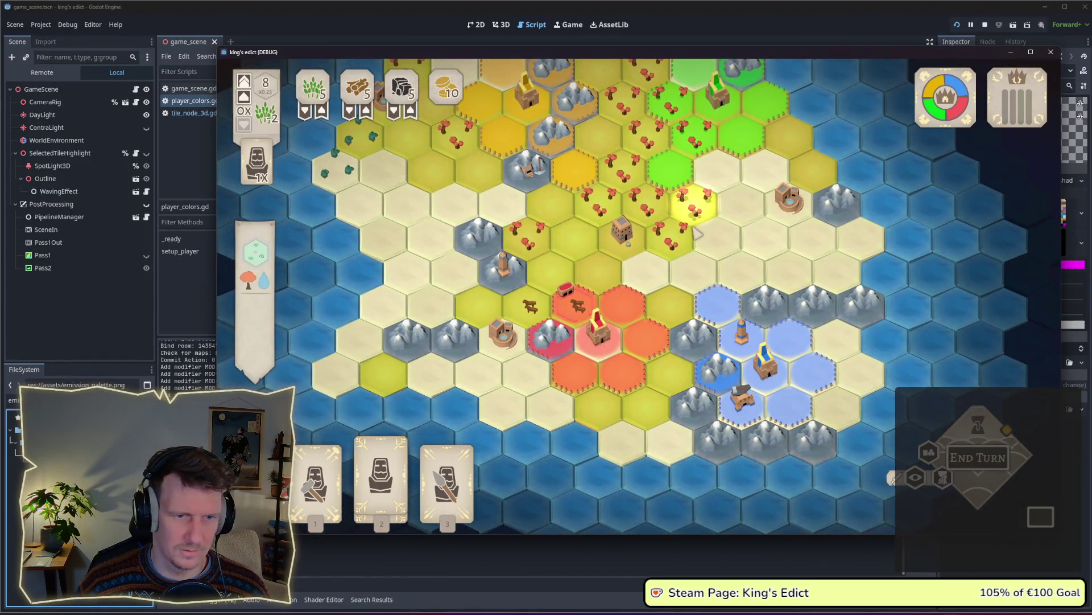
scroll(696, 233, "up", 5)
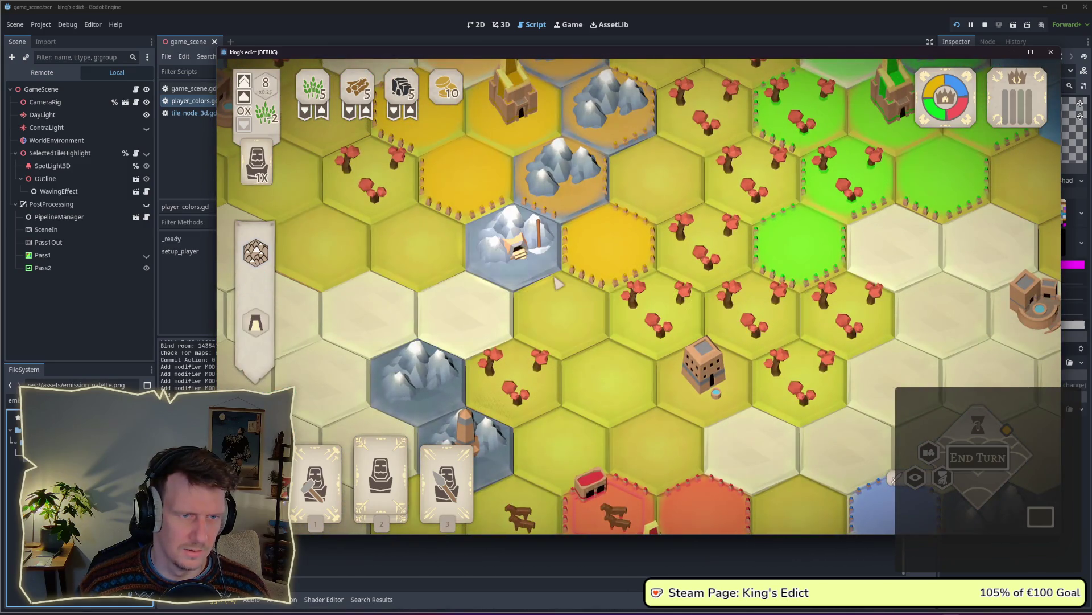
scroll(637, 307, "down", 5)
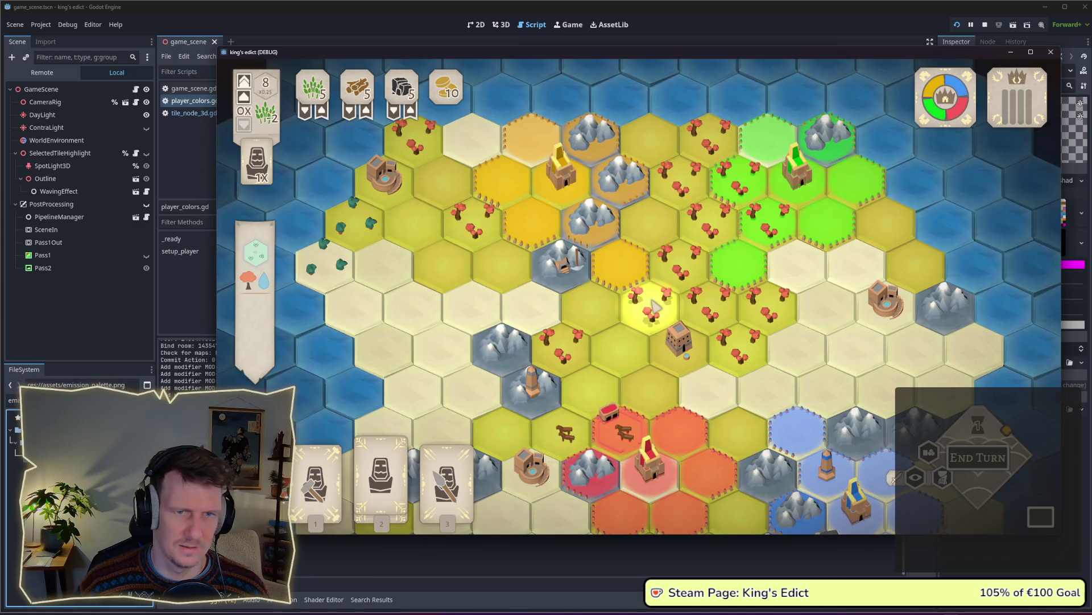
scroll(654, 307, "down", 2)
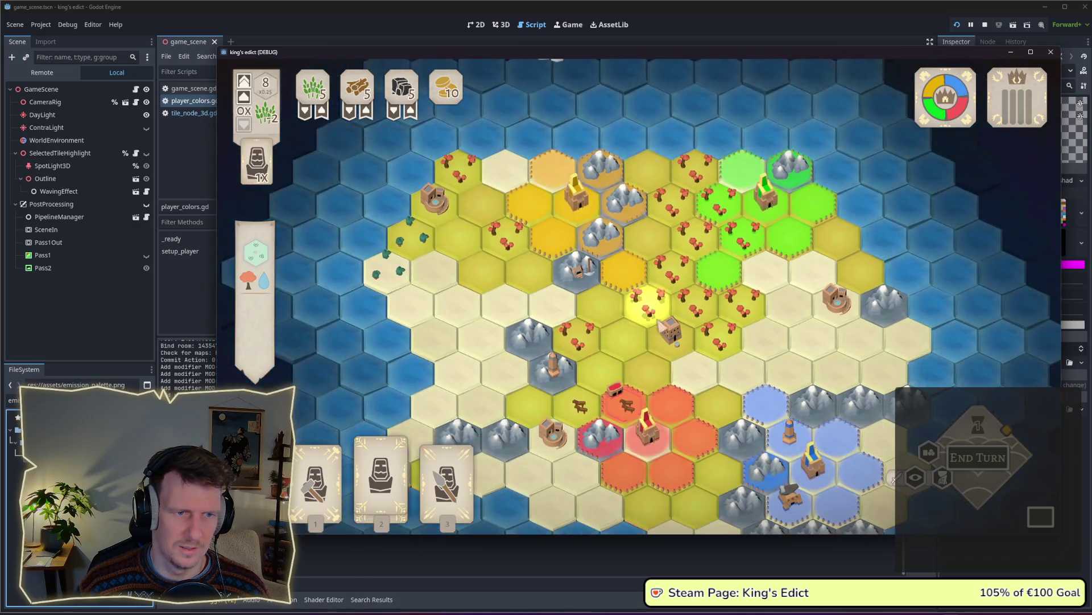
key("s")
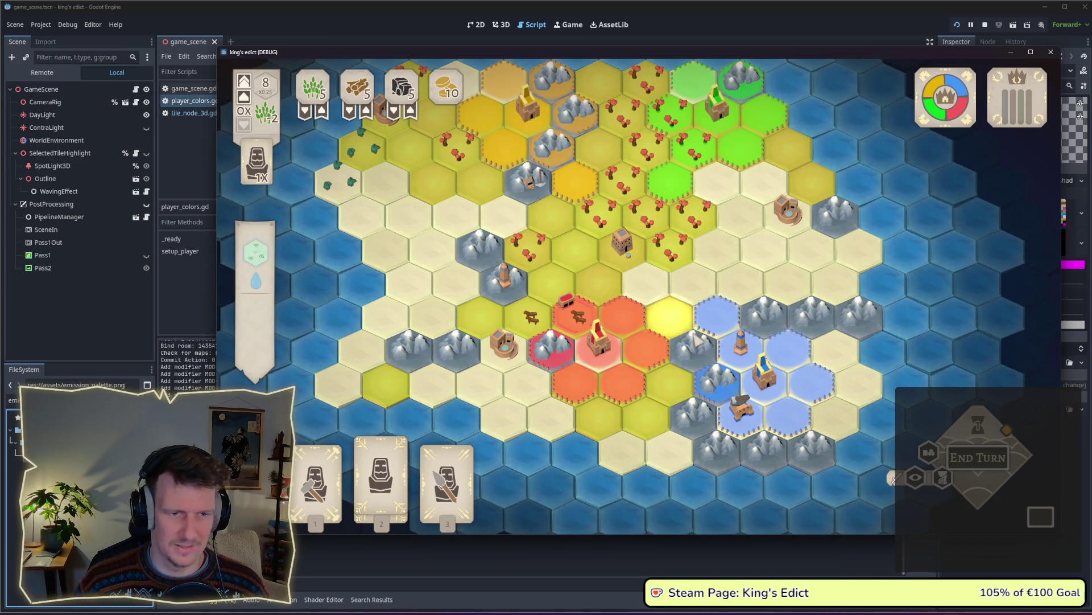
key("s")
key("d")
scroll(649, 272, "up", 2)
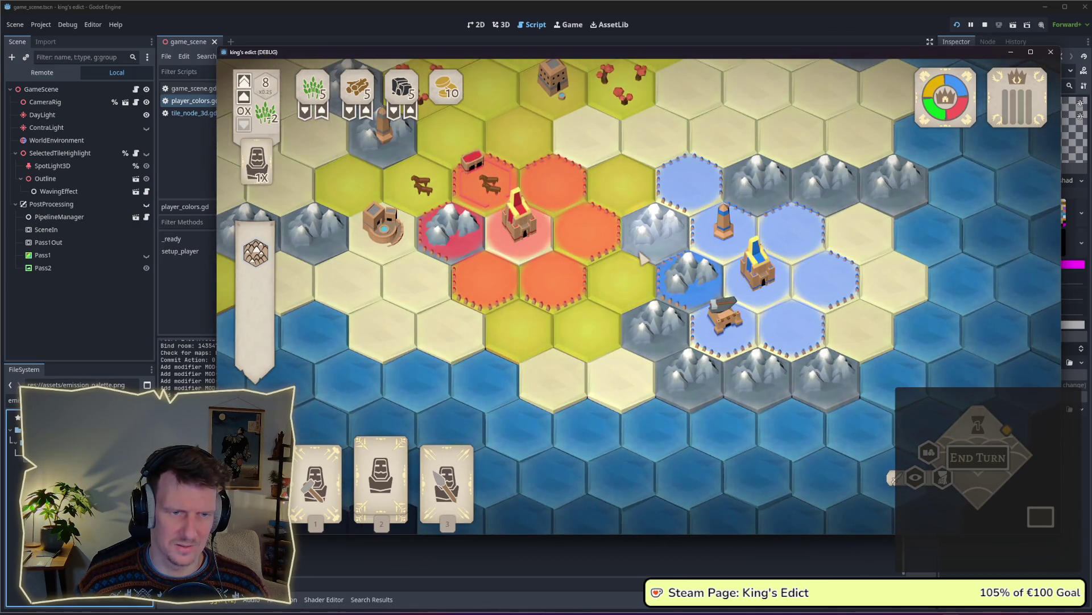
scroll(641, 250, "down", 2)
Pan the map back north-west and capture a screenshot of the game window
key("w")
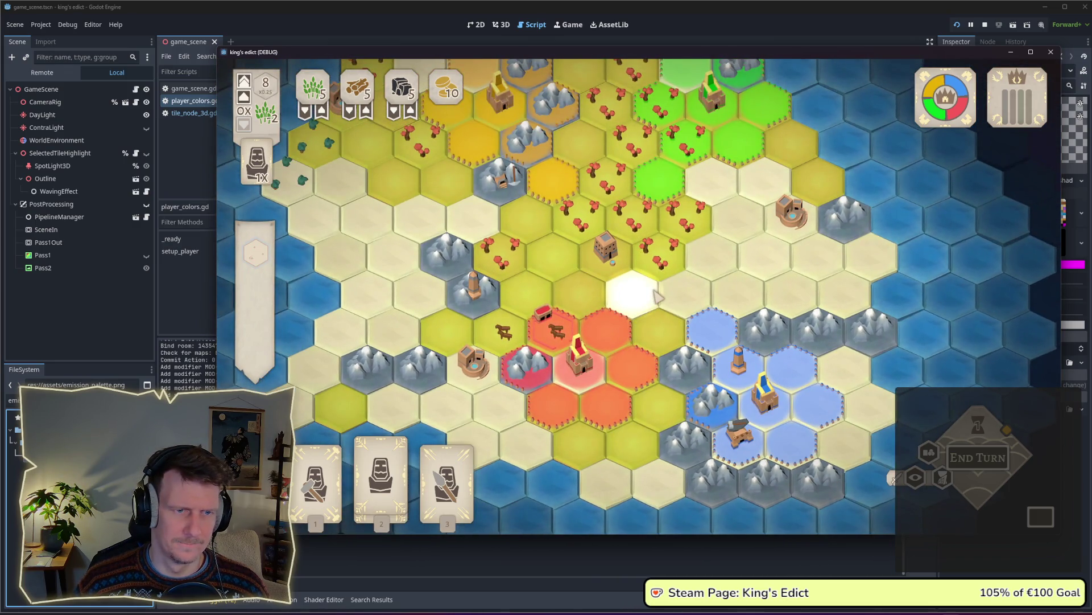
key("w")
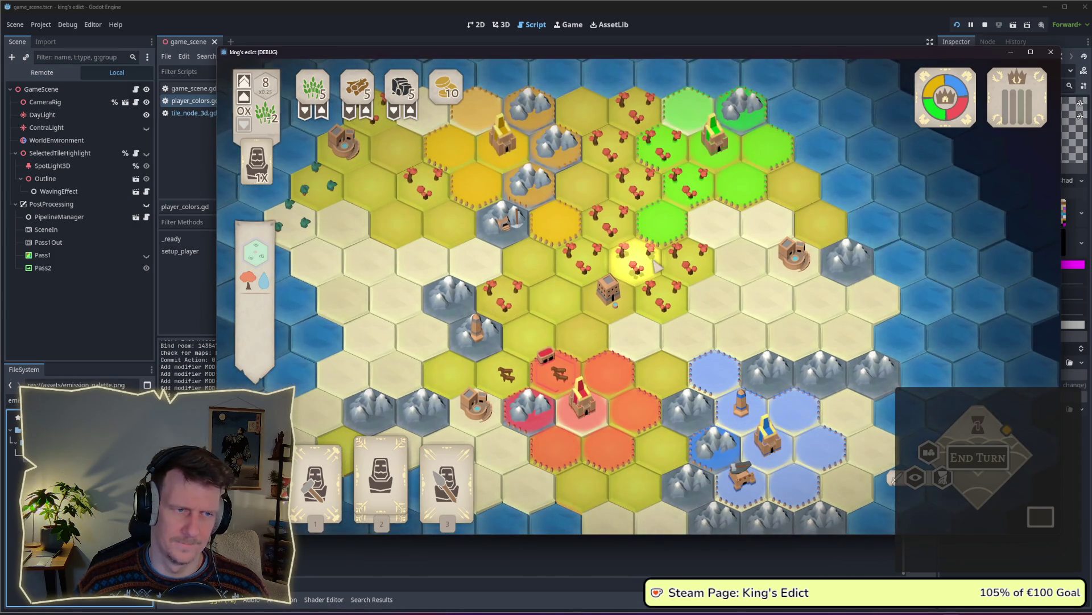
key("w")
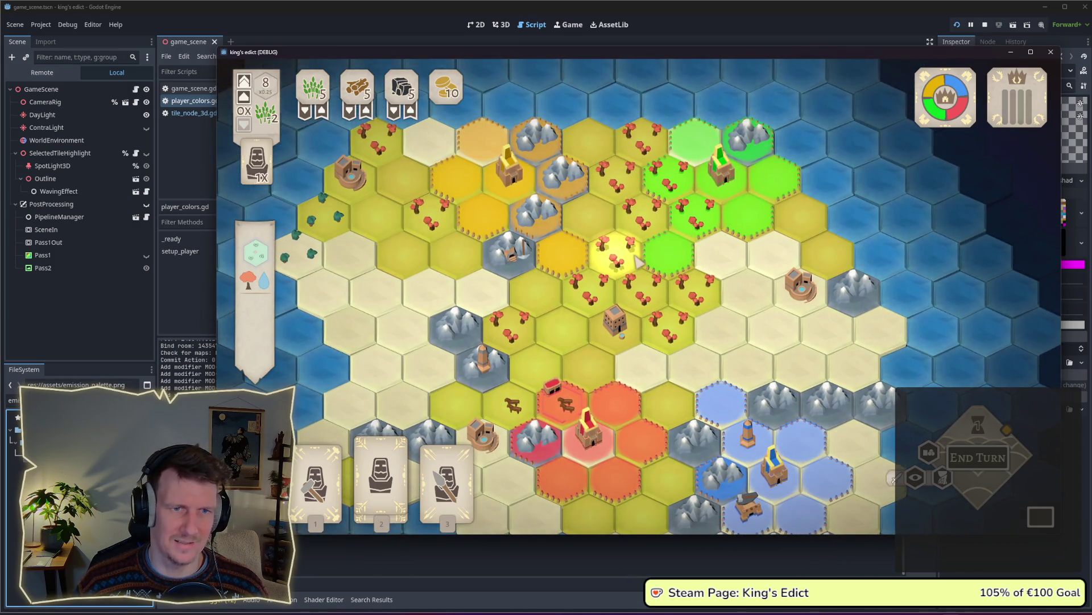
key("s")
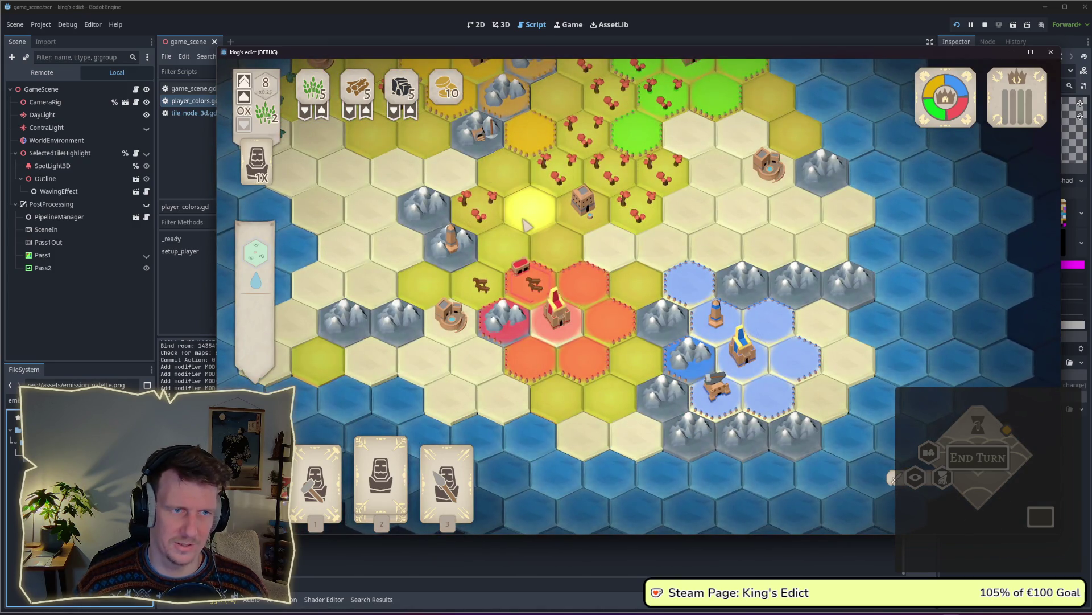
key("w")
key("a")
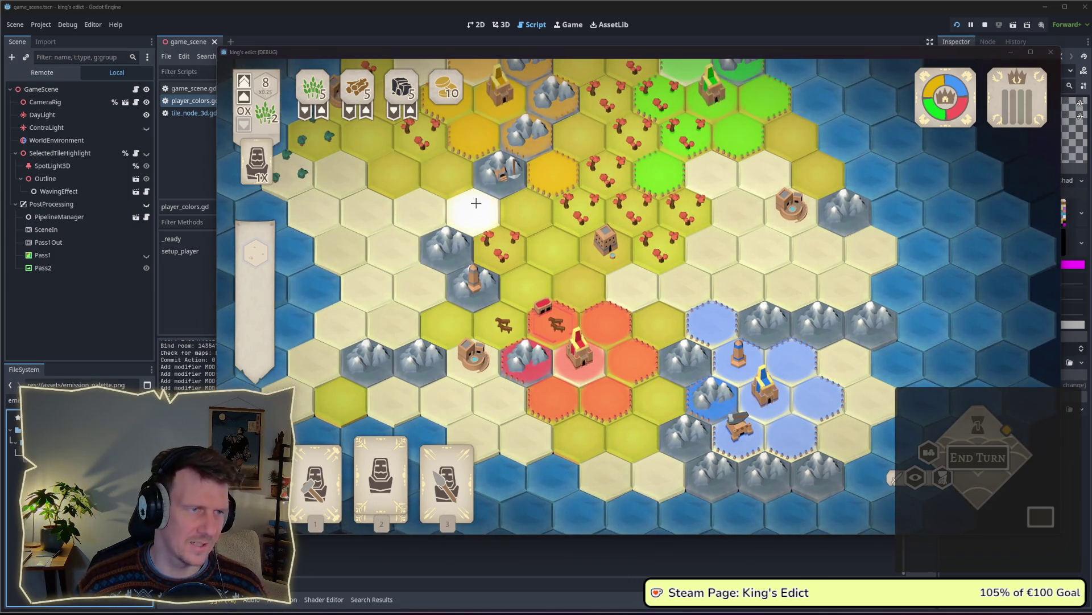
key("super+shift+s")
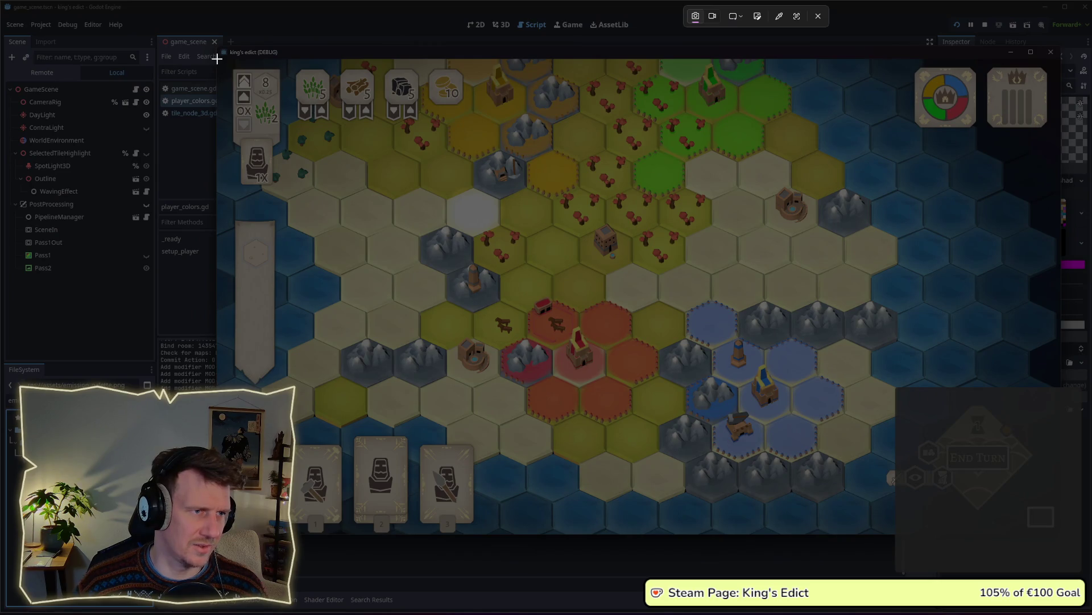
left_click_drag(217, 58, 1063, 538)
Lighten the dark grey square back to lightness 67, matching its neighbour
key("alt+Tab")
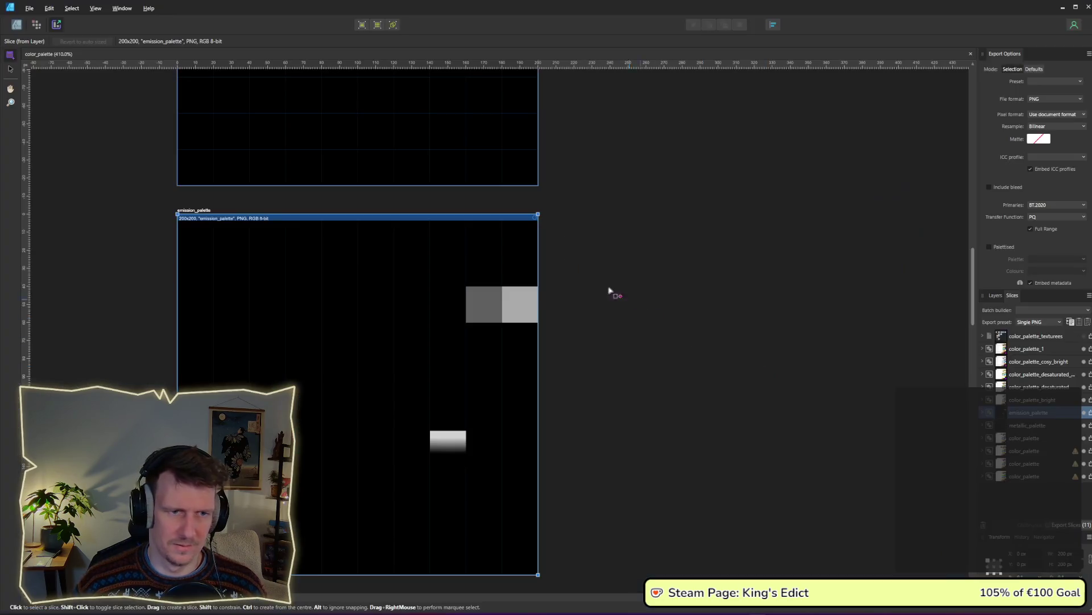
left_click(17, 25)
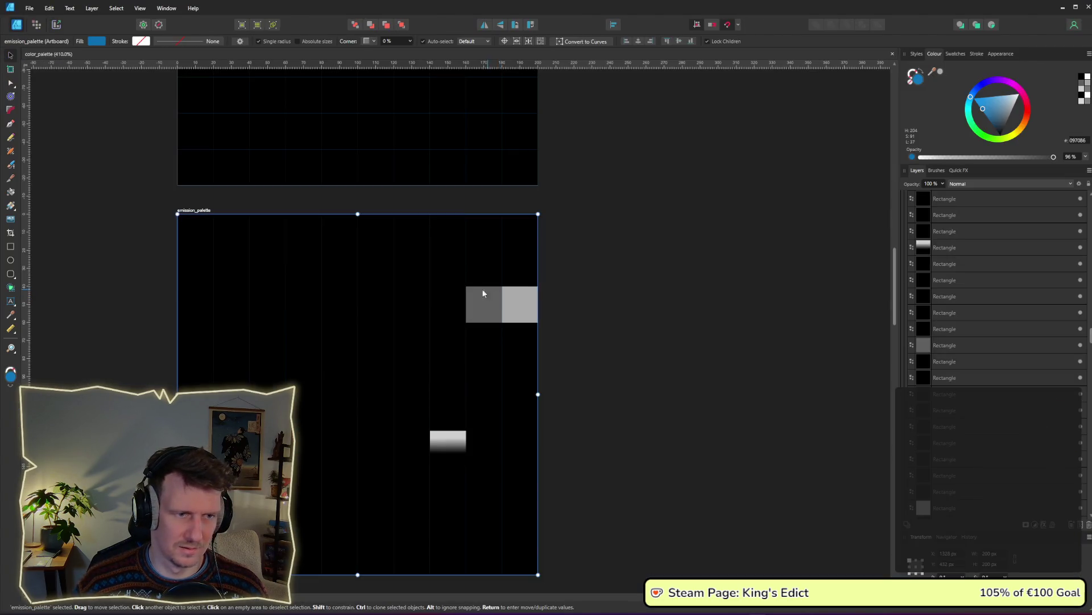
left_click(476, 294)
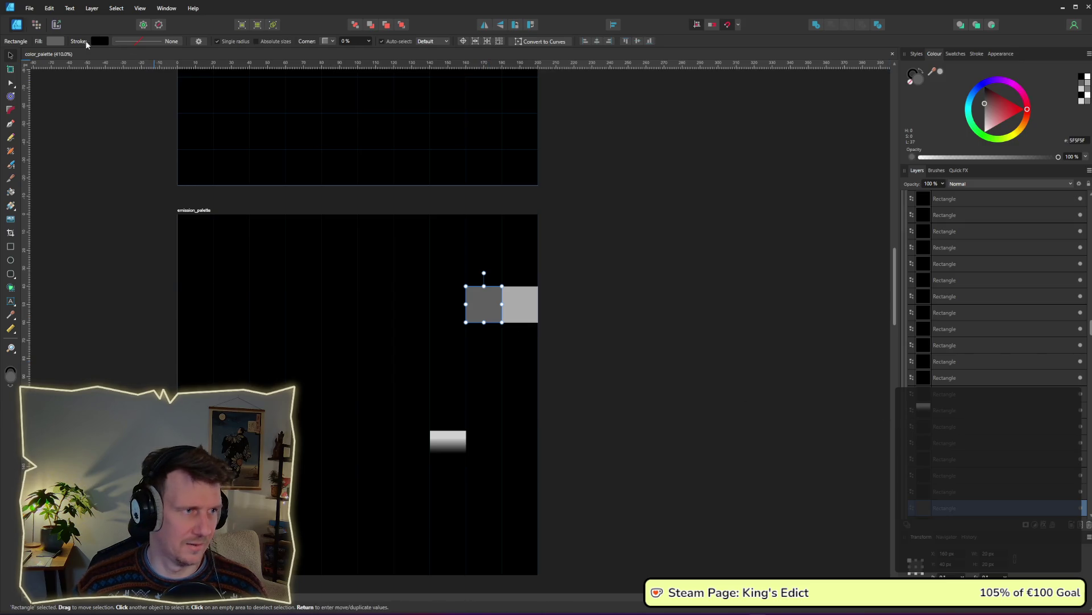
left_click(56, 41)
left_click_drag(78, 106, 87, 107)
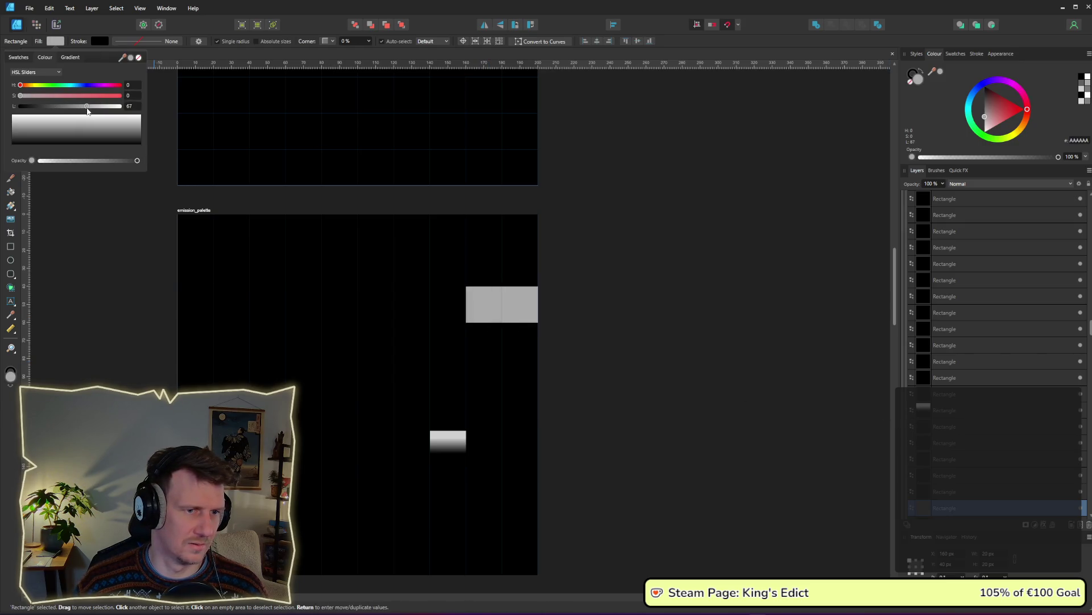
left_click(126, 263)
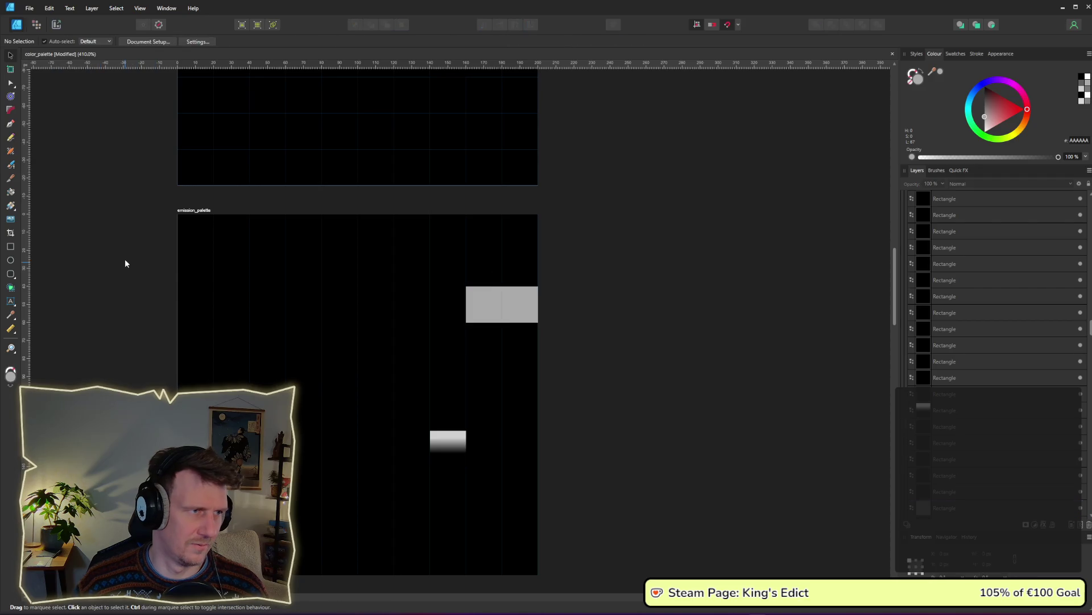
Re-export the emission_palette slice over the previous emission_palette.png
left_click(55, 25)
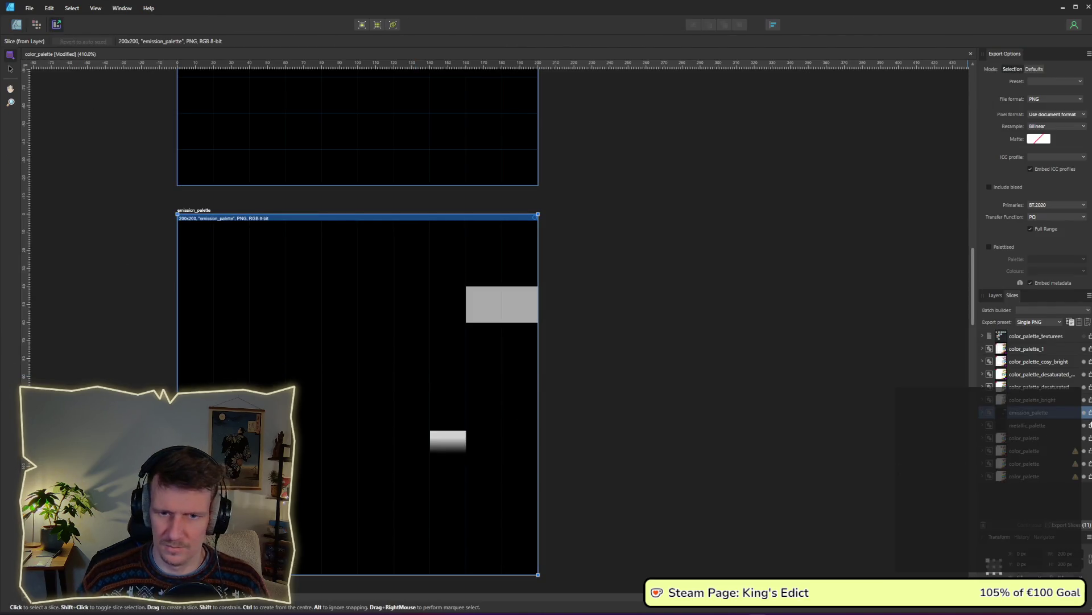
left_click(1090, 414)
key("Return")
key("Return")
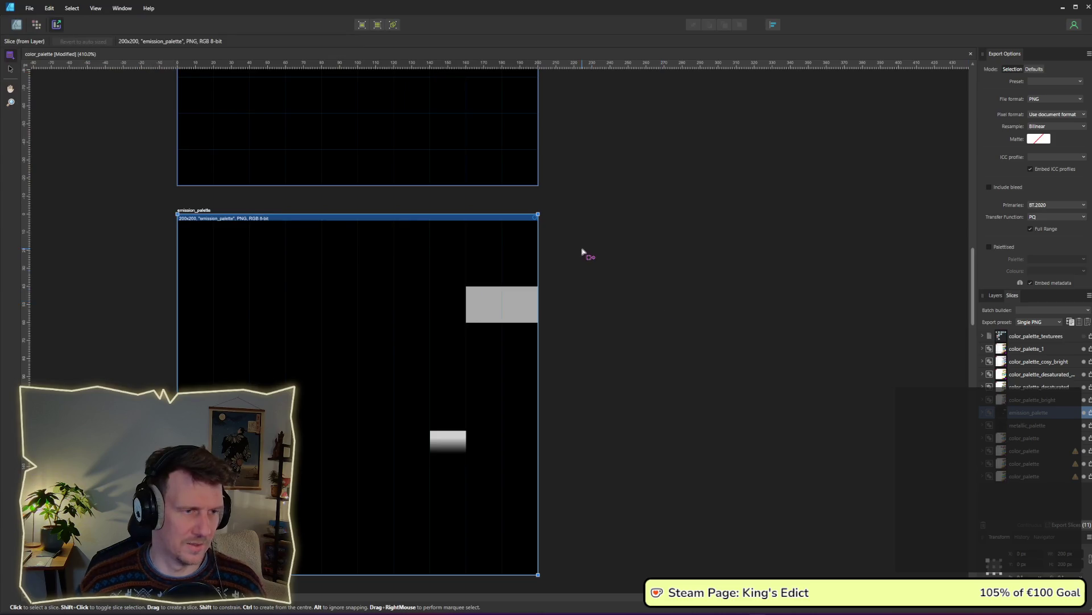
key("alt+Tab")
key("Tab")
Bring the game forward, pan the map, and place spearman card 3 on a yellow hex
key("alt+Tab")
key("alt+Tab")
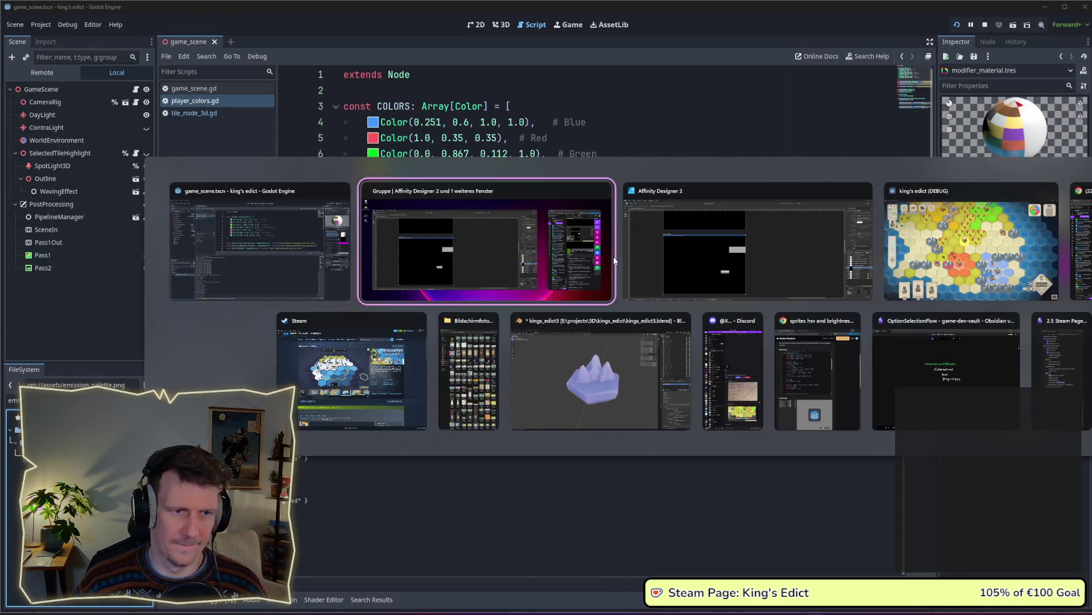
key("Tab")
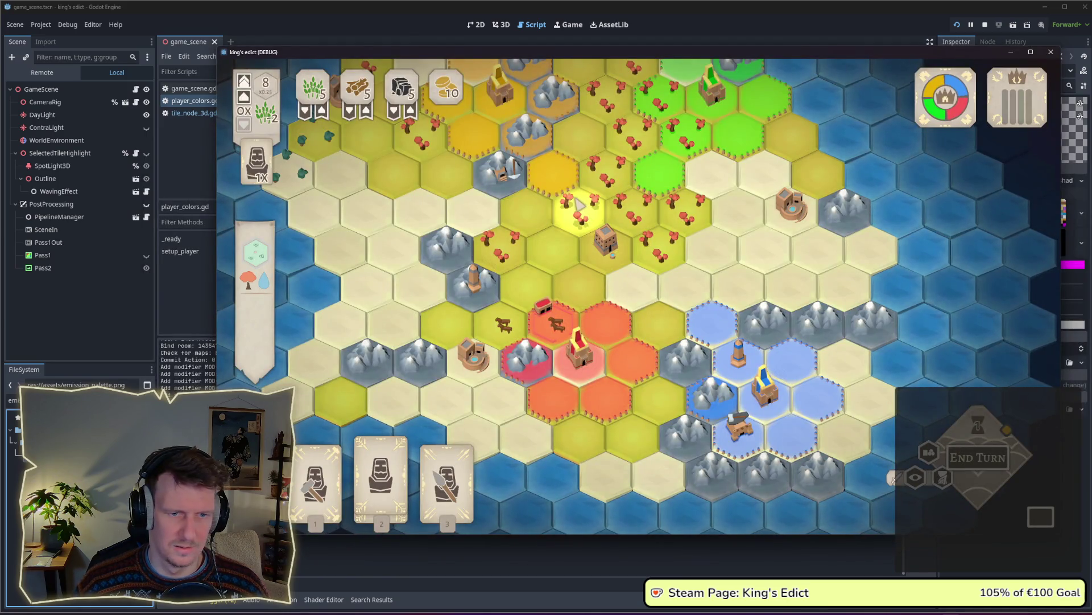
left_click_drag(579, 204, 590, 247)
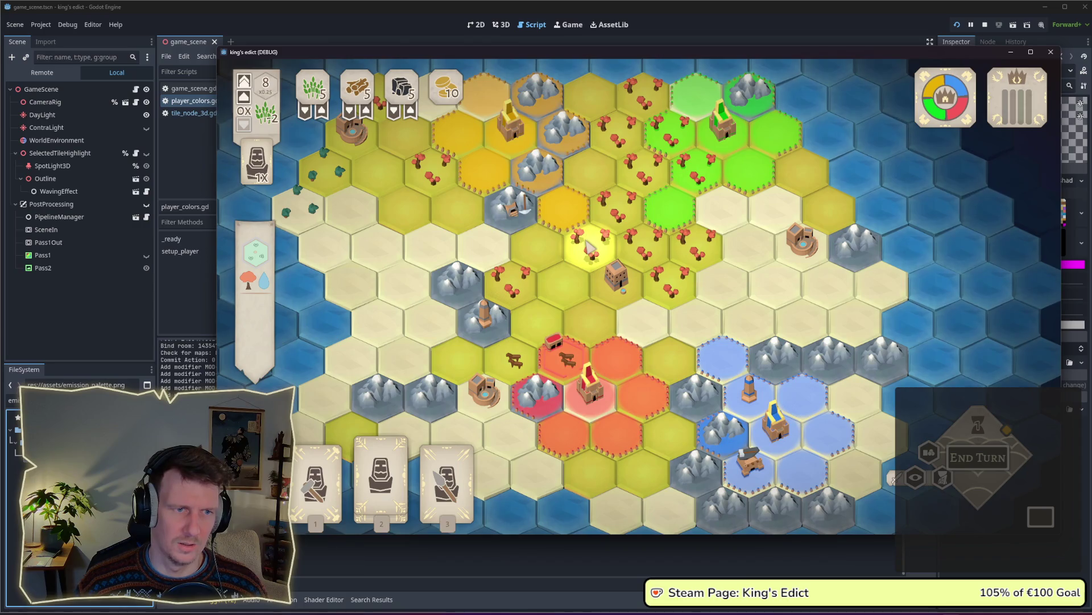
scroll(540, 256, "up", 3)
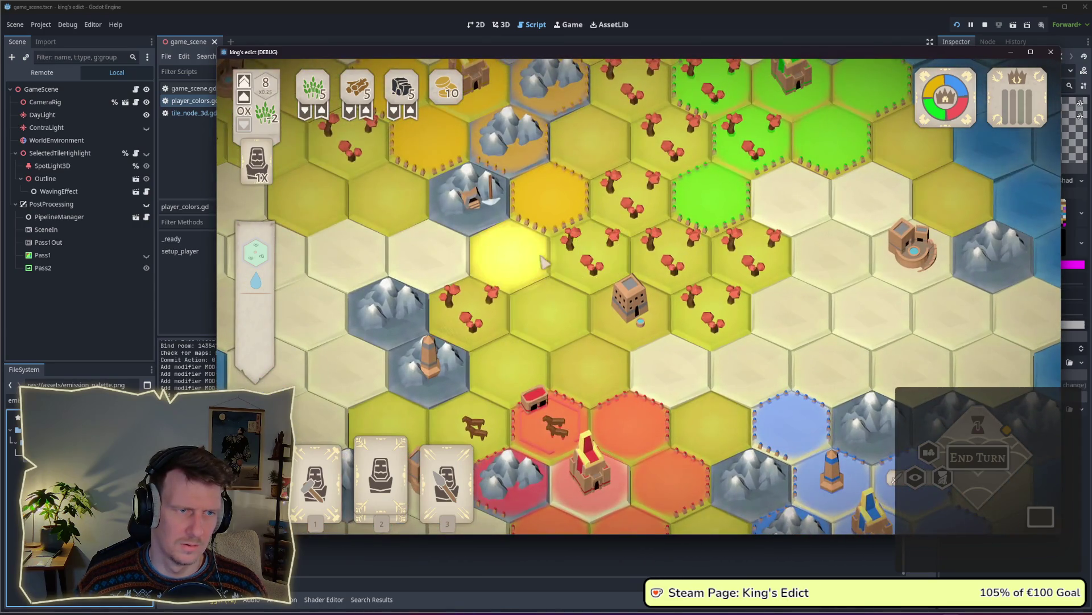
scroll(543, 262, "down", 4)
key("3")
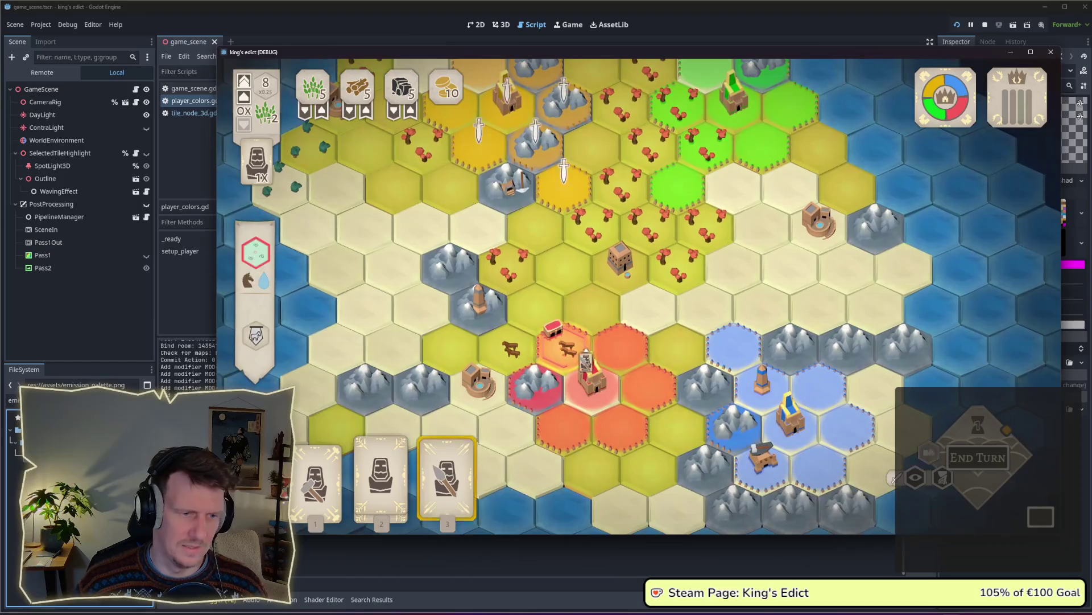
left_click(564, 188)
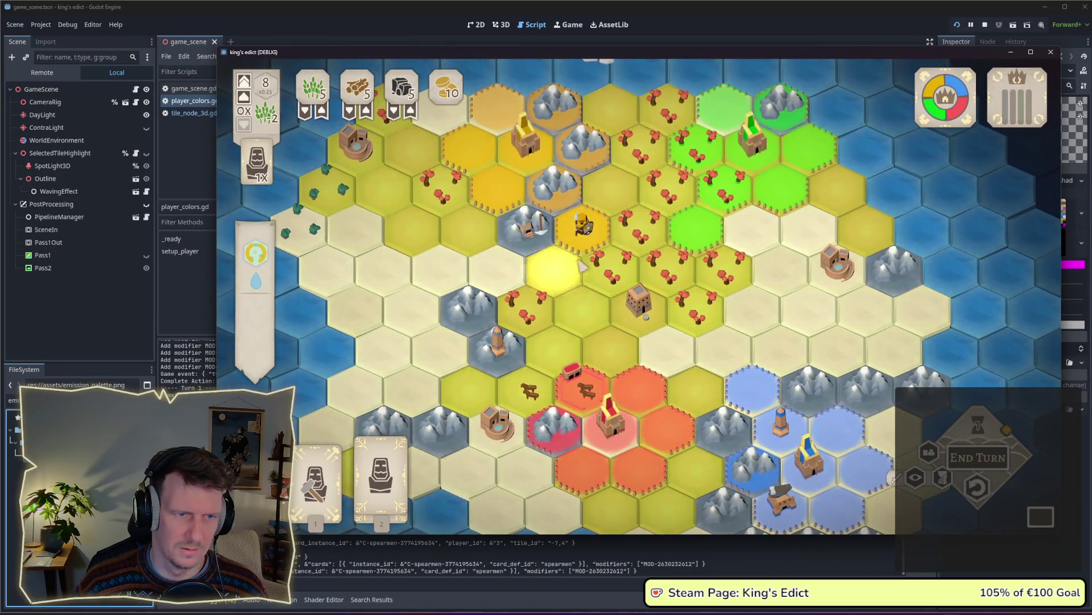
Play the builder card onto a yellow hex, bringing up its build options like Farm
scroll(581, 266, "up", 2)
scroll(571, 301, "up", 2)
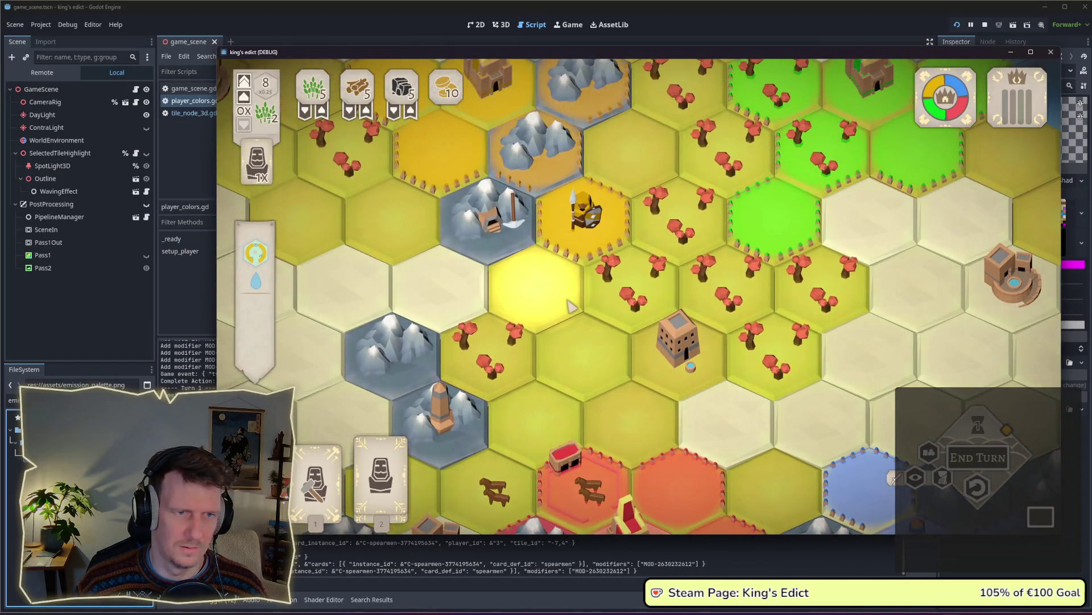
scroll(571, 306, "down", 1)
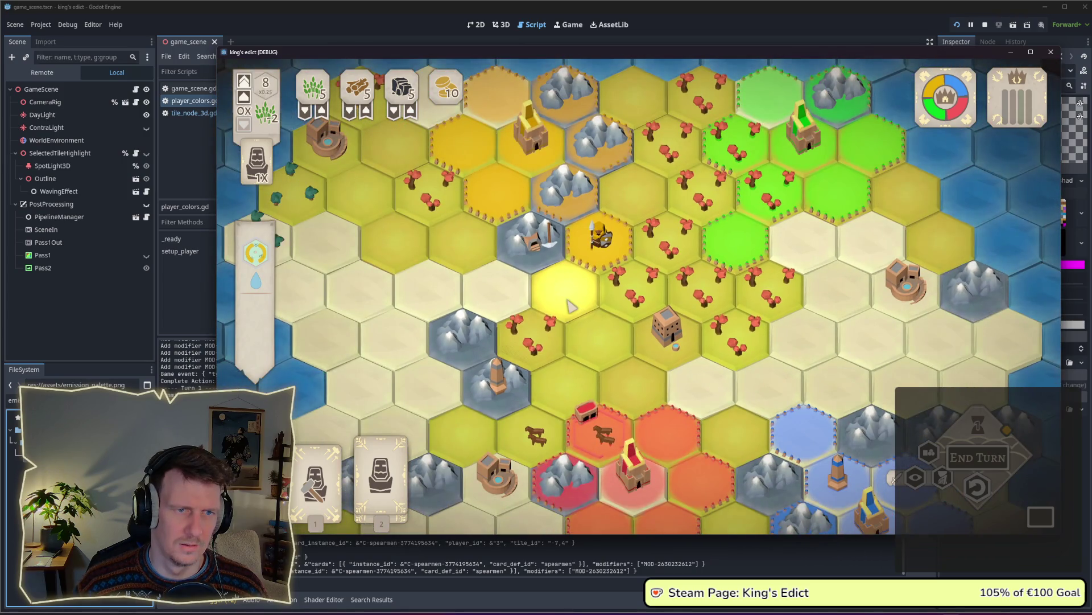
scroll(571, 306, "down", 1)
scroll(592, 310, "up", 1)
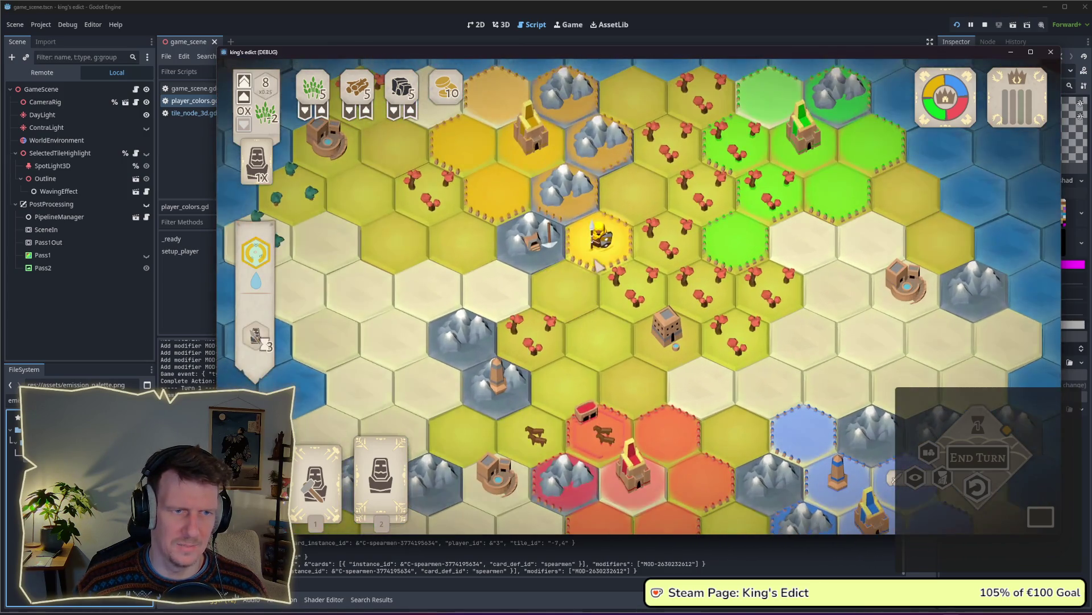
scroll(595, 324, "down", 3)
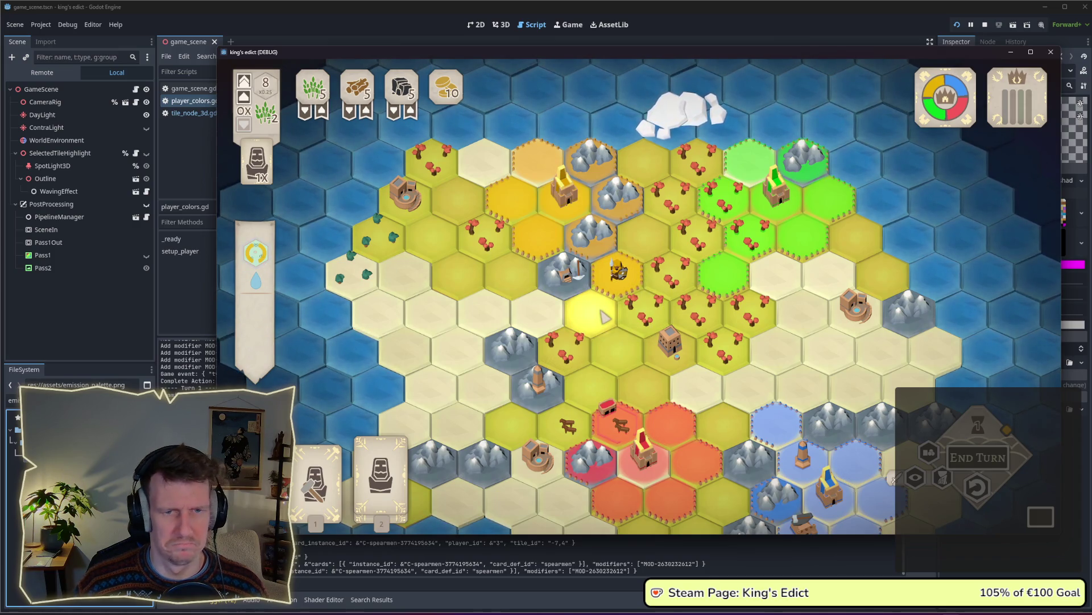
key("d")
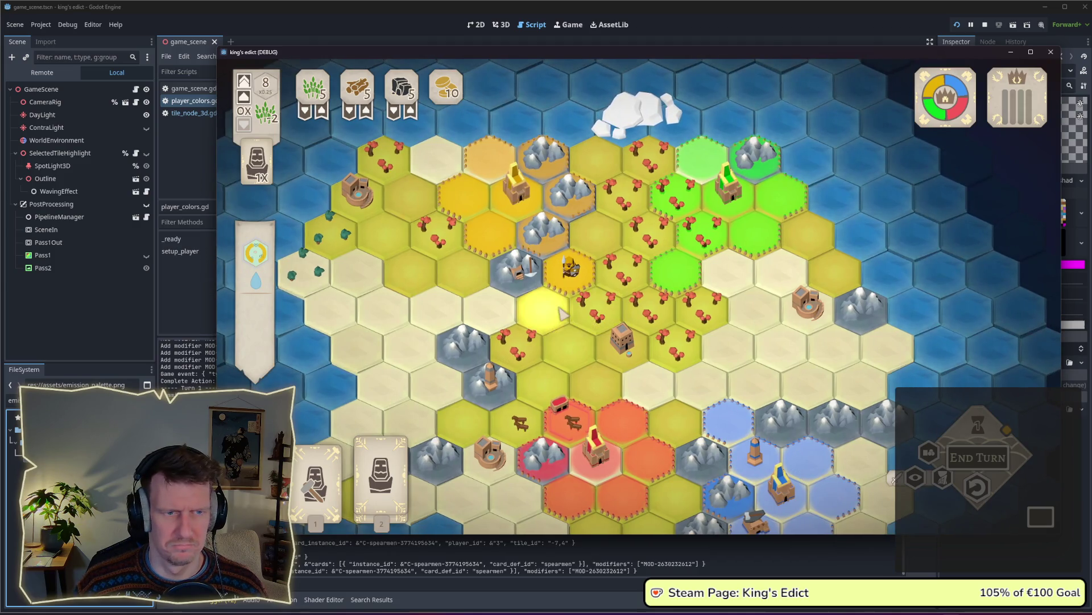
key("2")
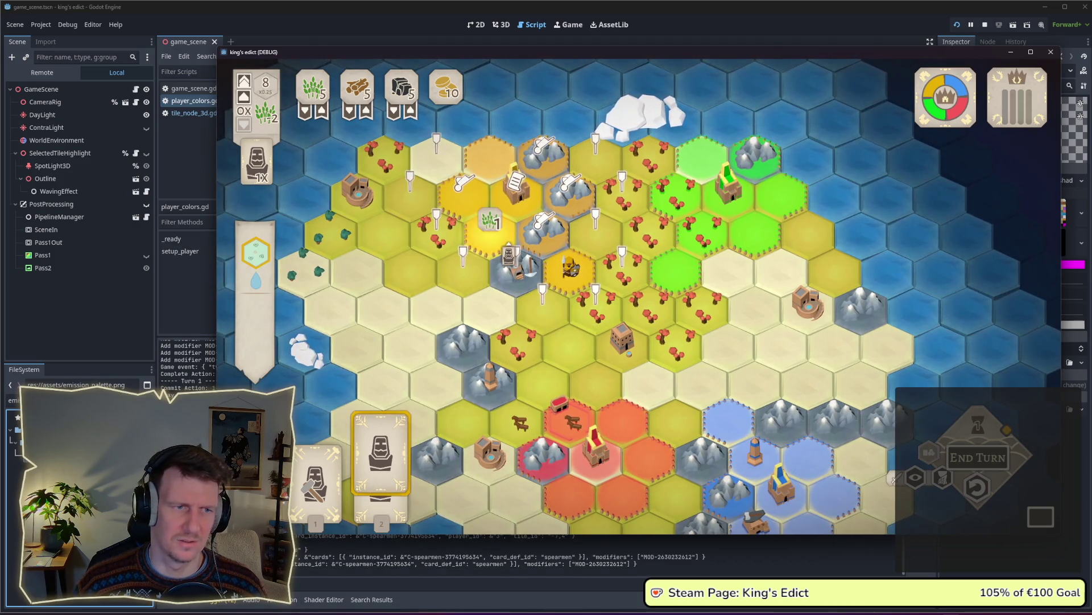
left_click(533, 253)
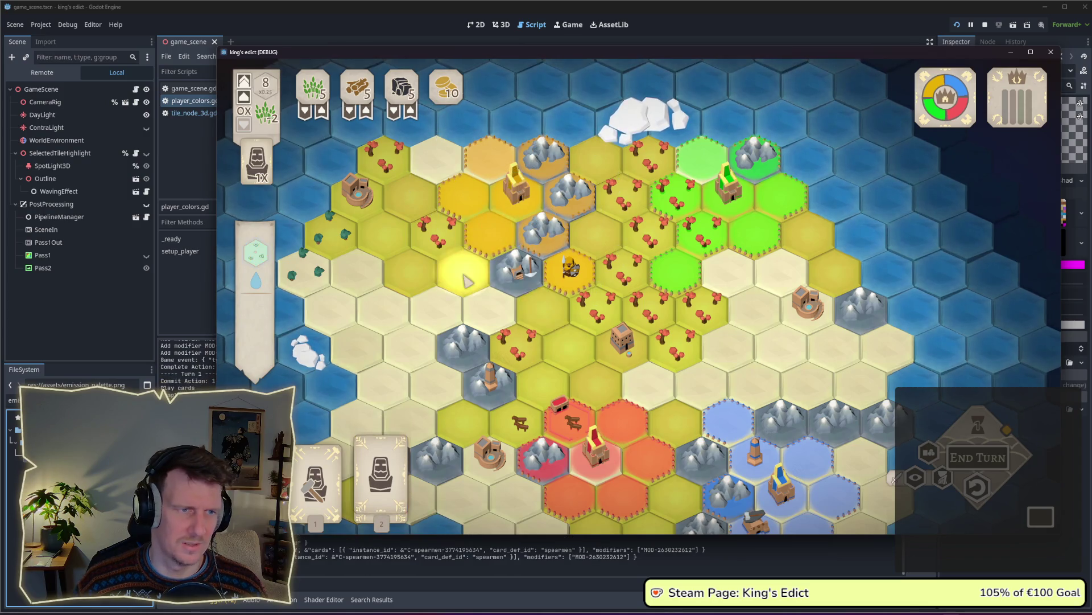
key("1")
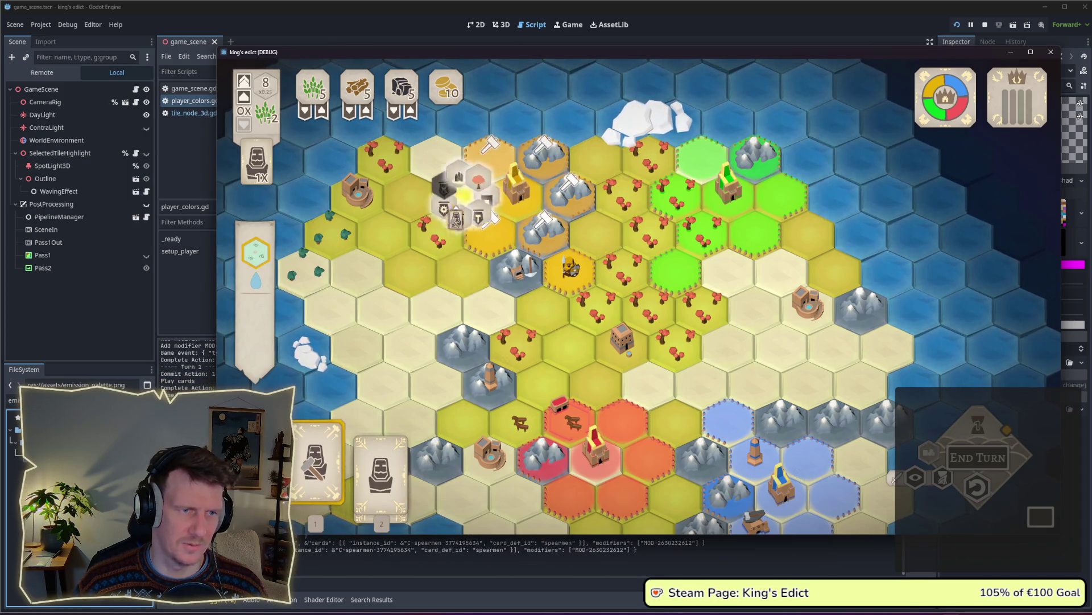
left_click(464, 194)
Place the serf card on a yellow hex and end the turn
left_click(443, 258)
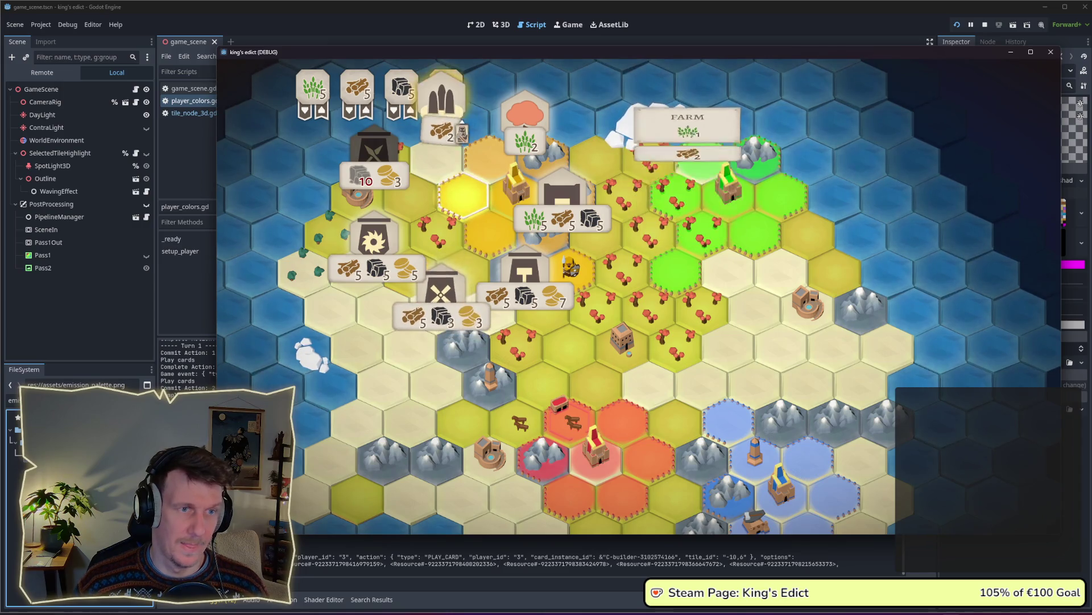
key("1")
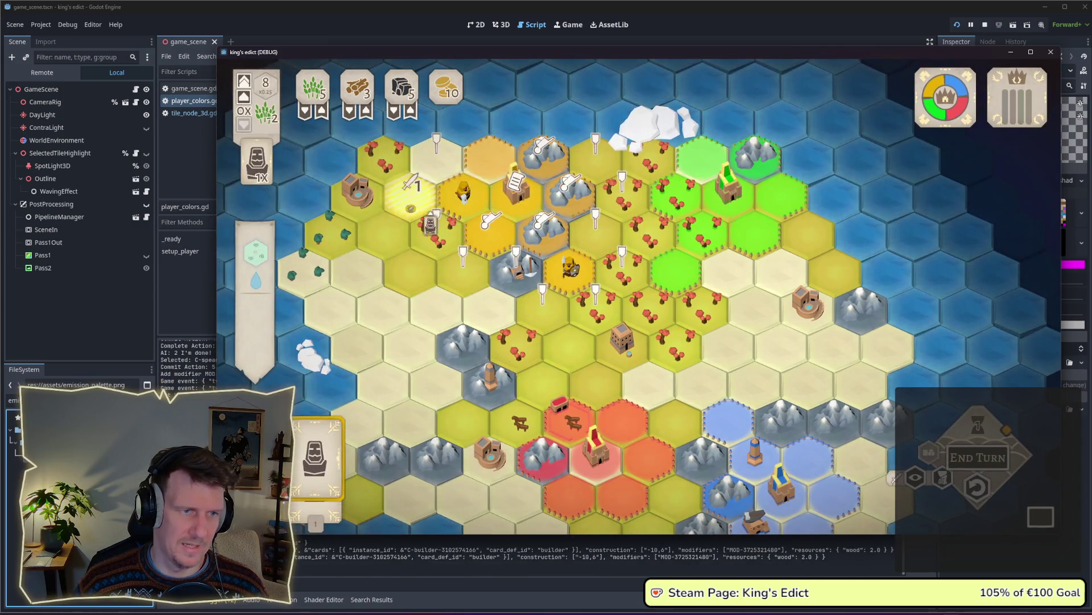
left_click(433, 247)
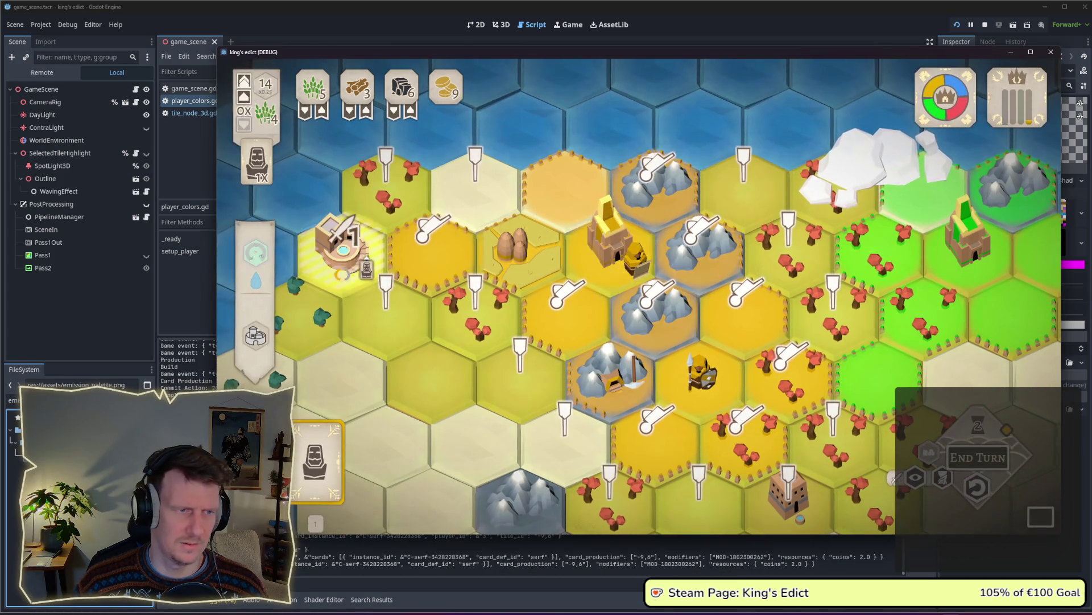
left_click(977, 457)
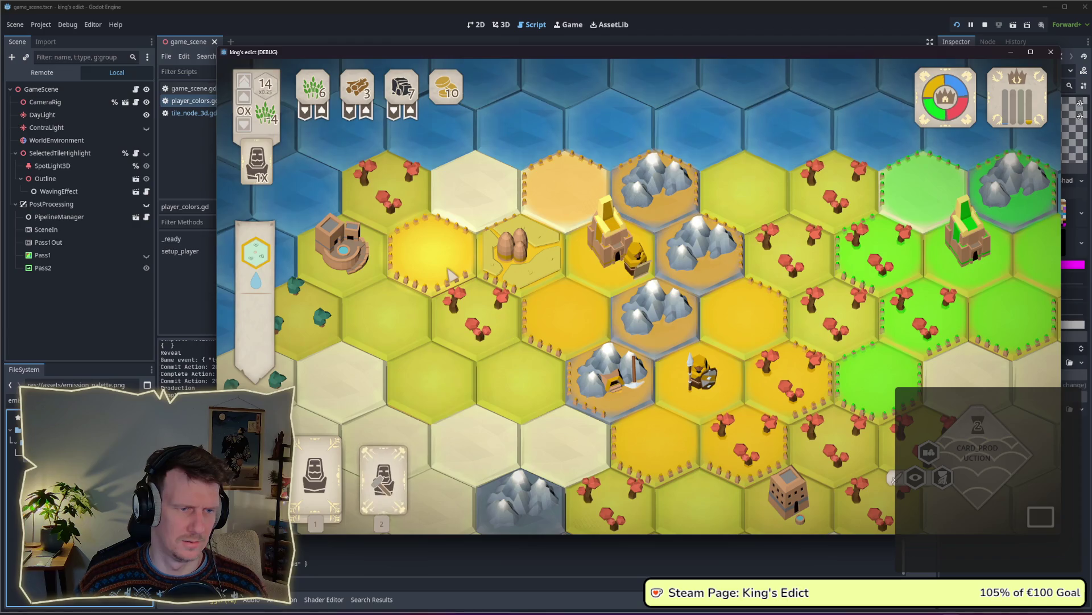
Build a second farm beside the first, put a serf on the castle, and zoom out
key("2")
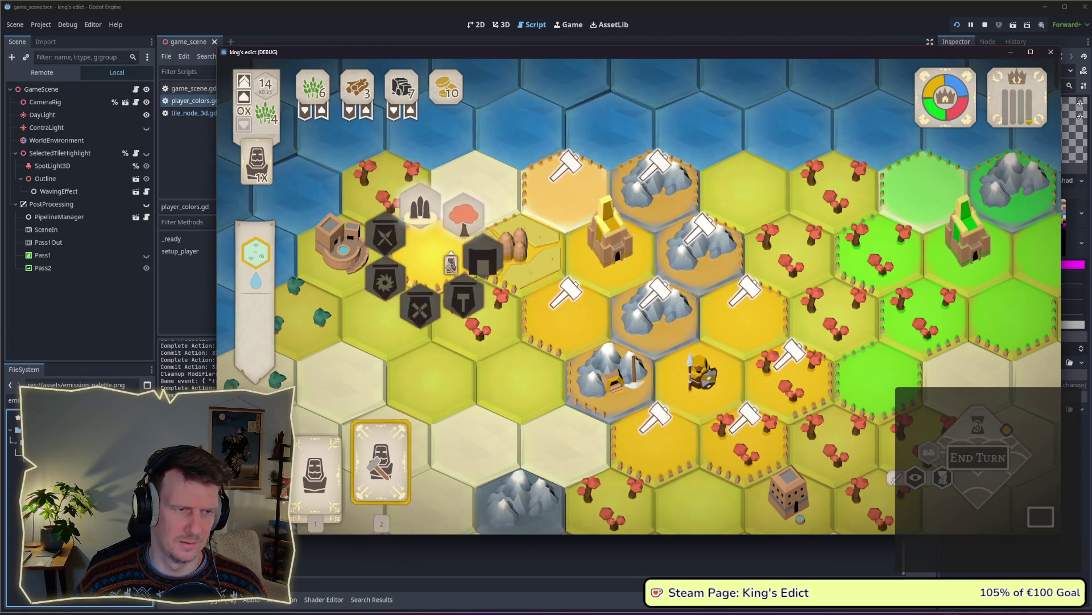
left_click(445, 229)
key("1")
left_click(617, 248)
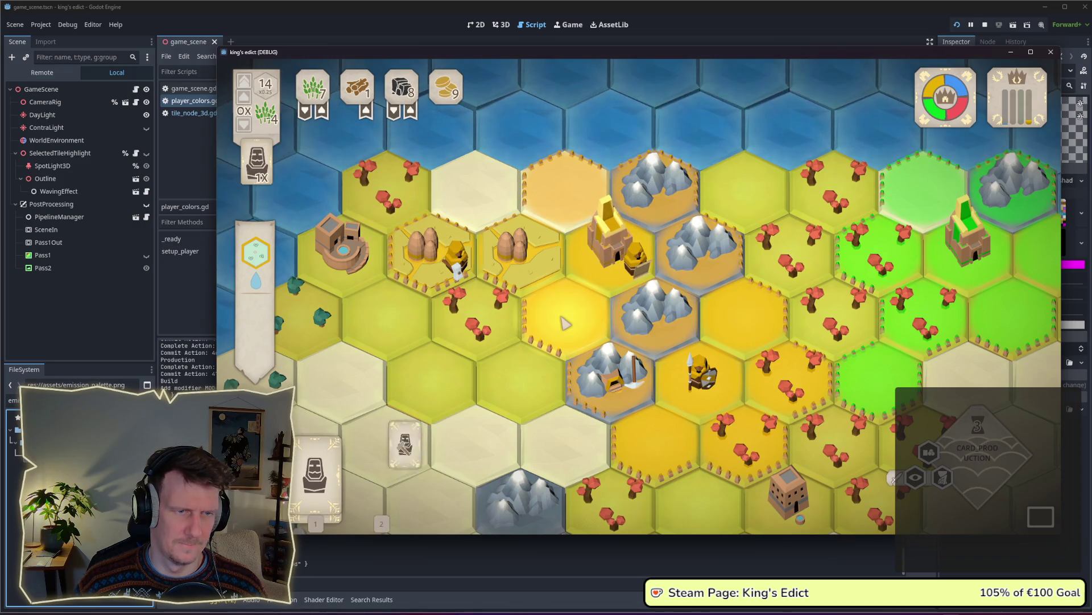
left_click(565, 323)
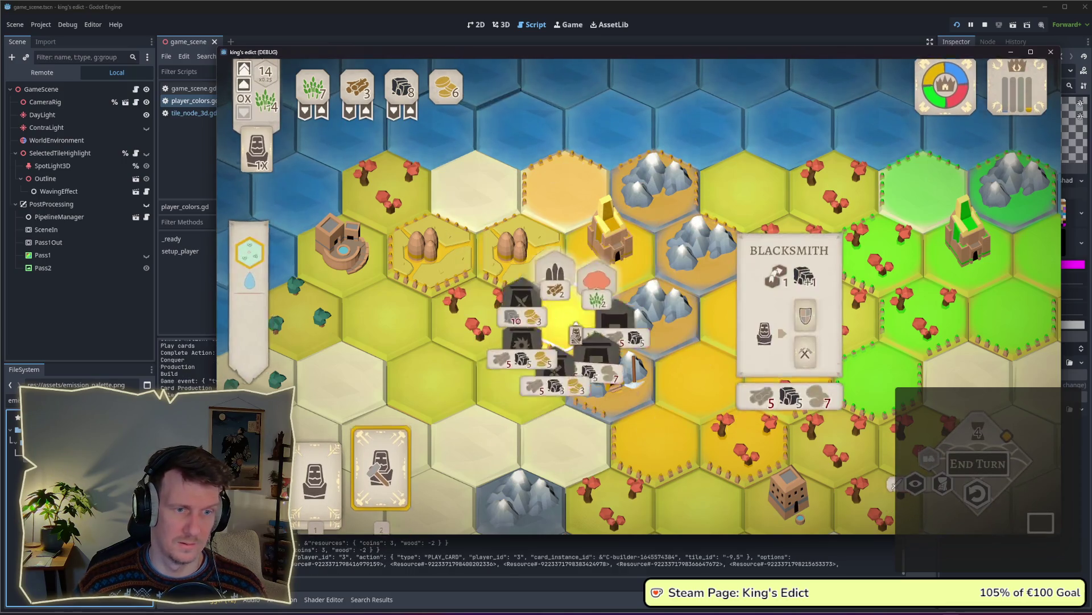
left_click(554, 272)
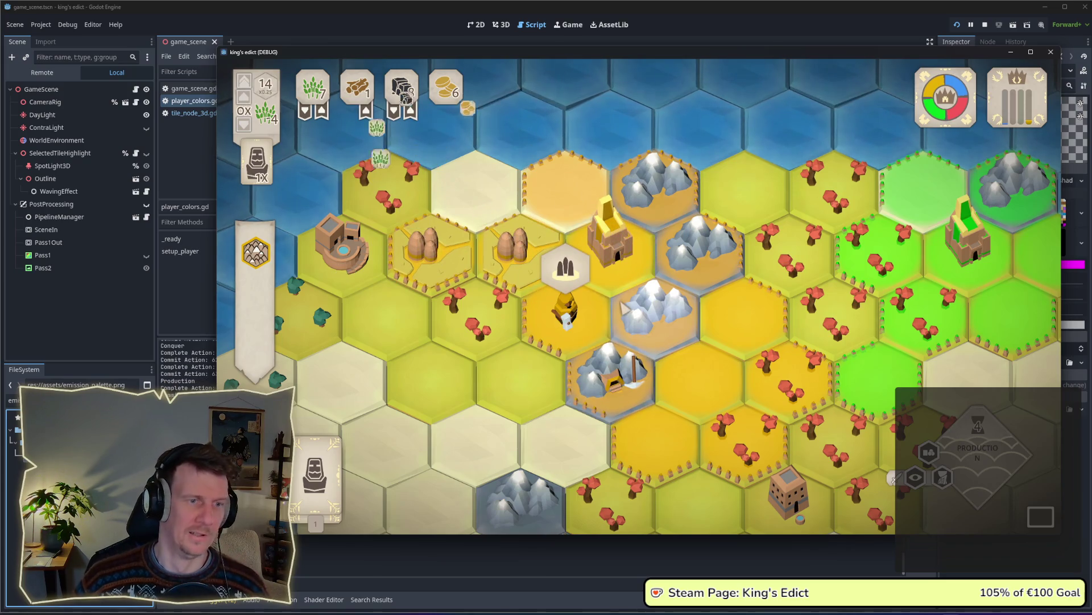
scroll(625, 307, "down", 3)
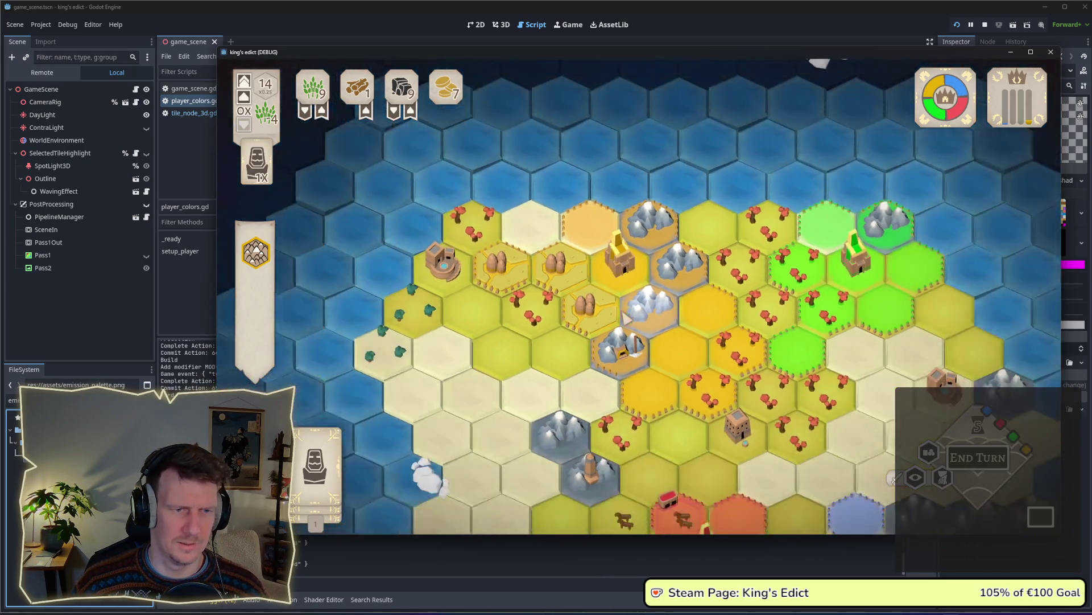
scroll(626, 317, "down", 3)
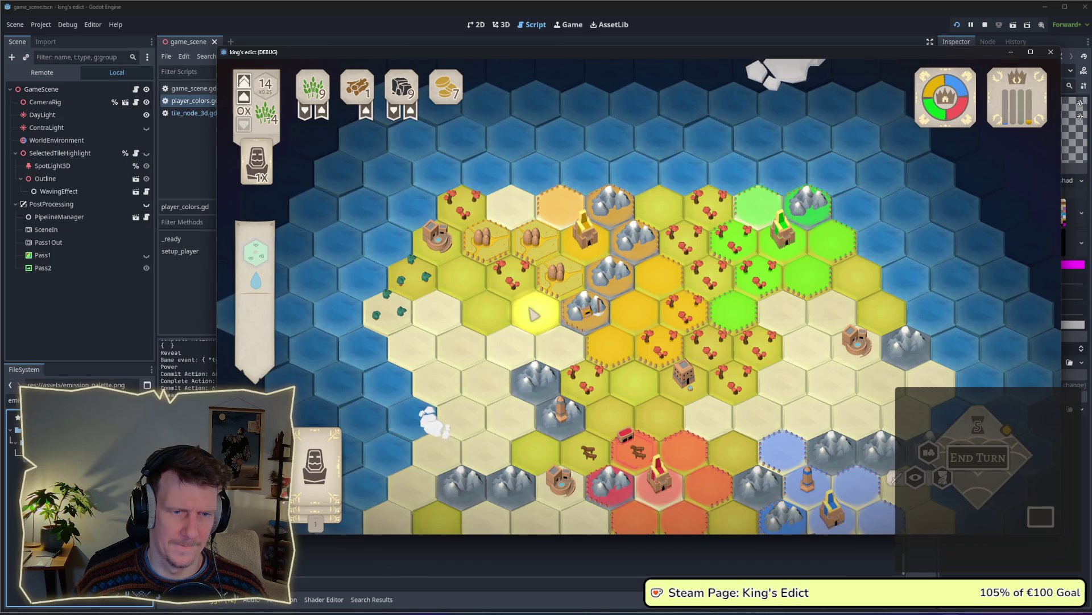
key("alt+Tab")
Set the lower grey rectangle in emission_palette to fill lightness 70
left_click(562, 298)
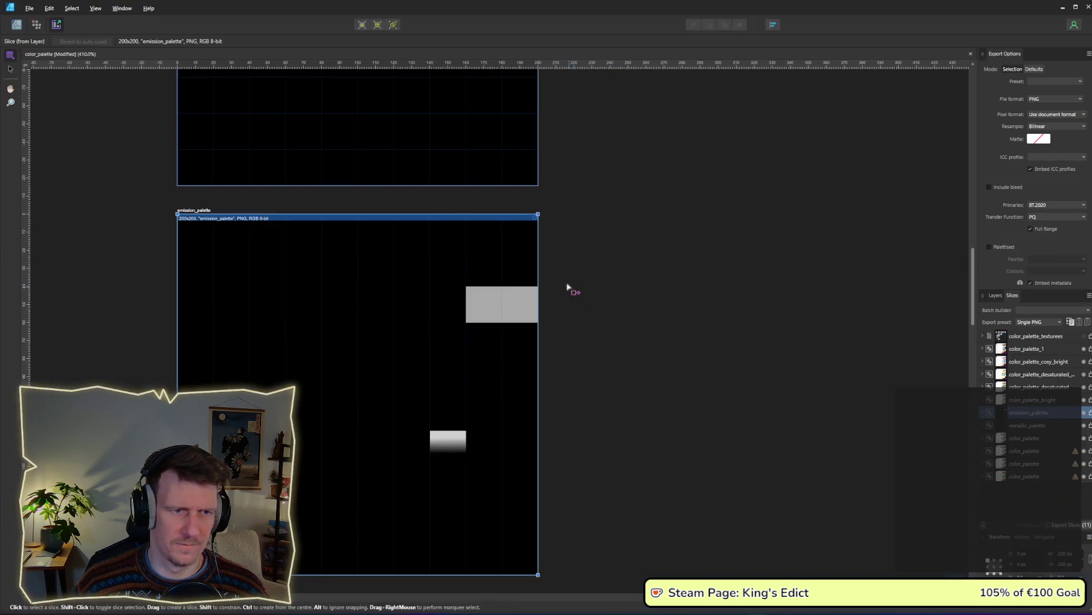
scroll(568, 288, "up", 5)
scroll(528, 212, "up", 3)
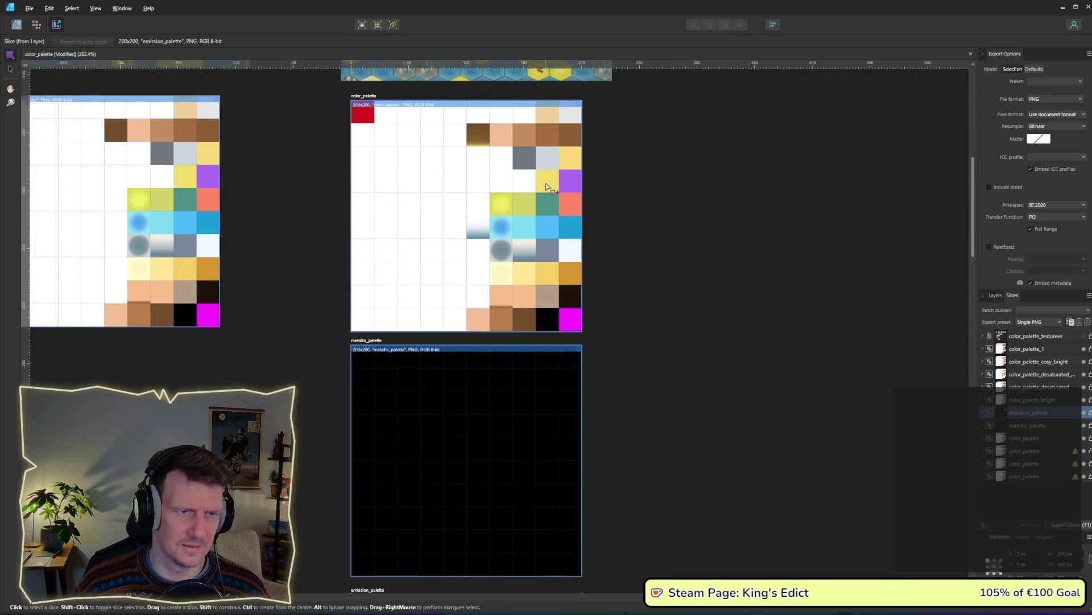
left_click(20, 25)
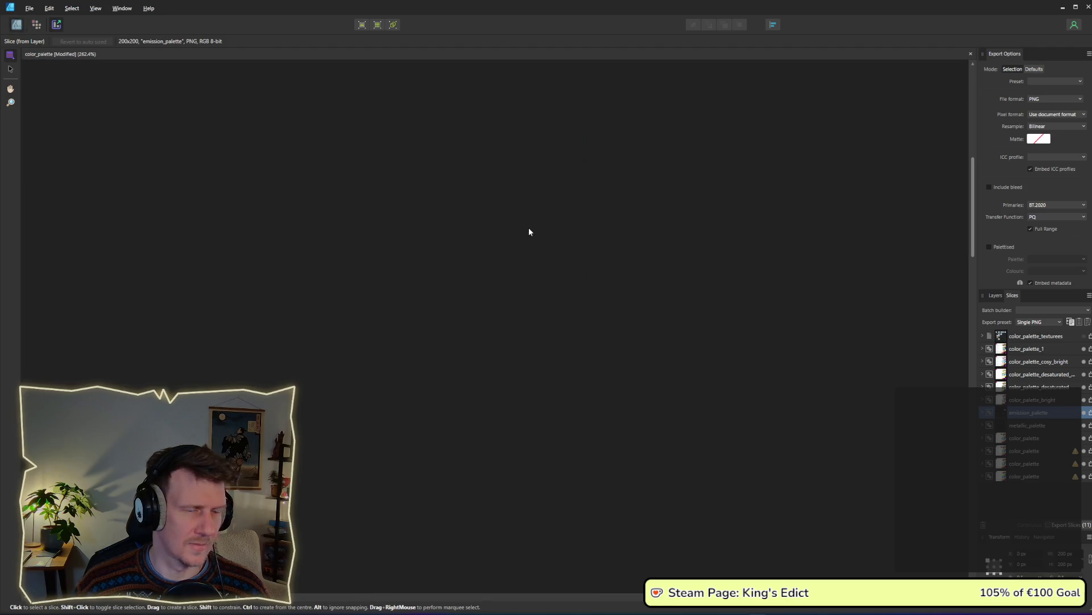
left_click(548, 180)
scroll(630, 280, "down", 3)
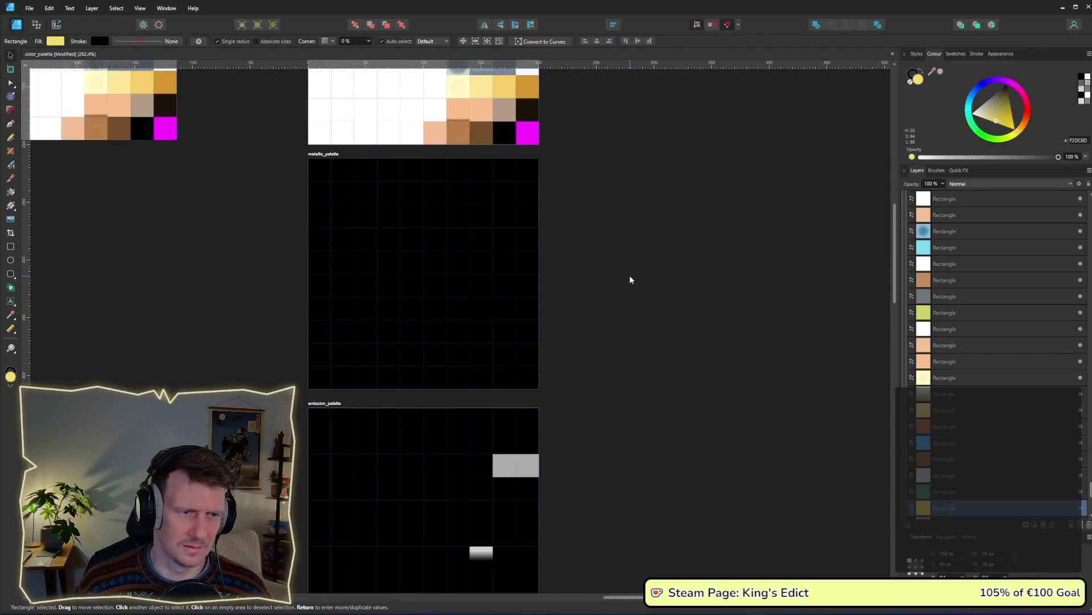
scroll(583, 390, "up", 3)
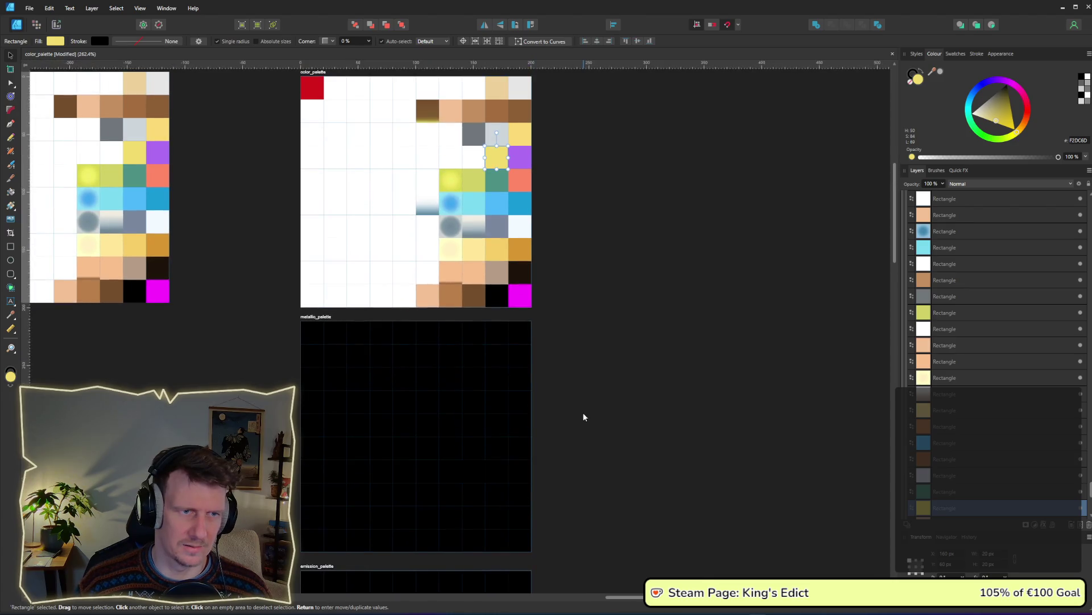
scroll(586, 349, "down", 4)
left_click(485, 438)
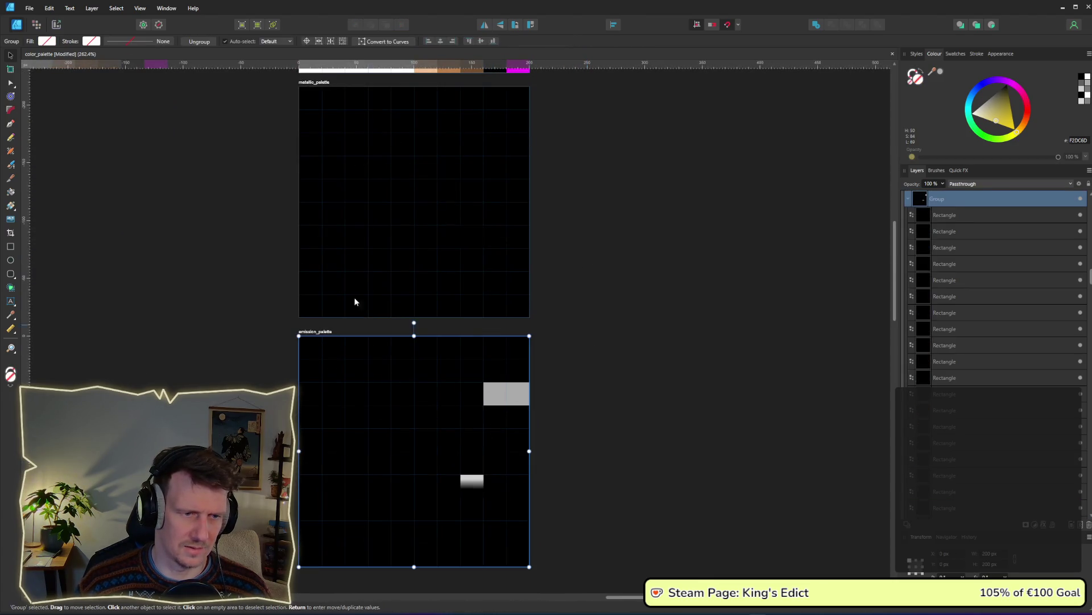
double_click(492, 420)
left_click(55, 41)
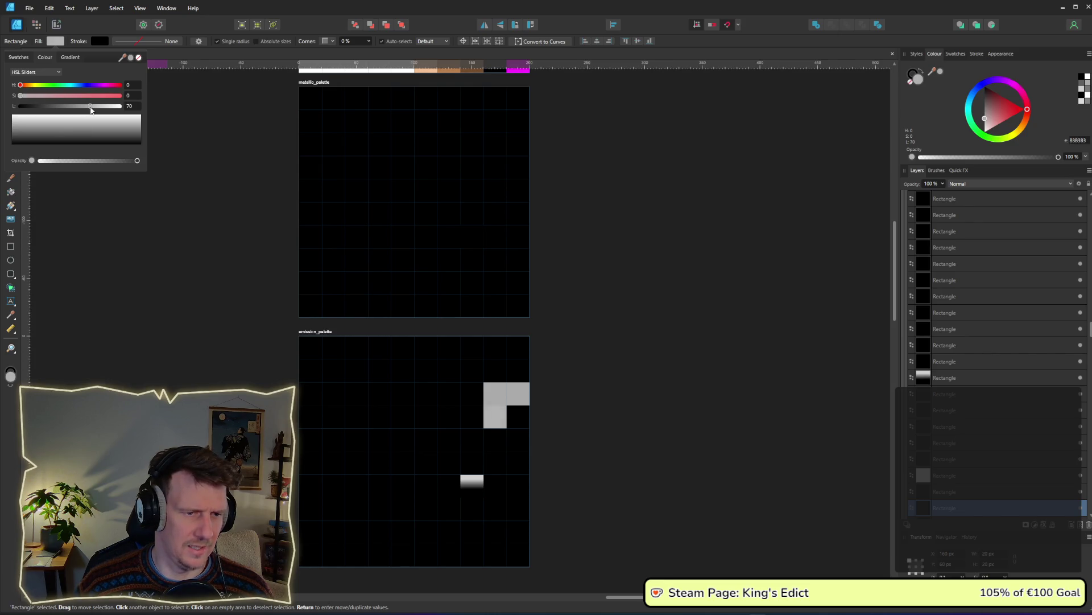
left_click(659, 360)
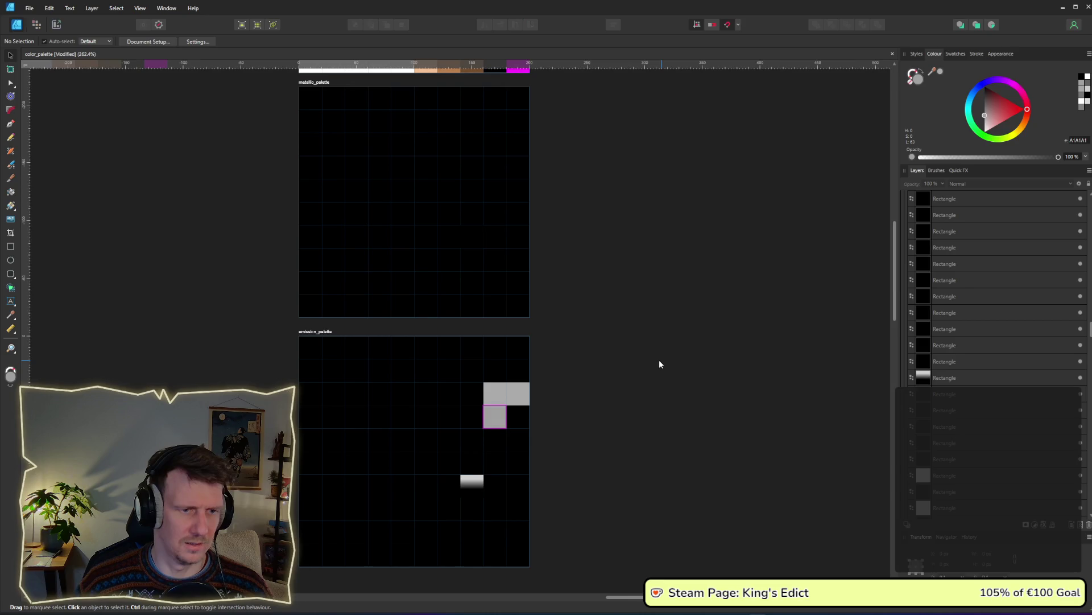
Export the emission_palette slice over emission_palette.png and return to Godot
left_click(62, 24)
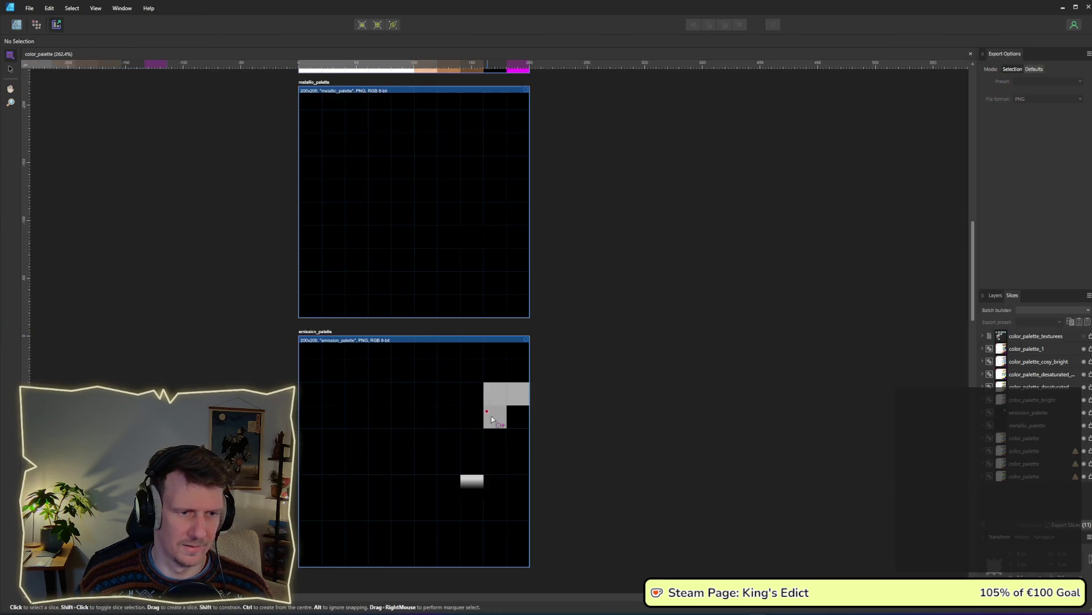
left_click(1086, 414)
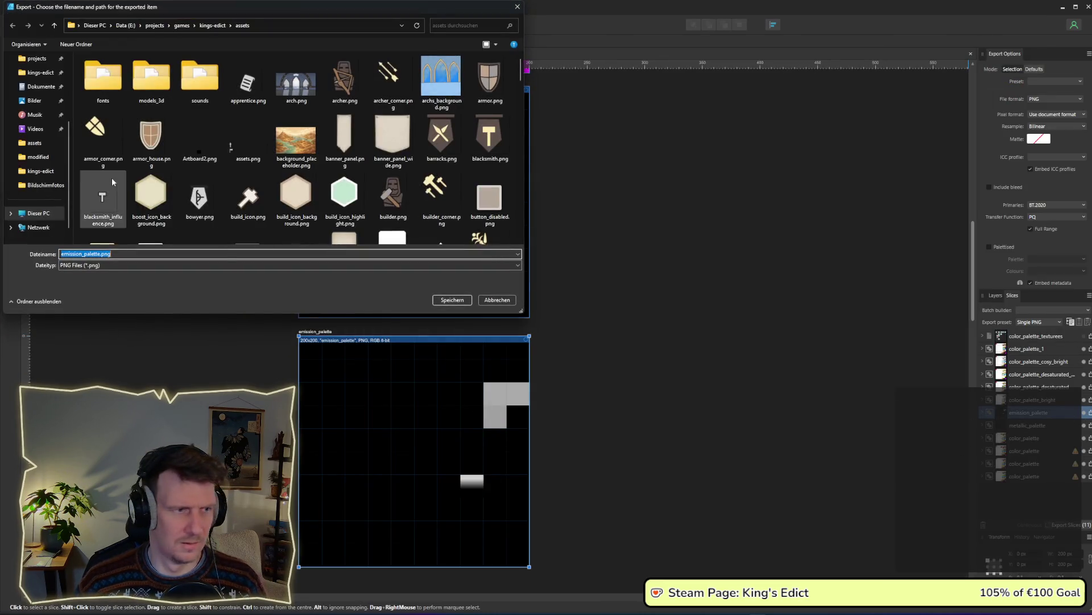
left_click(445, 302)
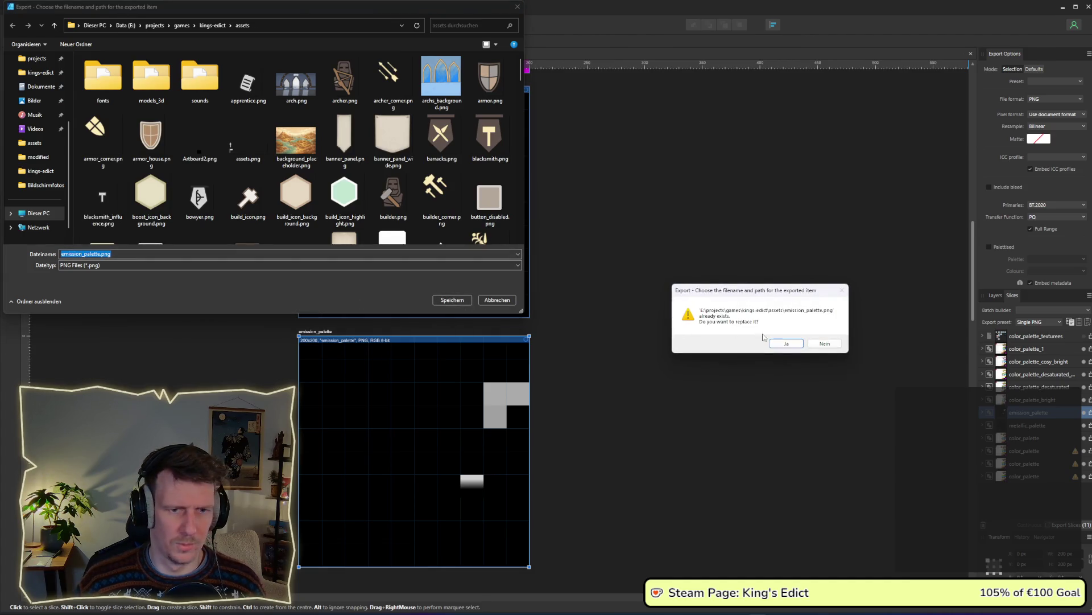
key("Return")
key("alt+Tab")
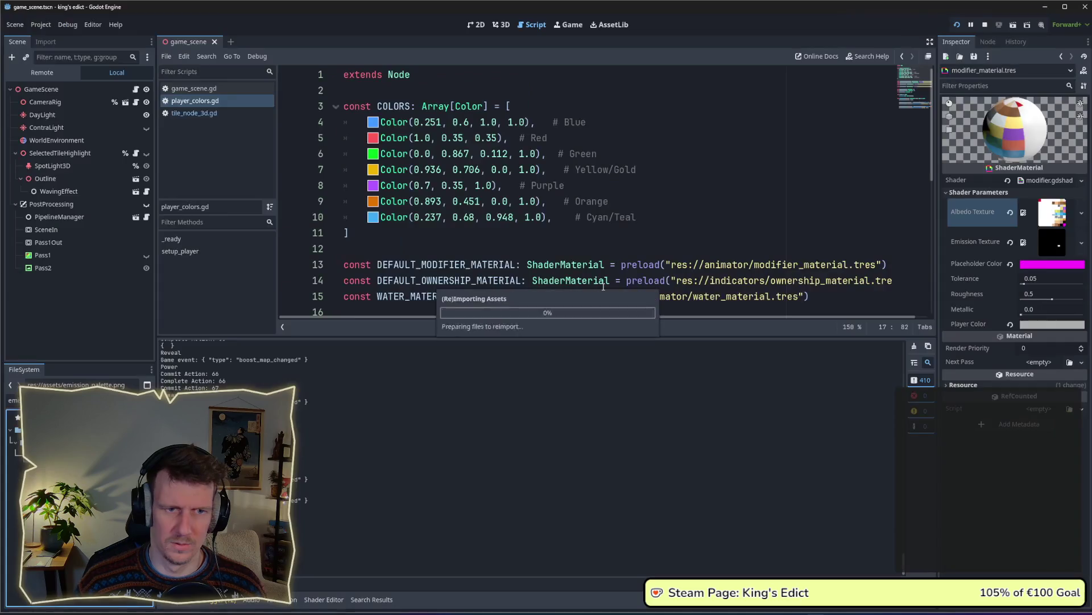
Zoom and pan the running King's Edict hex map to inspect the new tile highlight glow
key("alt+Tab")
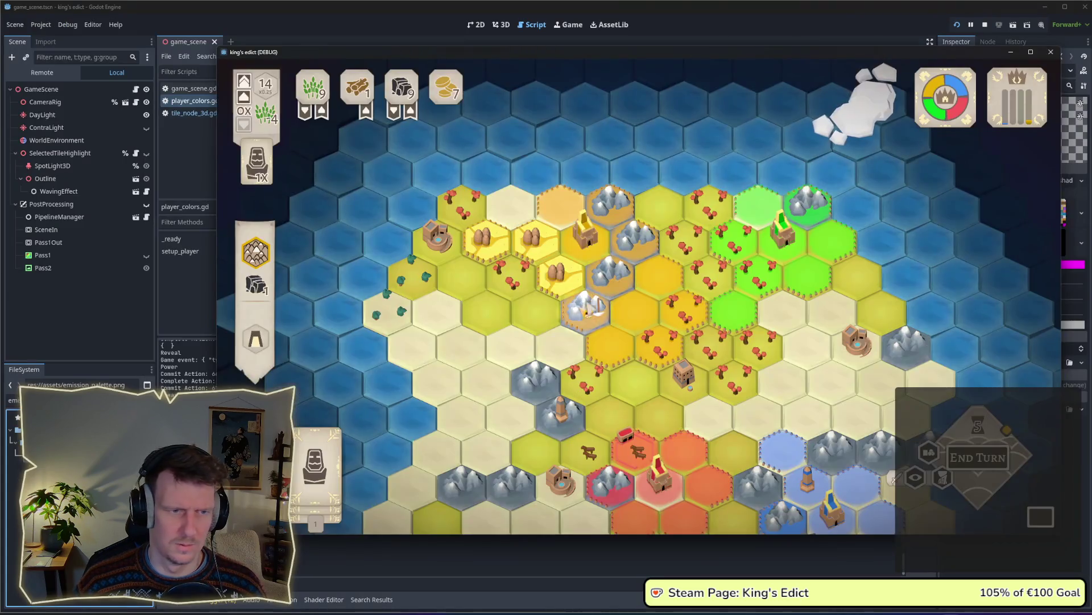
scroll(539, 349, "up", 2)
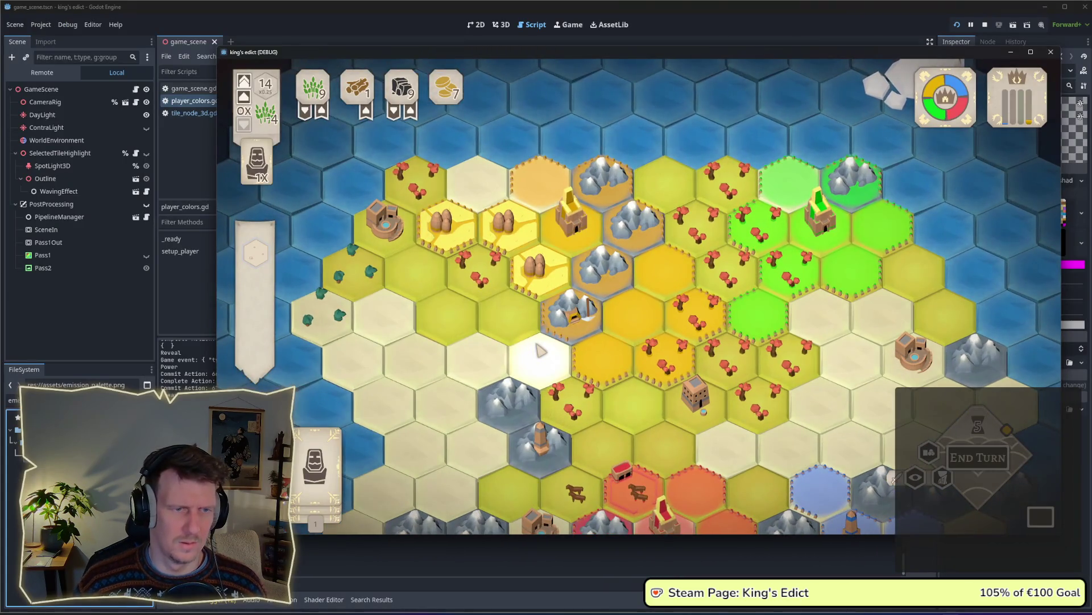
scroll(507, 349, "down", 3)
scroll(488, 313, "up", 2)
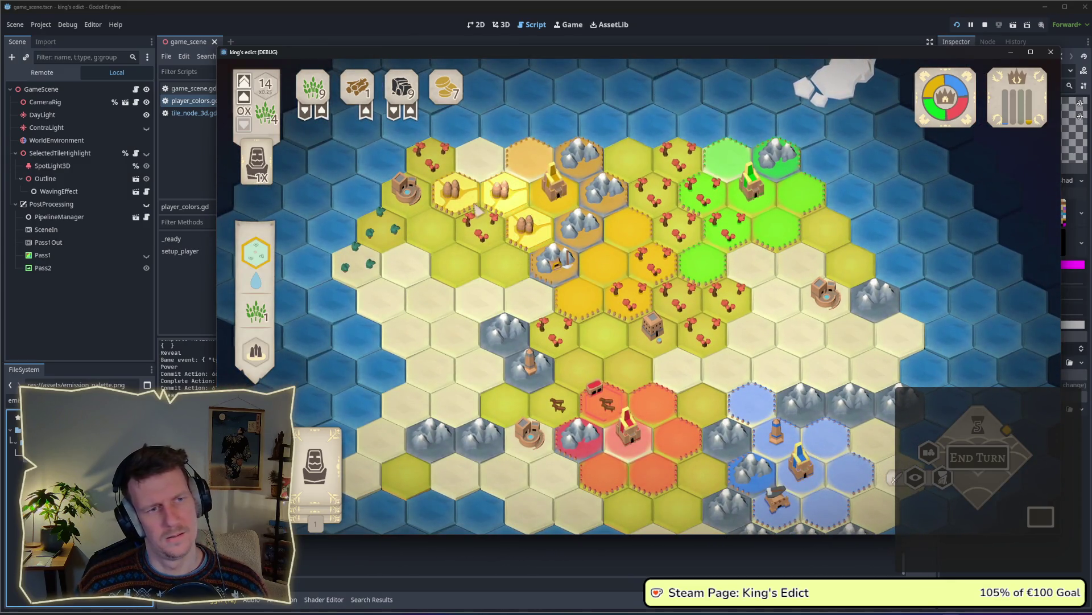
left_click_drag(505, 333, 490, 311)
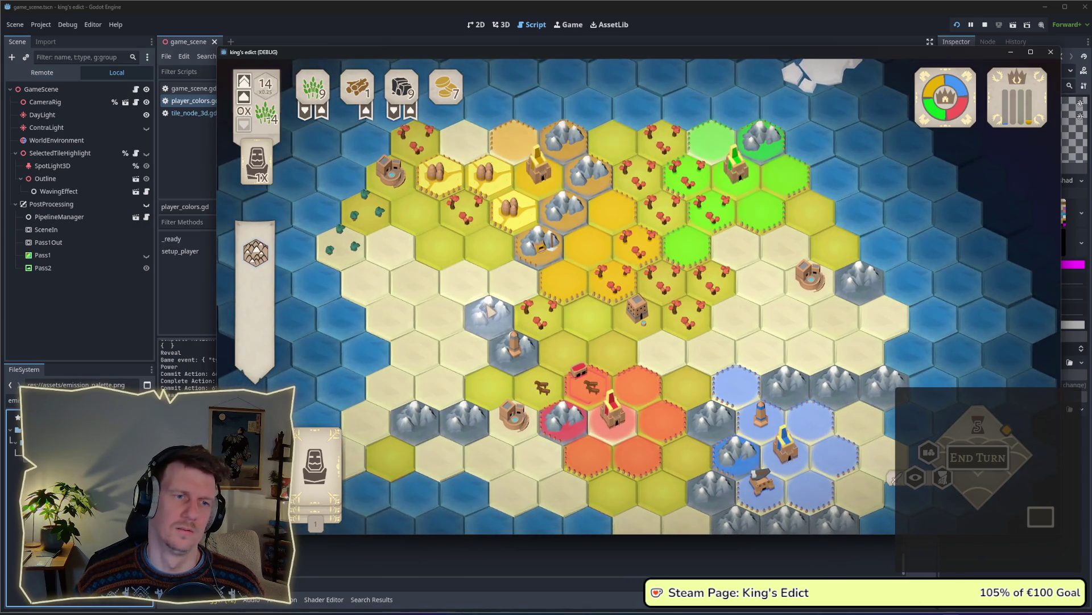
scroll(490, 310, "down", 1)
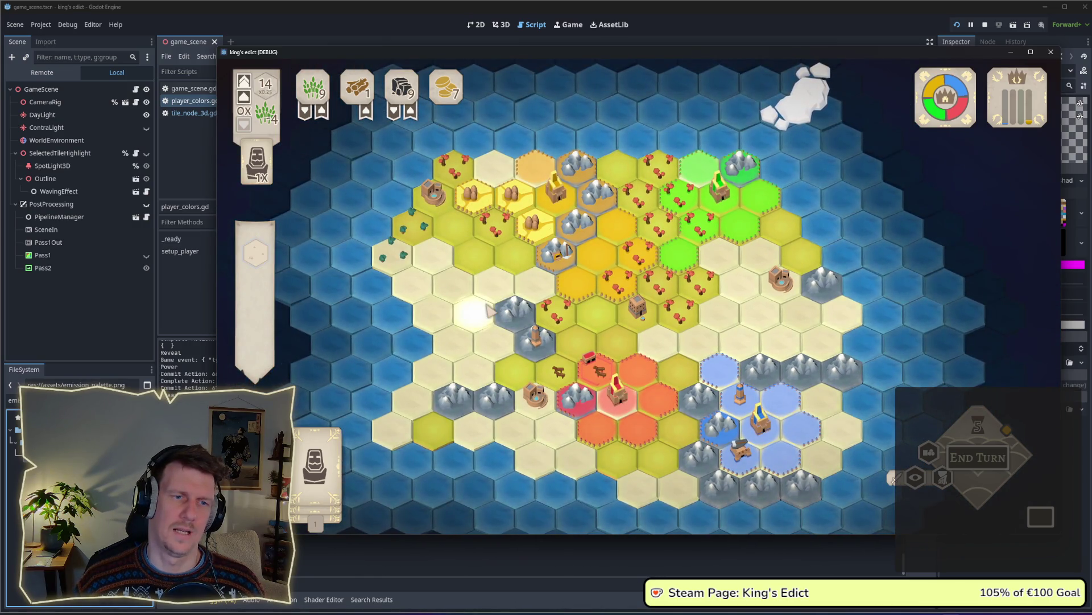
scroll(489, 310, "up", 1)
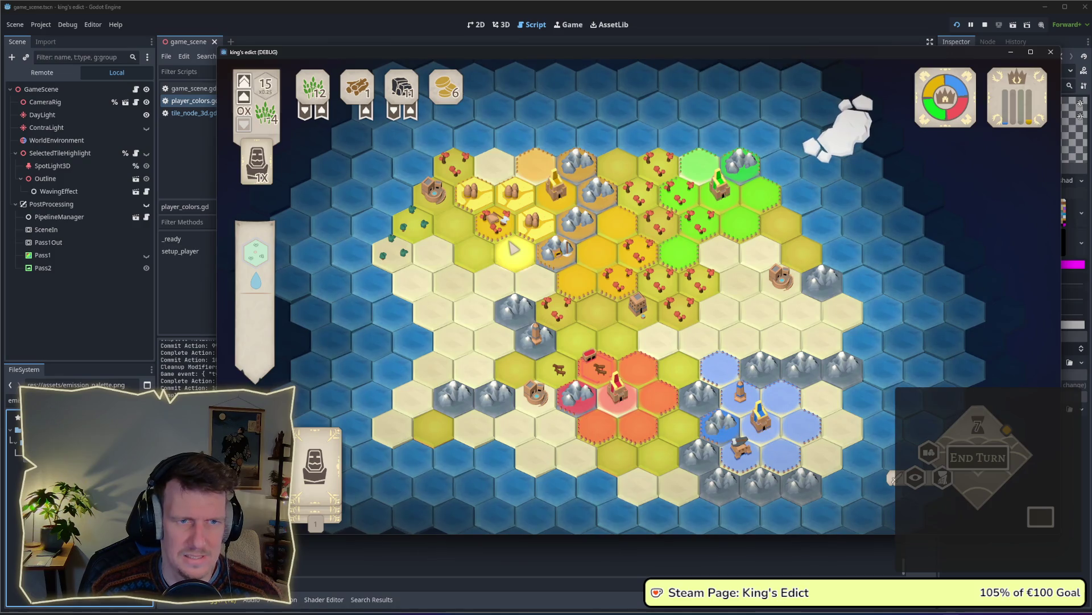
scroll(513, 248, "up", 2)
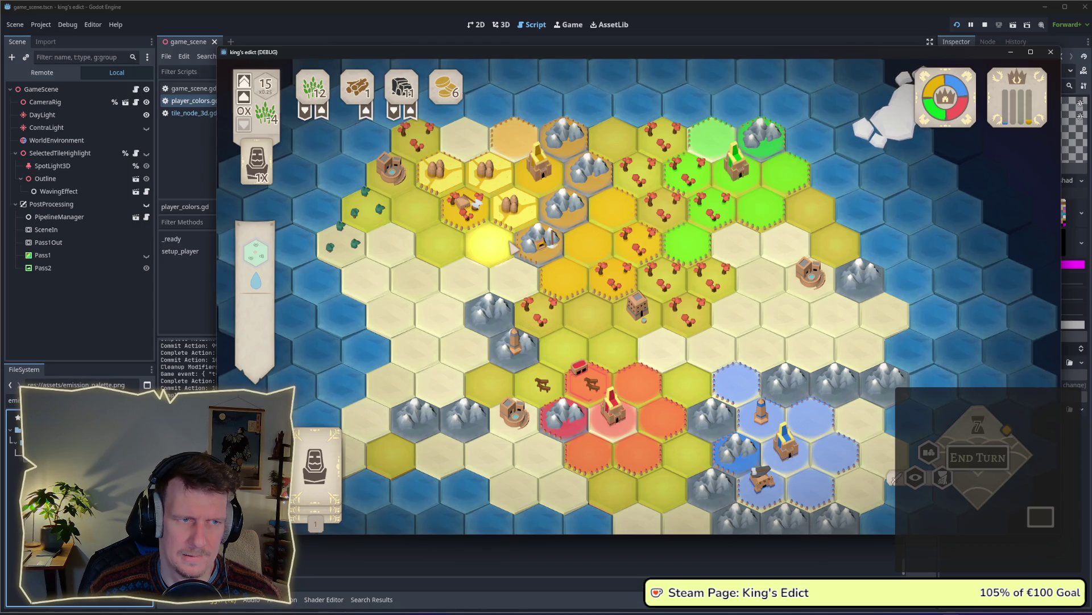
scroll(514, 248, "down", 2)
scroll(514, 248, "up", 1)
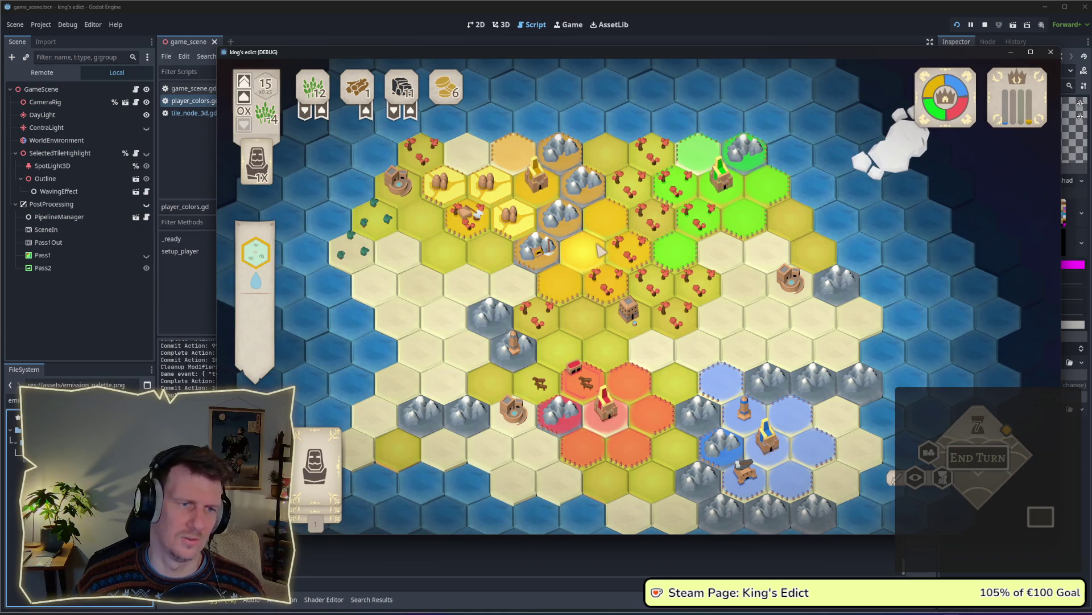
key("alt+Tab")
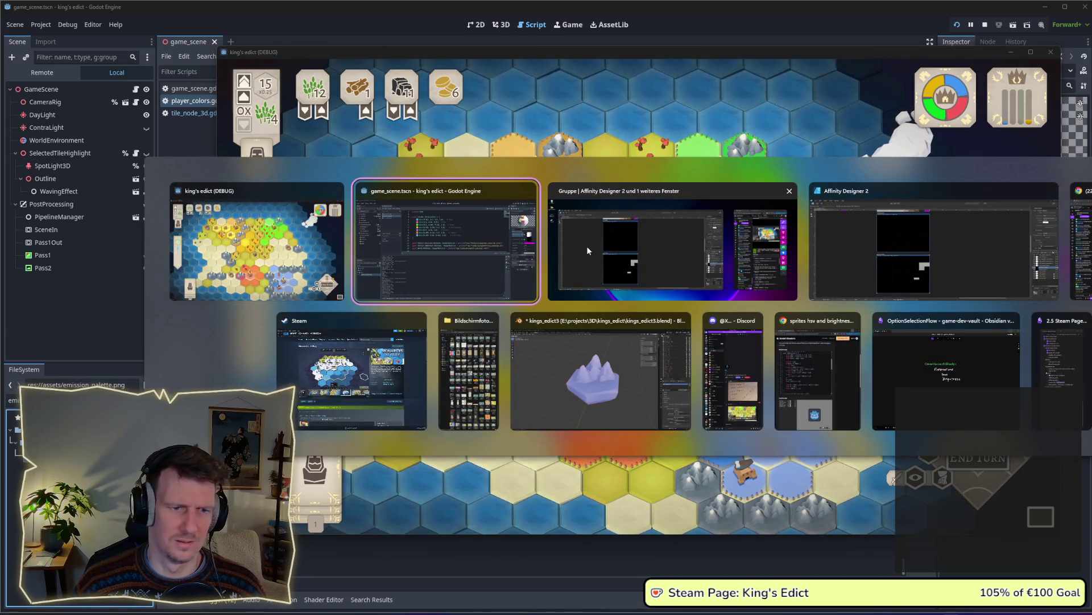
Darken the lower grey block on emission_palette to lightness 50 (#808080)
left_click(586, 246)
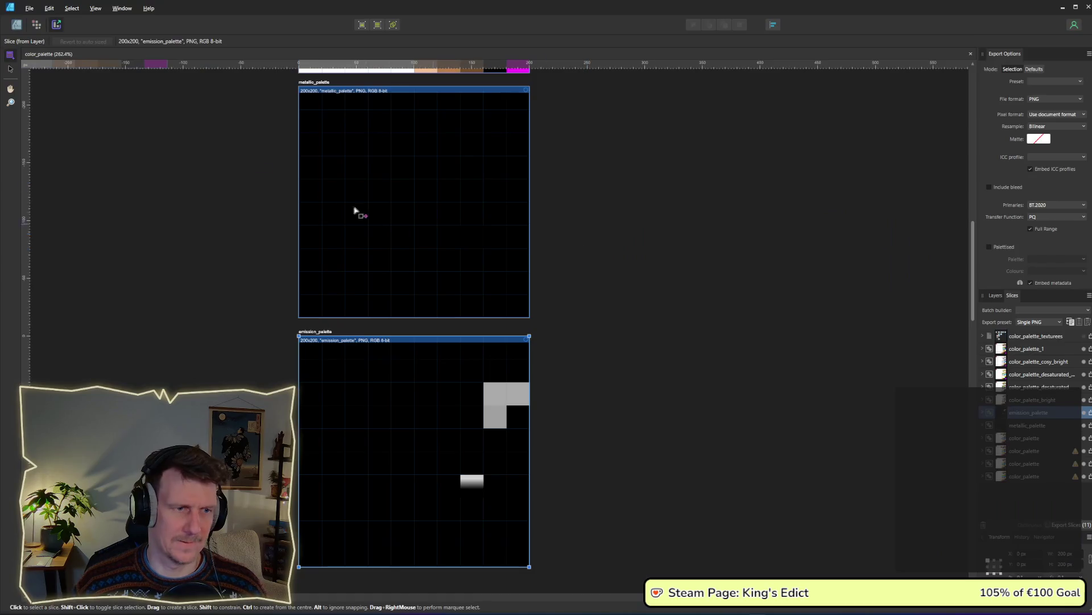
left_click(16, 25)
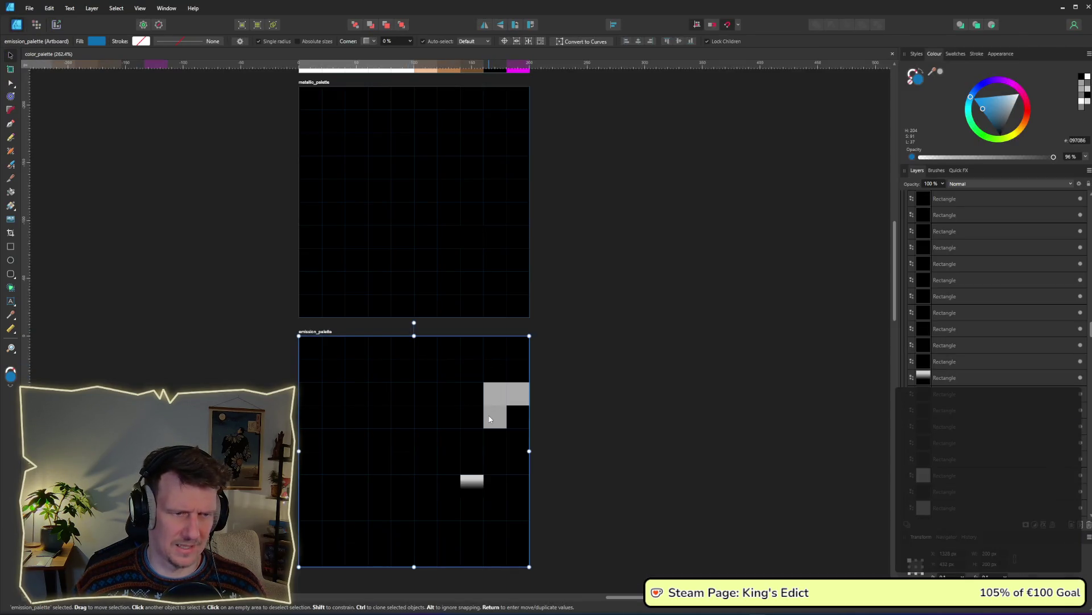
left_click(490, 420)
left_click(62, 43)
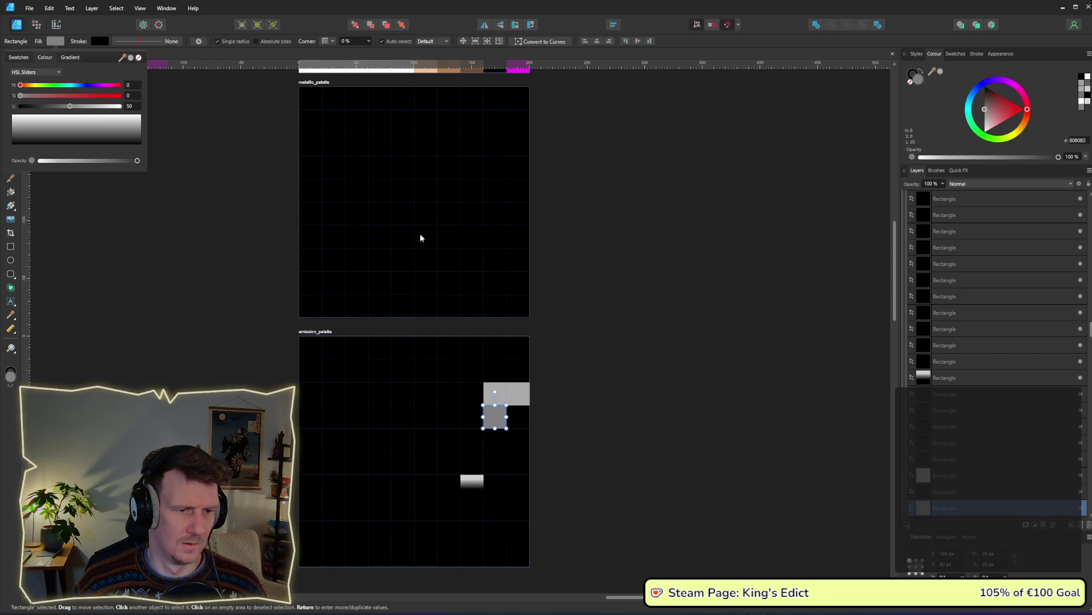
left_click(572, 283)
Re-export the emission_palette slice, replacing the existing emission_palette.png
left_click(56, 25)
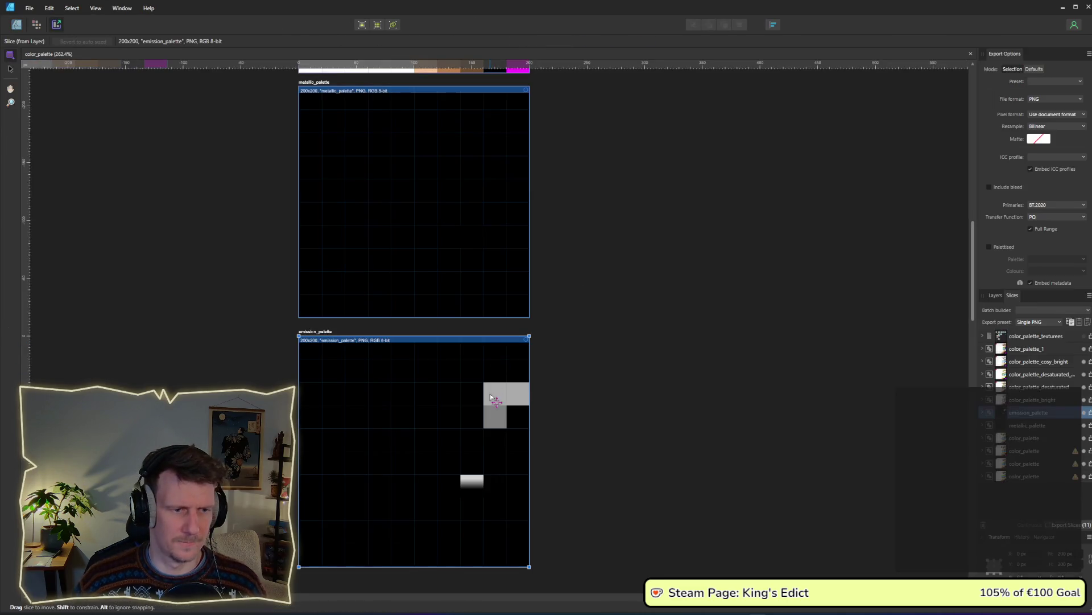
left_click(1090, 412)
key("Return")
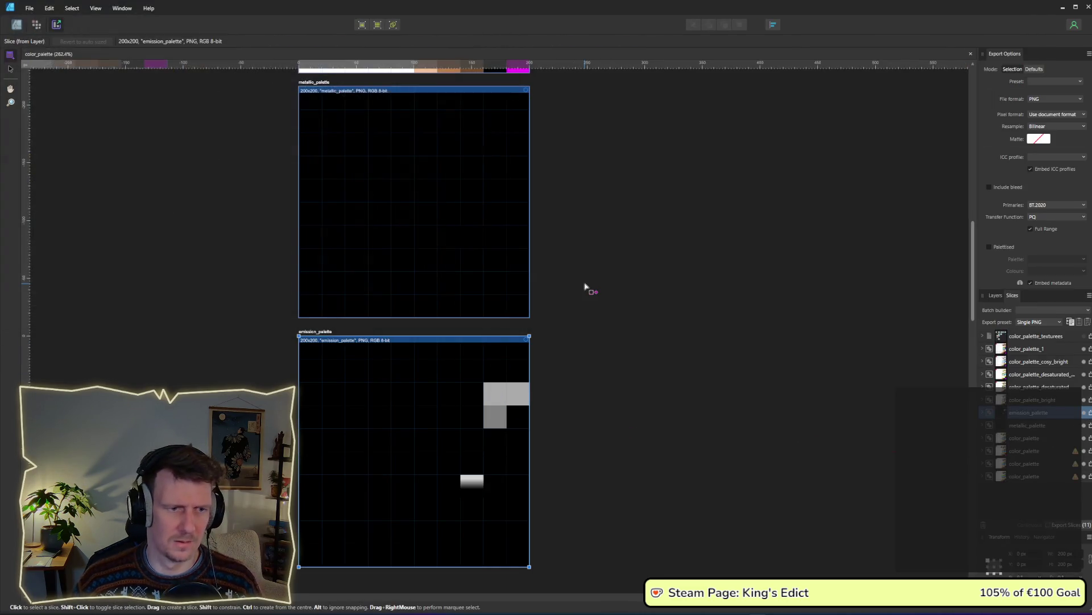
key("alt+Tab")
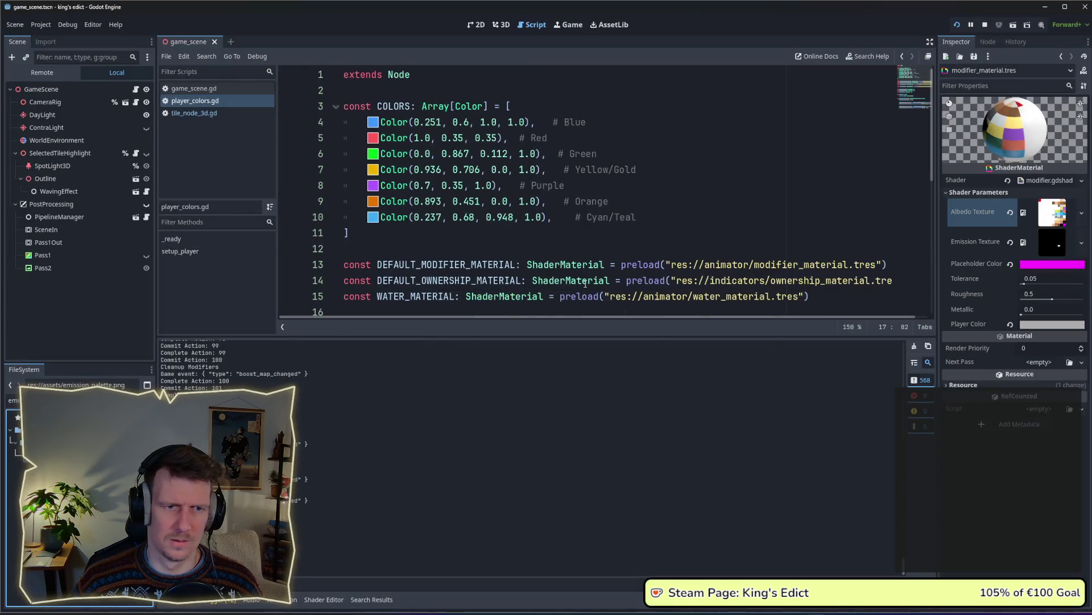
In the game, select the mine mountain tile, then the castle tile, then deselect it
key("alt+Tab")
key("alt+Tab")
key("alt+Tab")
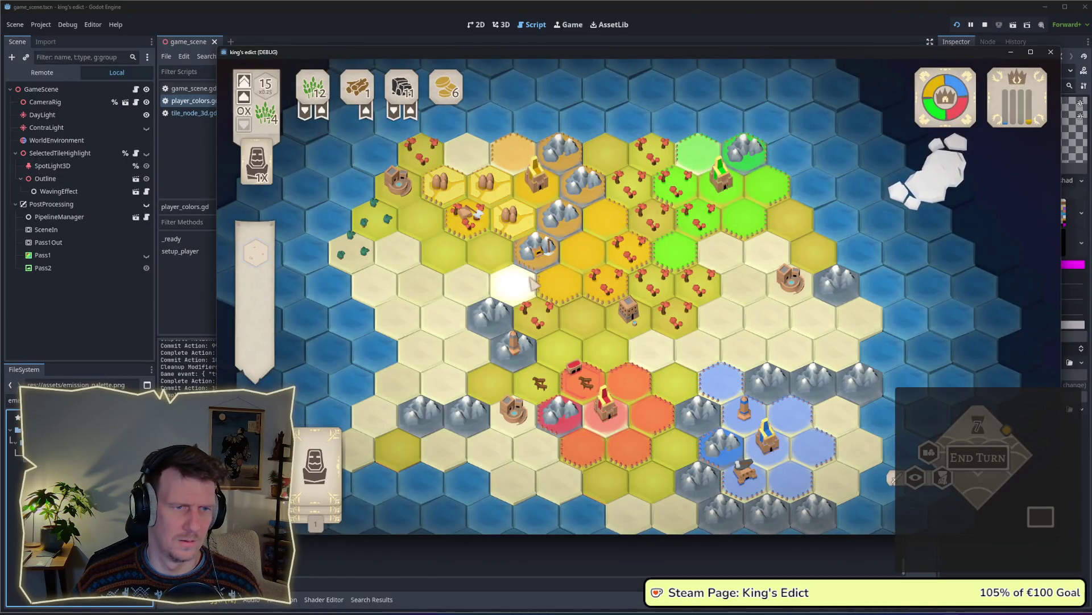
left_click_drag(524, 291, 487, 273)
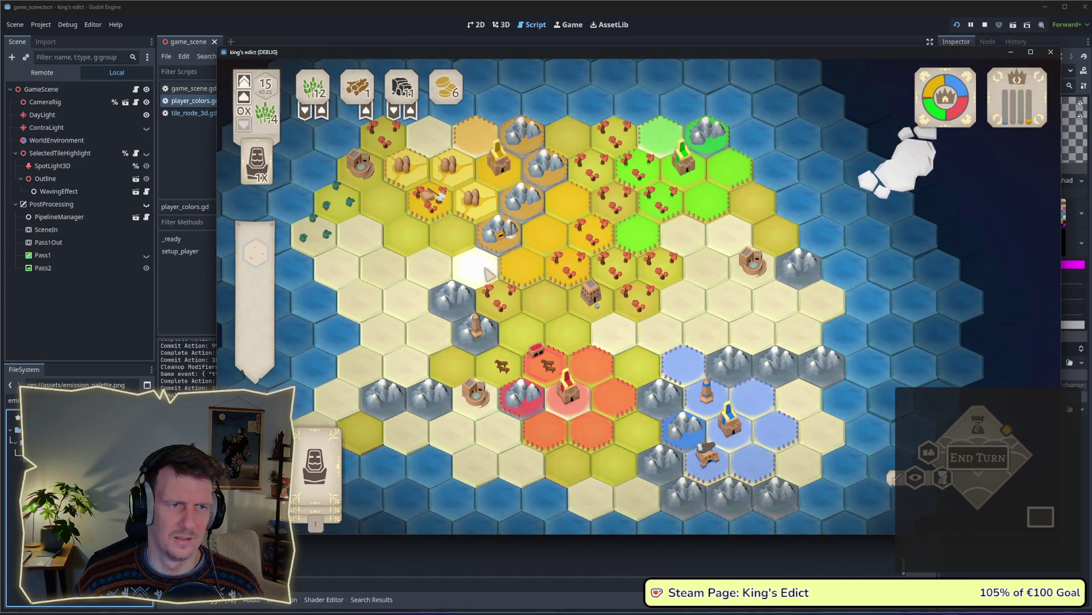
left_click(495, 247)
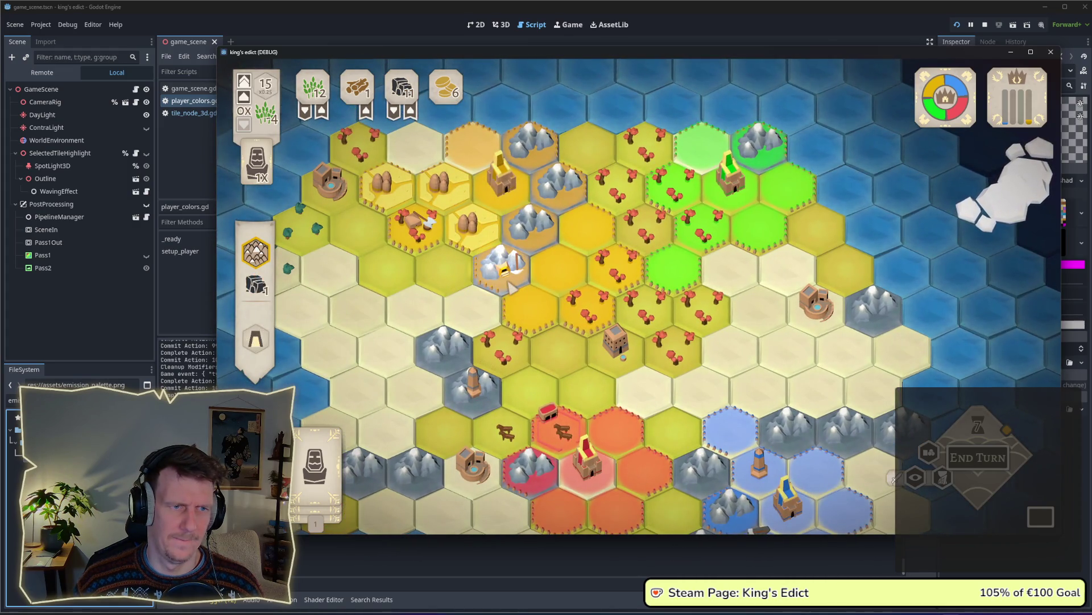
left_click(513, 207)
right_click(438, 264)
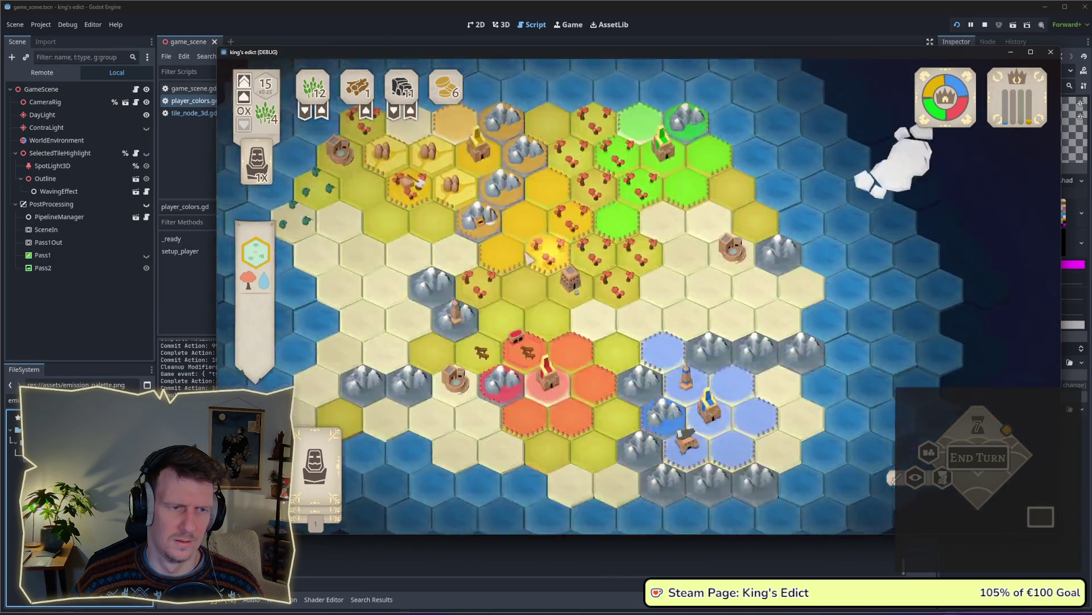
Select the unit on the glowing hex and move it one hex up-right
left_click_drag(596, 309, 522, 256)
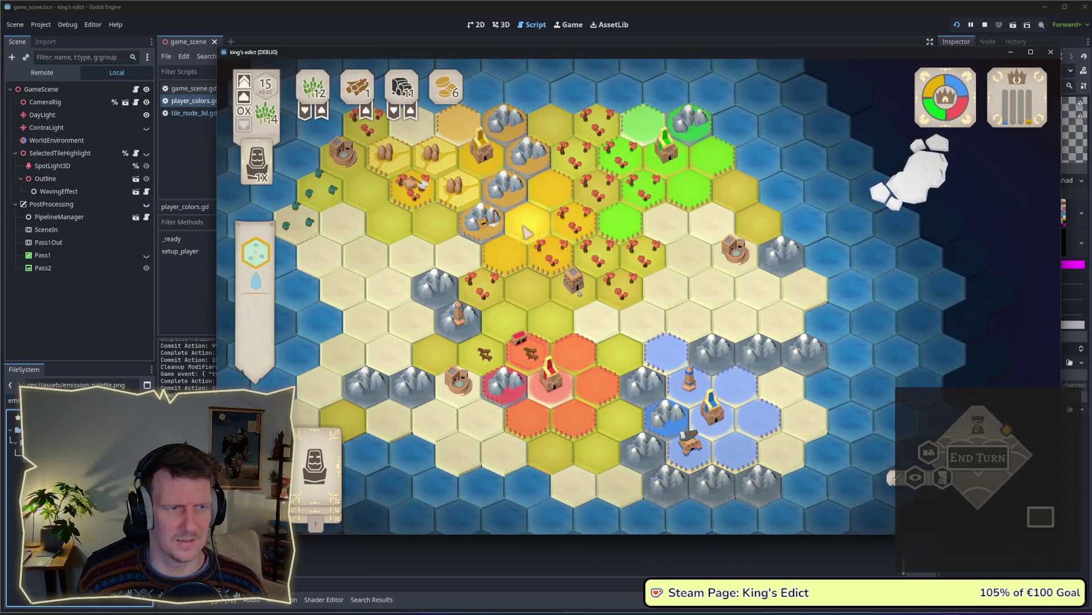
left_click_drag(531, 229, 548, 265)
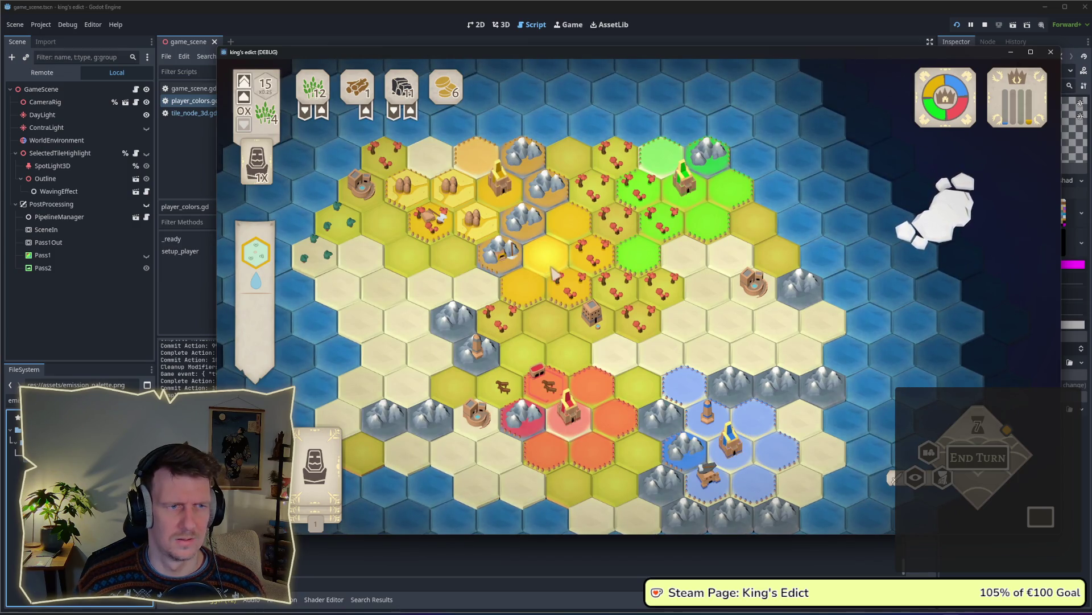
left_click_drag(548, 265, 538, 246)
scroll(538, 246, "down", 2)
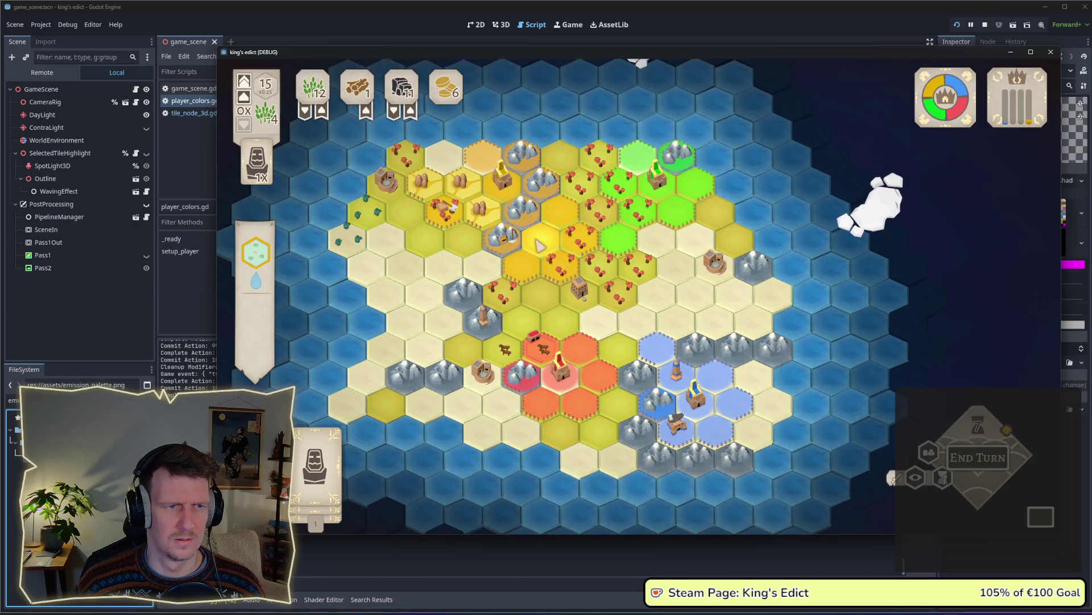
scroll(455, 238, "up", 2)
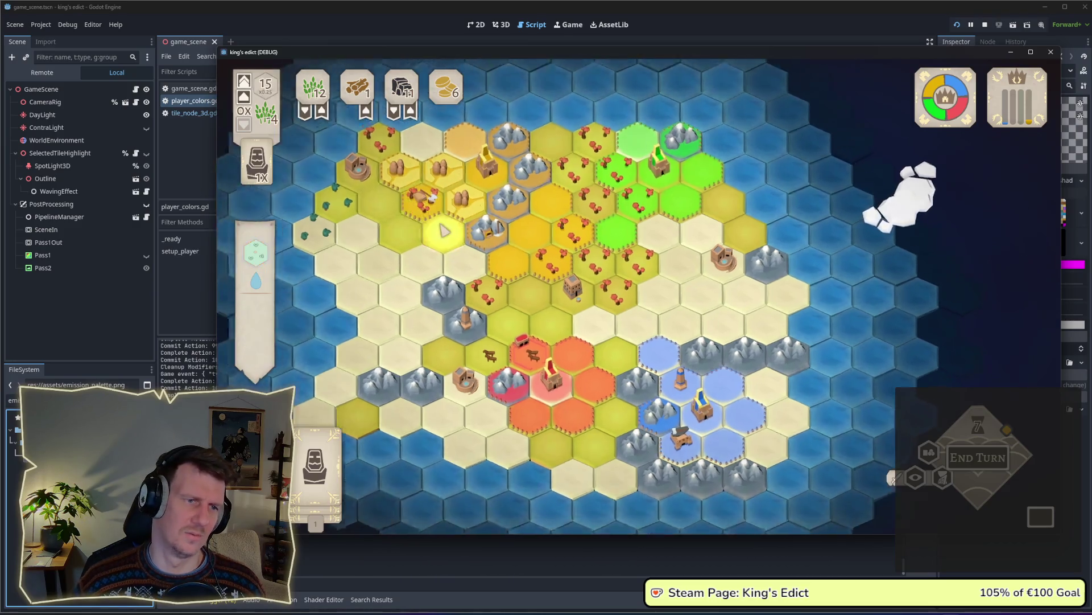
scroll(482, 272, "down", 2)
scroll(512, 296, "up", 2)
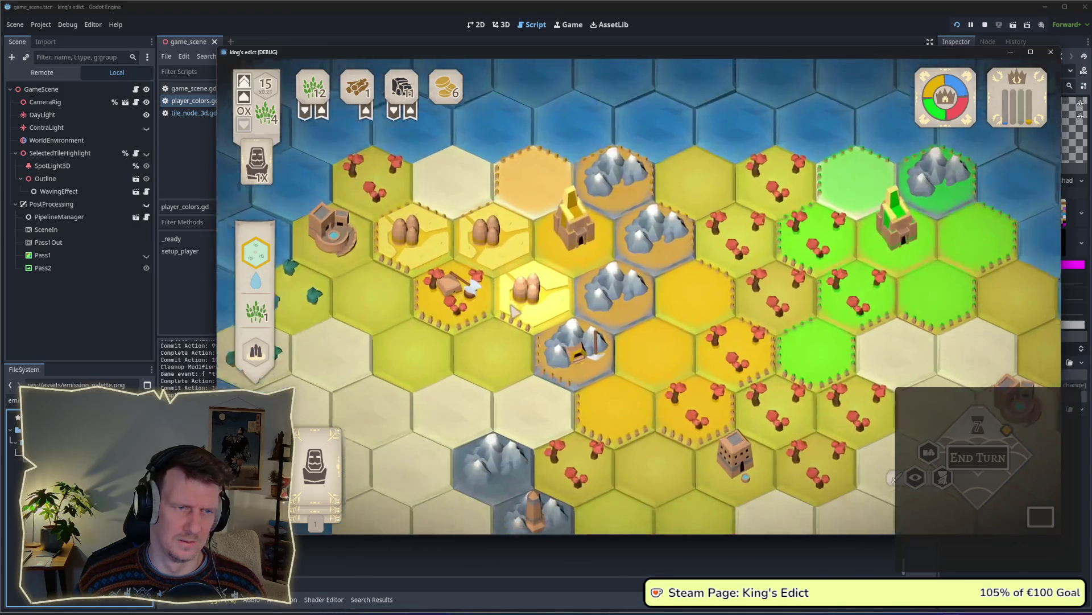
scroll(547, 319, "down", 1)
left_click_drag(577, 342, 532, 287)
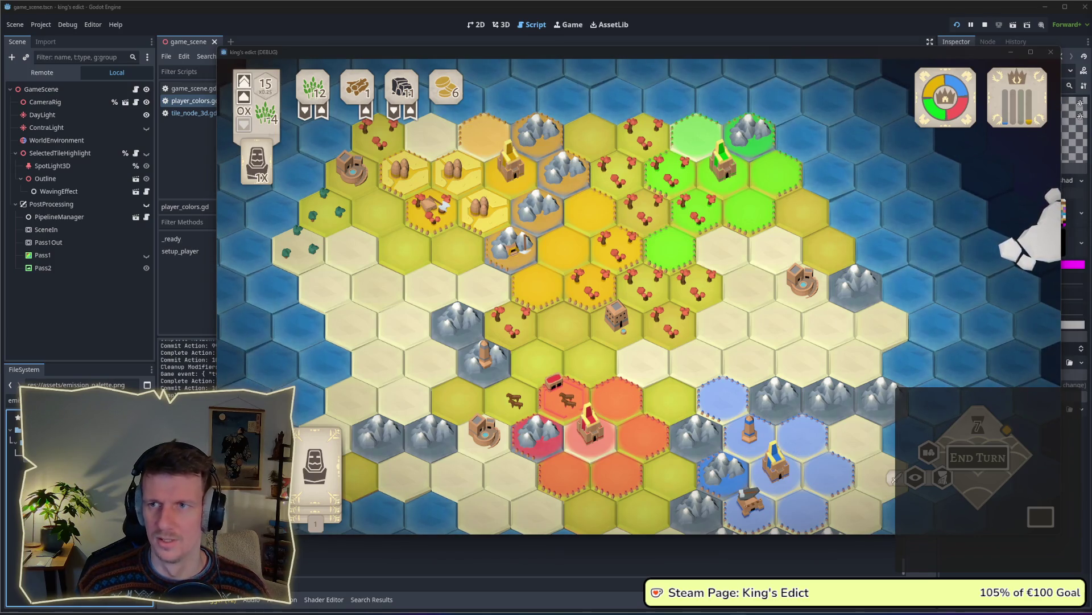
mouse_move(617, 324)
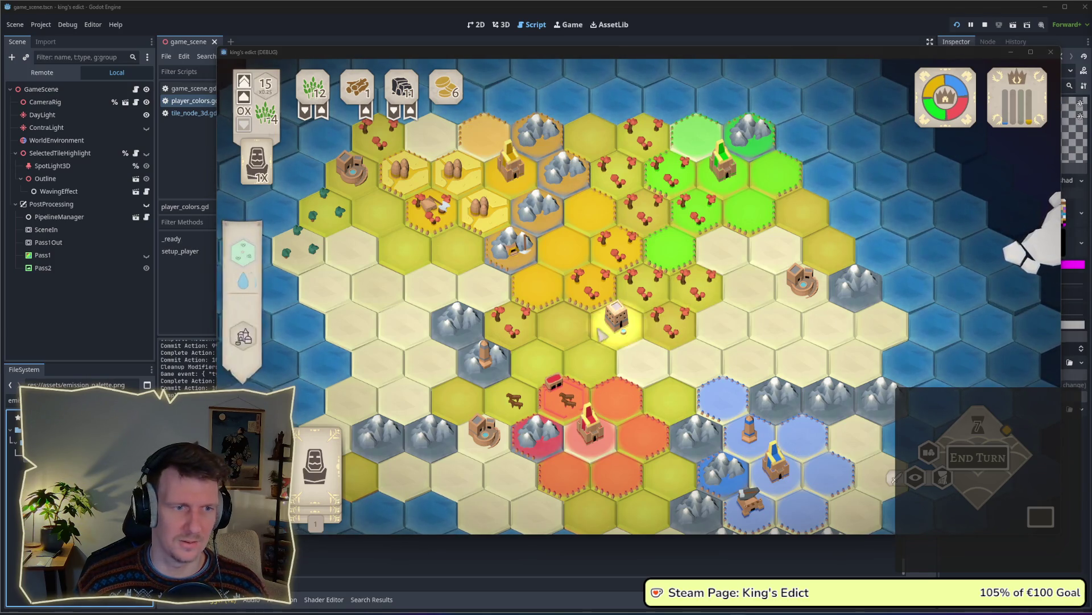
left_click(490, 309)
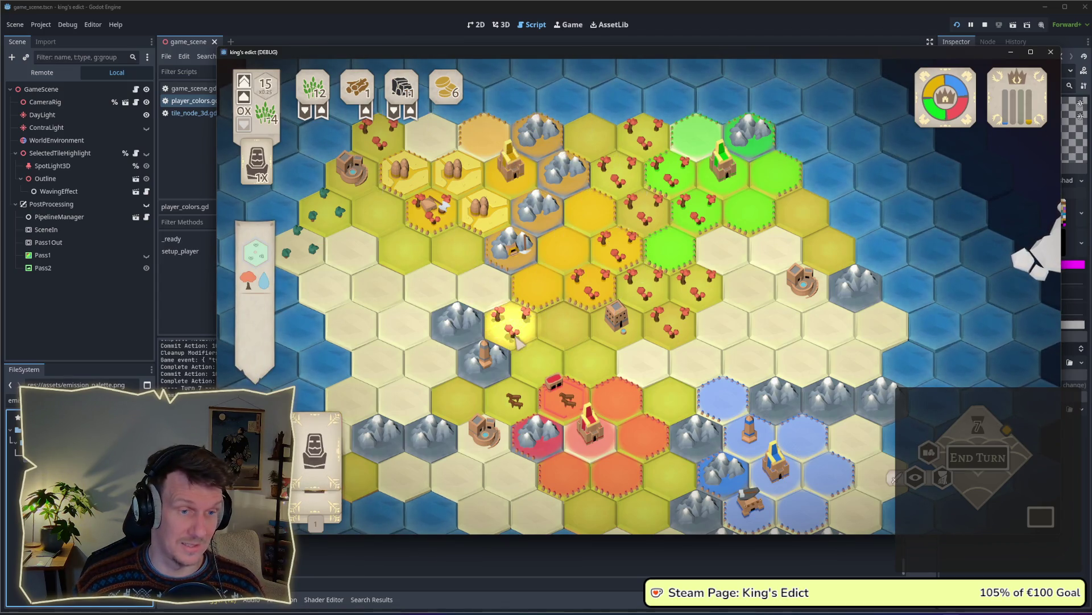
left_click(573, 265)
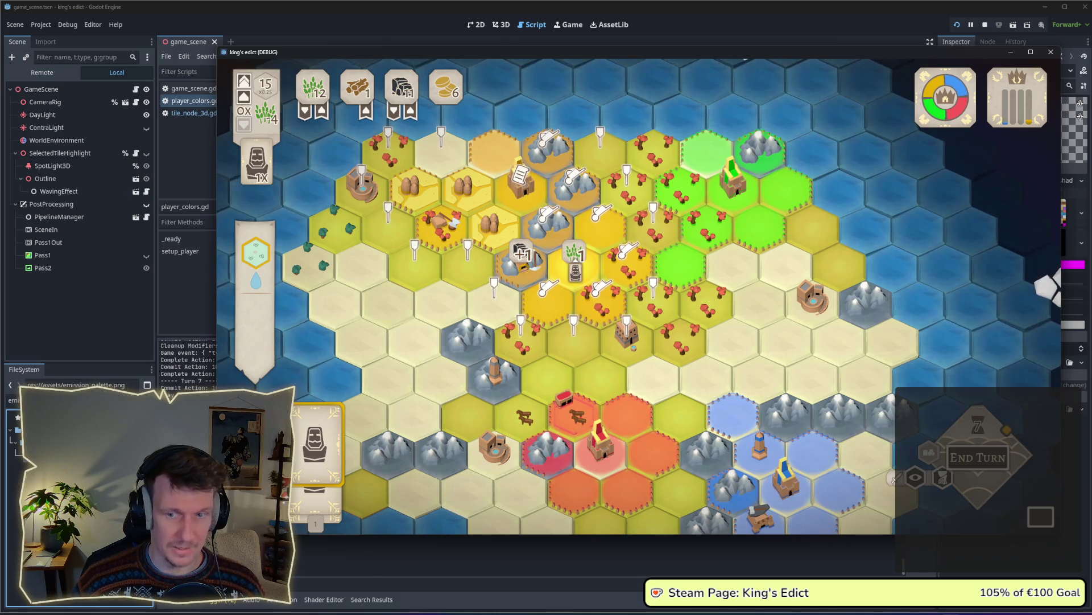
Place two serfs on neighbouring yellow hexes, leaving resources at 25, 6, 16, 8
left_click(561, 304)
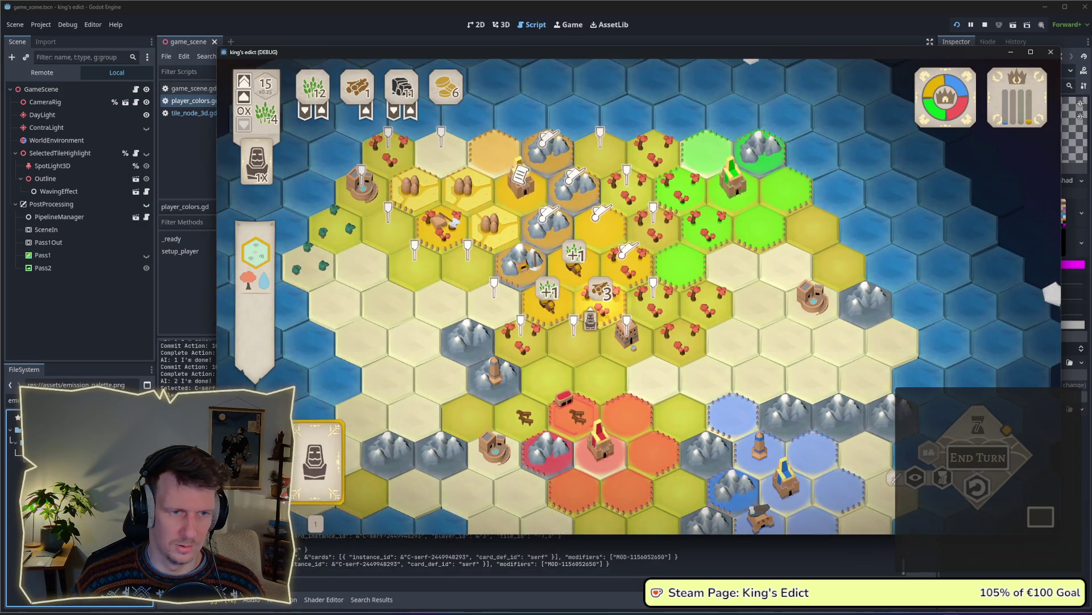
left_click(600, 302)
type("g")
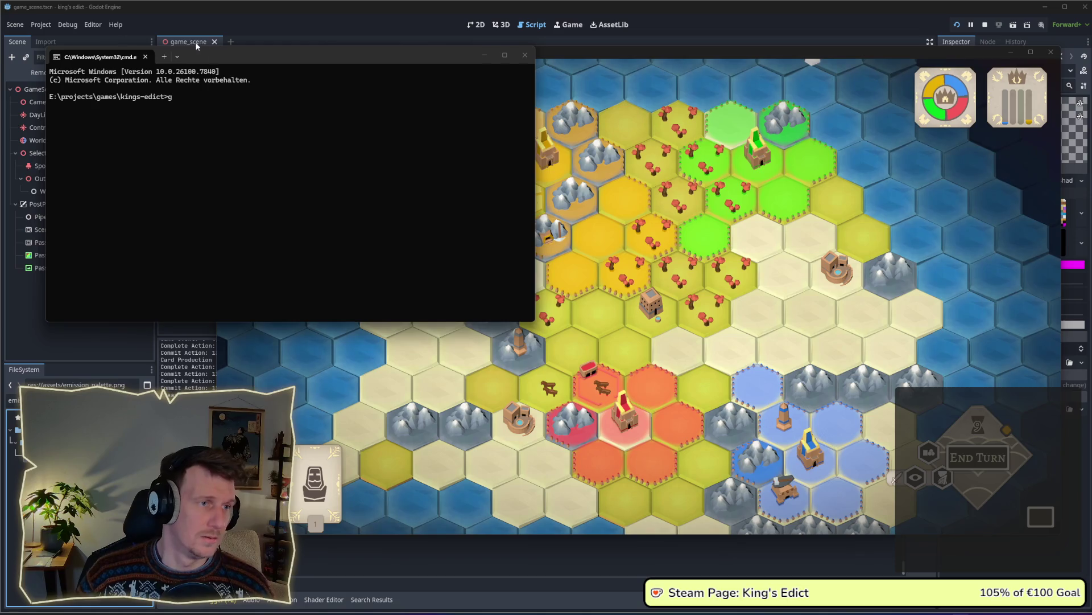
key("alt+Tab")
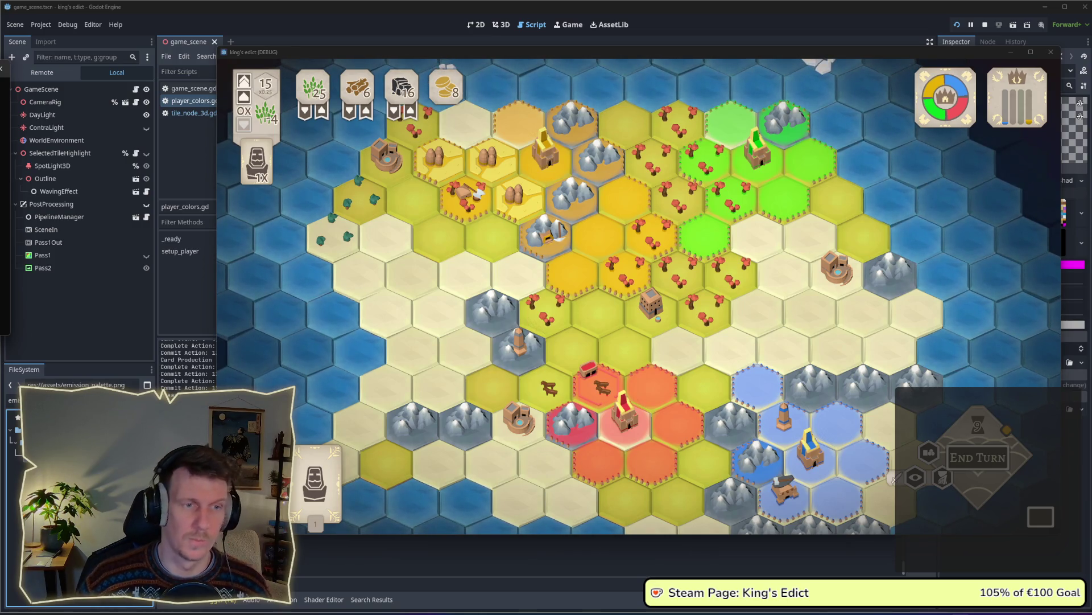
Select the mine mountain and a plain tile to compare their highlight glow, then deselect
left_click(537, 256)
left_click(513, 274)
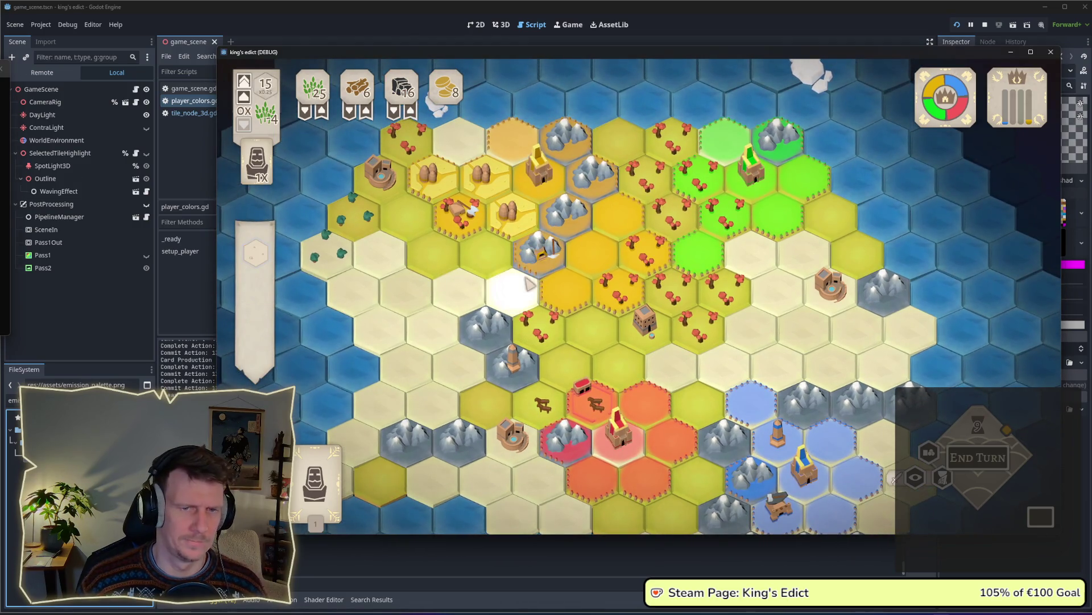
left_click(515, 276)
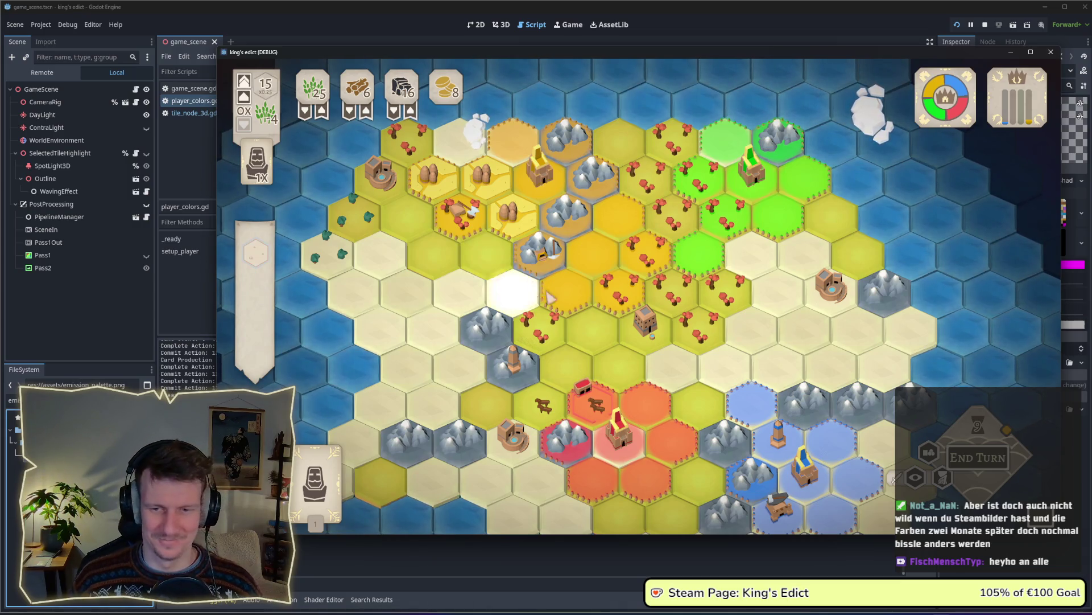
key("w")
key("s")
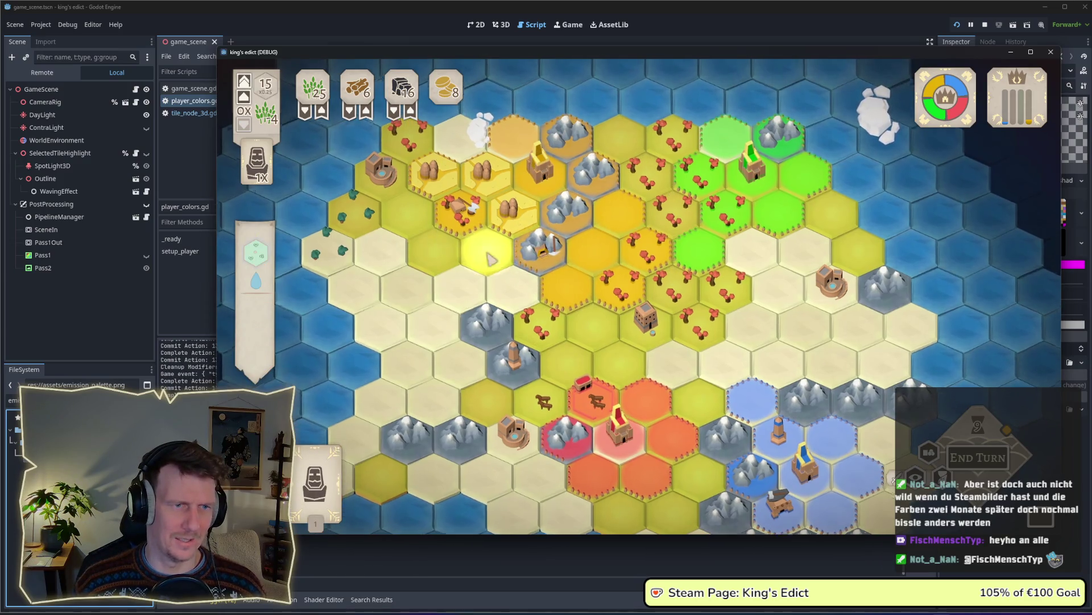
scroll(518, 316, "up", 2)
scroll(472, 336, "up", 2)
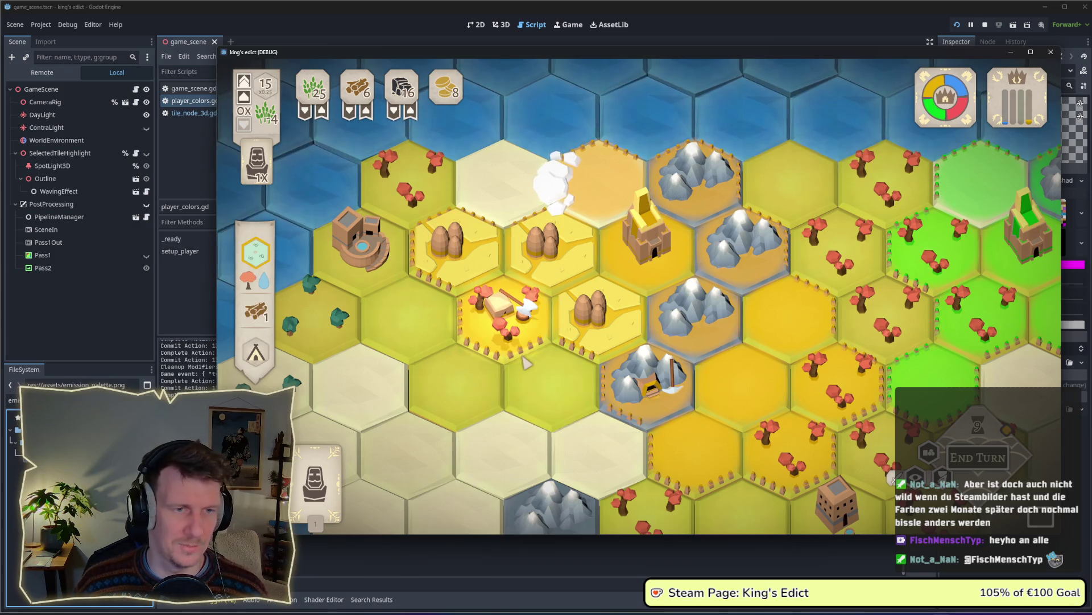
scroll(528, 363, "down", 3)
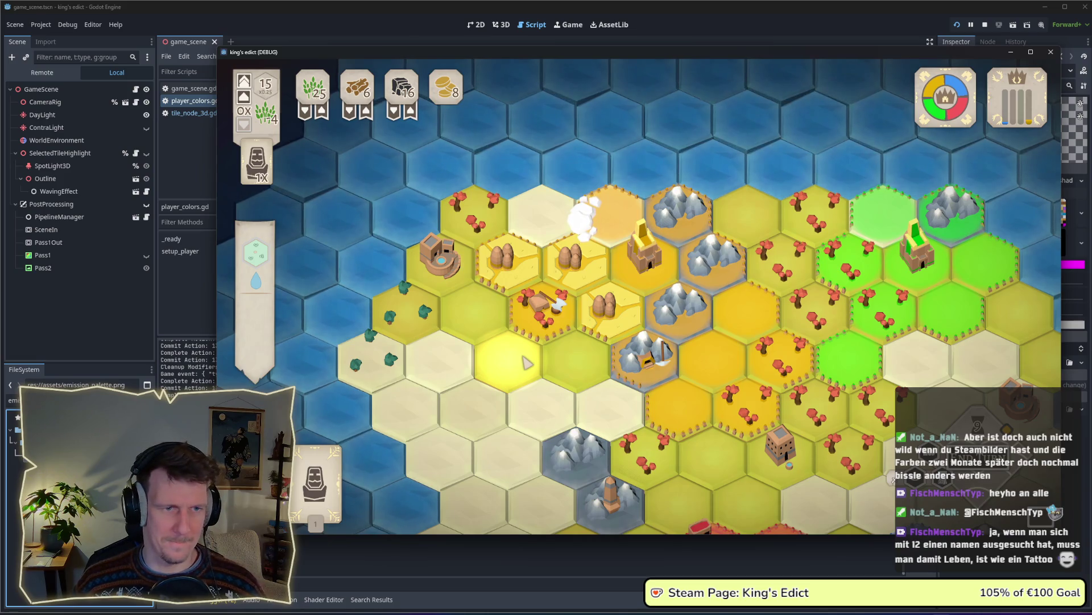
Pan and zoom out across the map, then bring the Steam screenshot checklist forward
key("d")
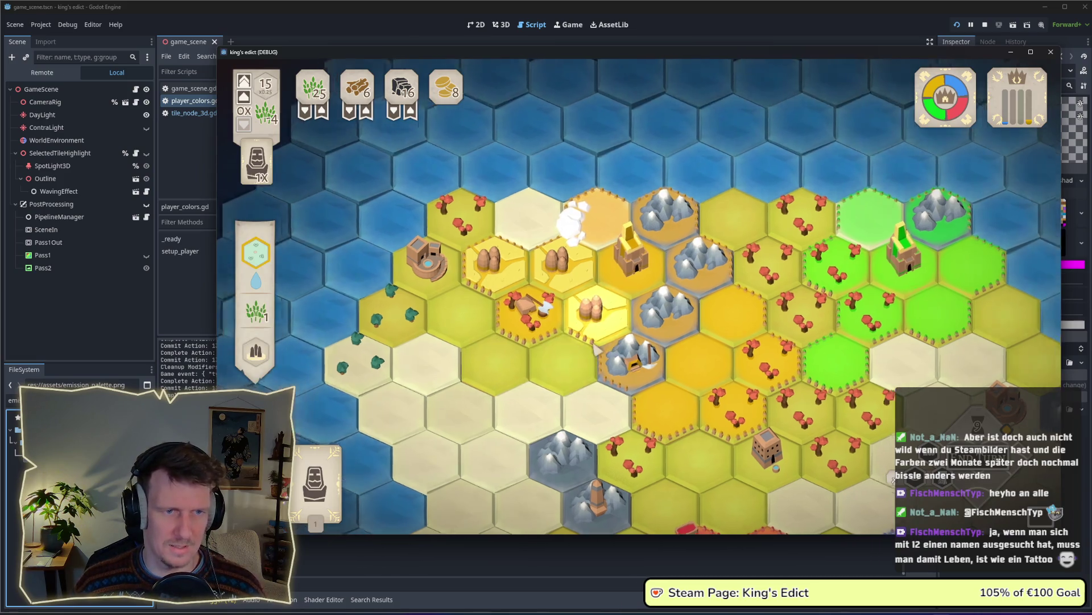
key("d")
key("s")
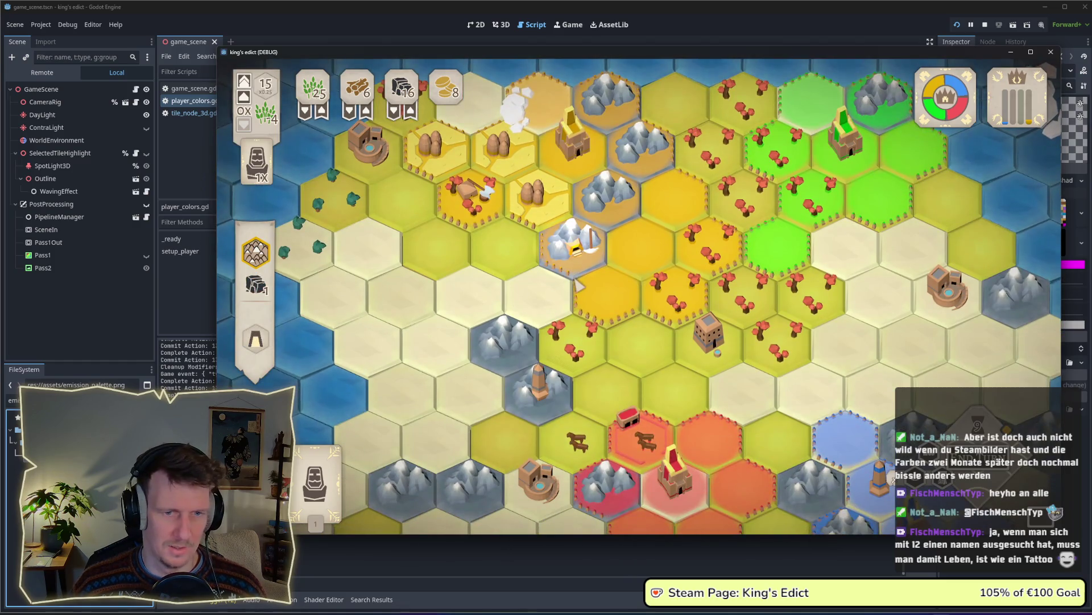
scroll(578, 285, "down", 2)
scroll(560, 288, "down", 1)
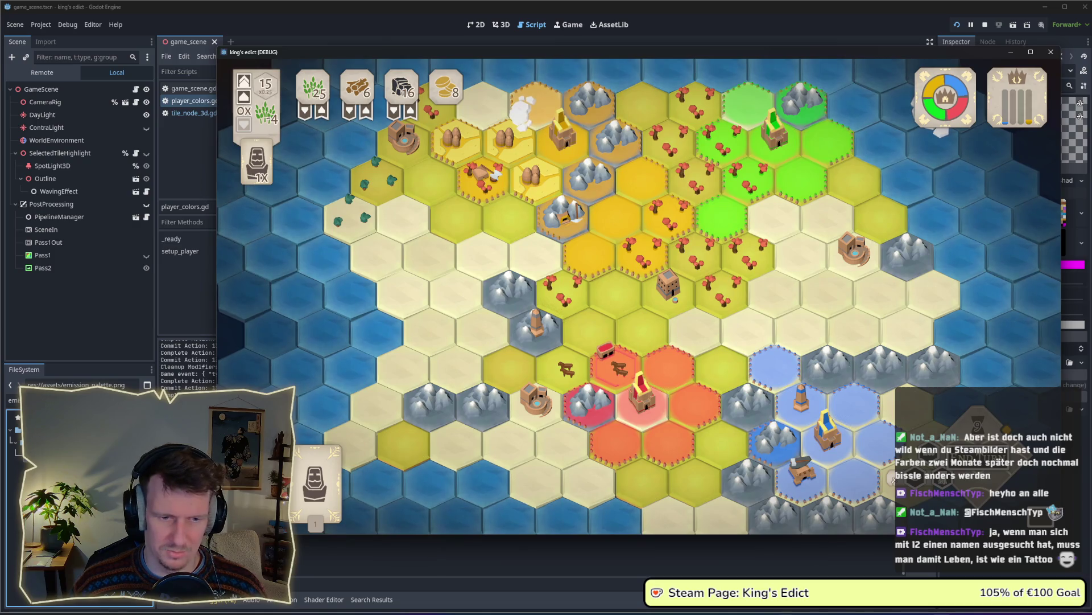
key("alt+Tab")
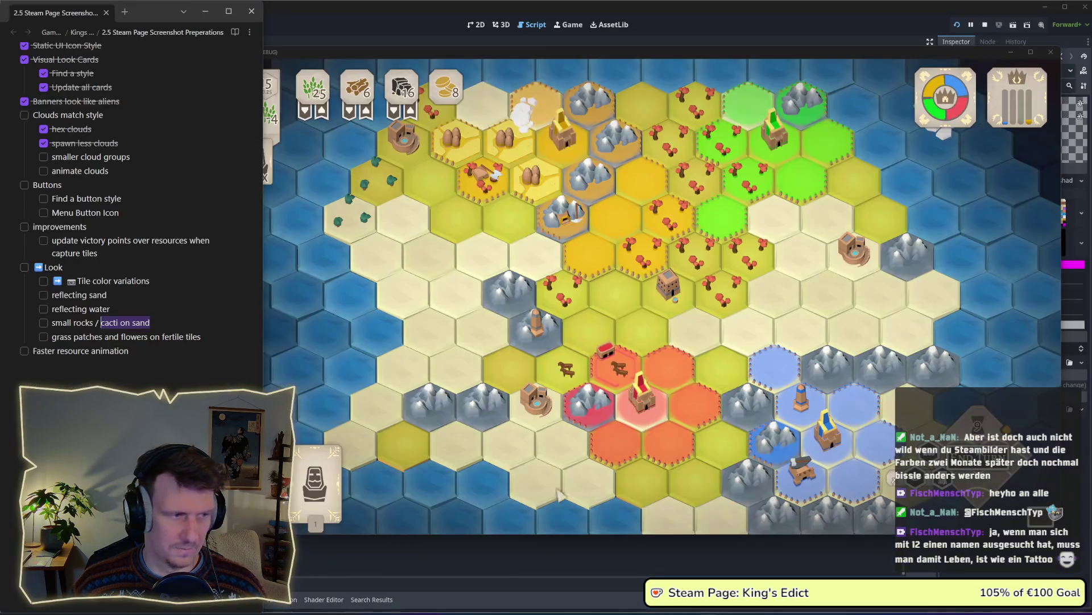
Tick off Tile color variations and delete the icons in front of it
left_click(109, 296)
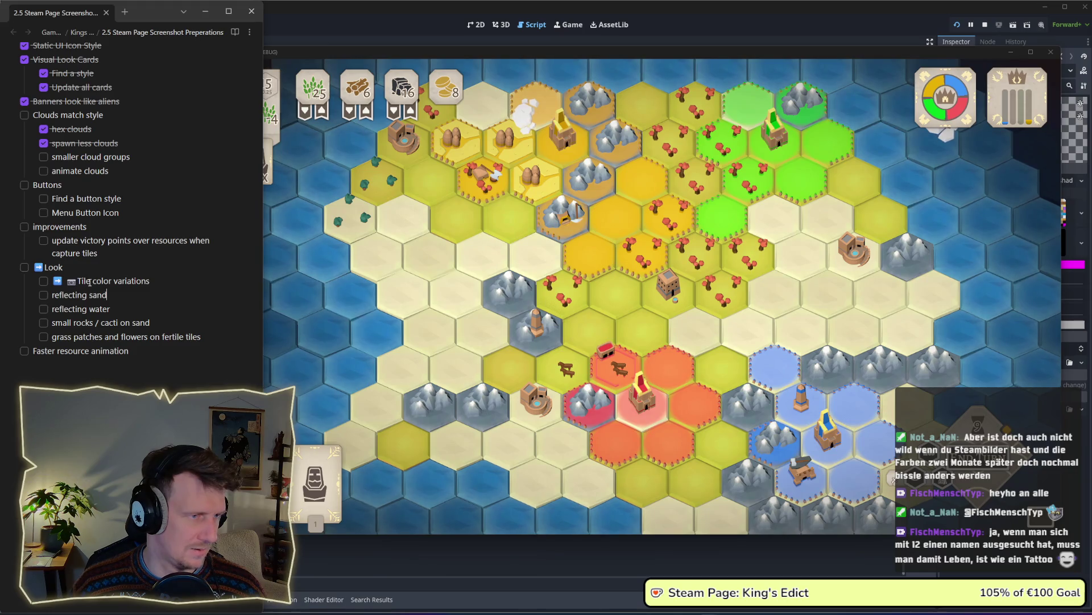
left_click(45, 281)
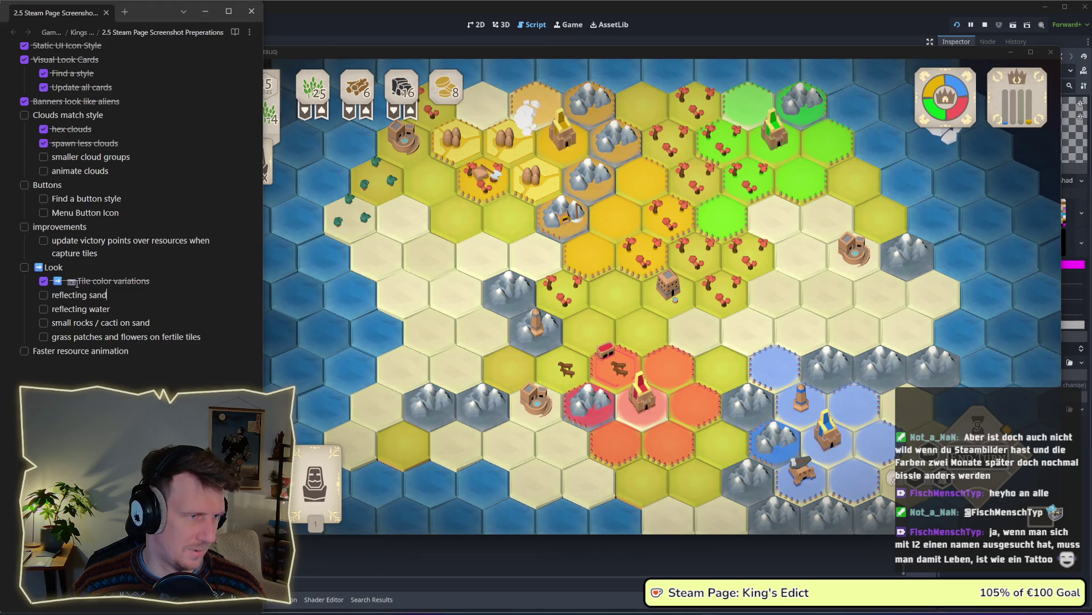
key("BackSpace")
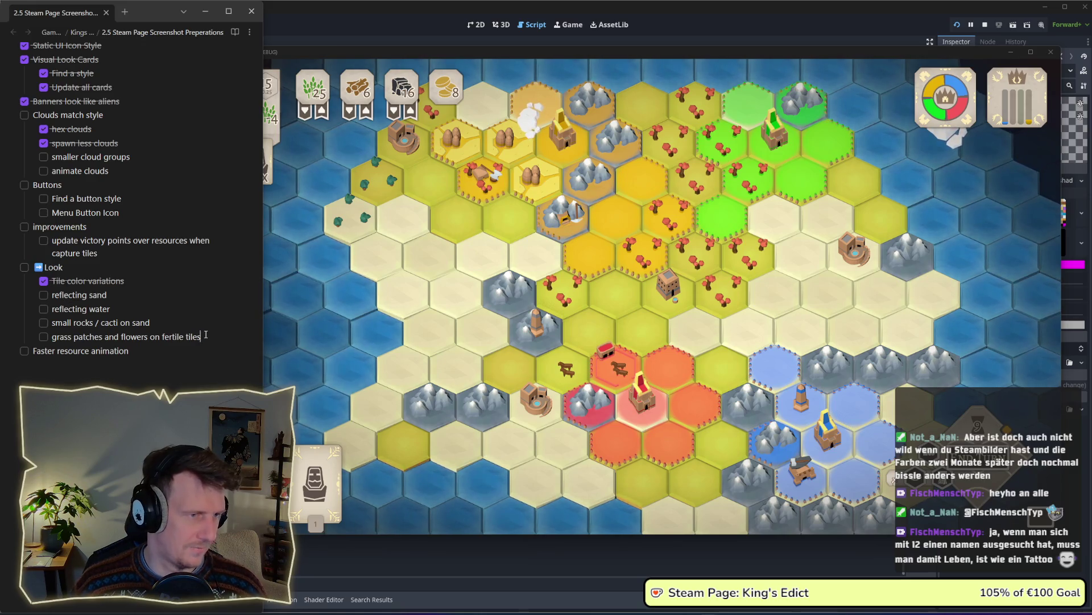
Add a ticked 'emission for mountains, palace, iron and fields' item below the grass patches line
key("Return")
type("emission for mountains, palace, iron and fields")
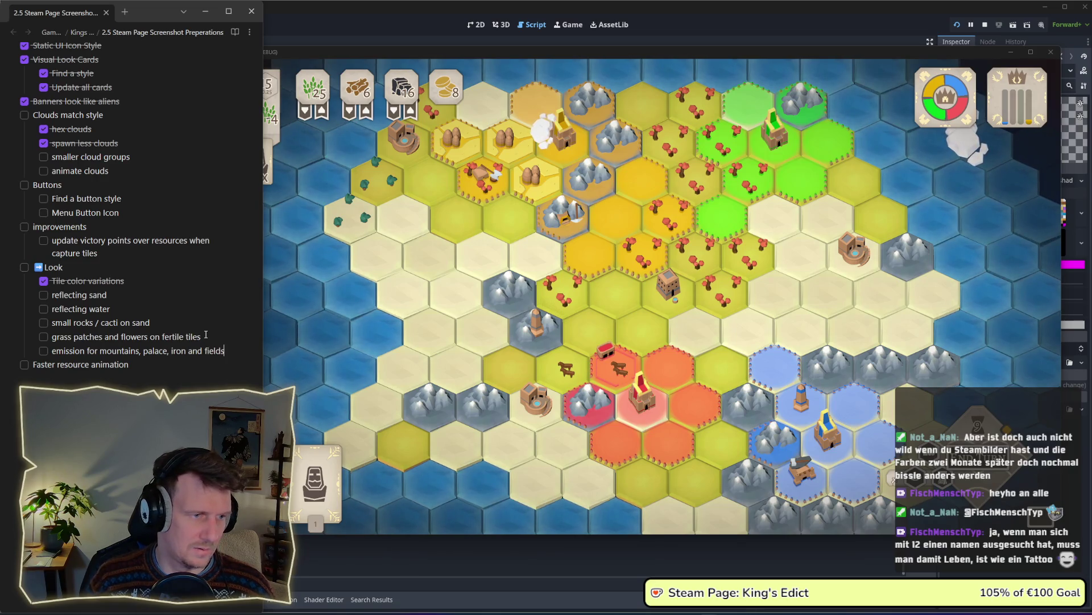
left_click(44, 351)
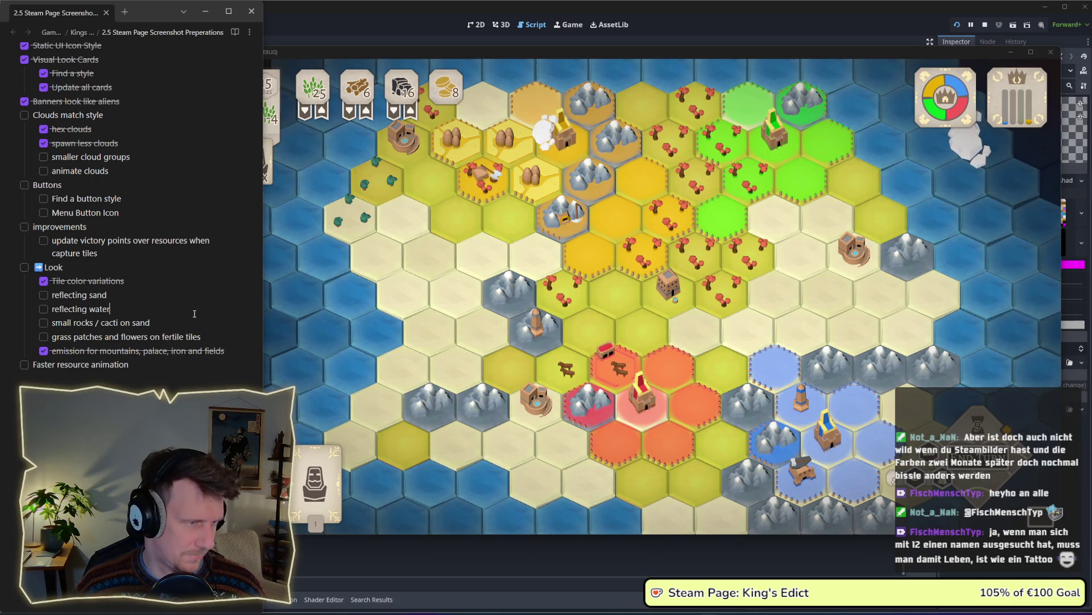
left_click(194, 313)
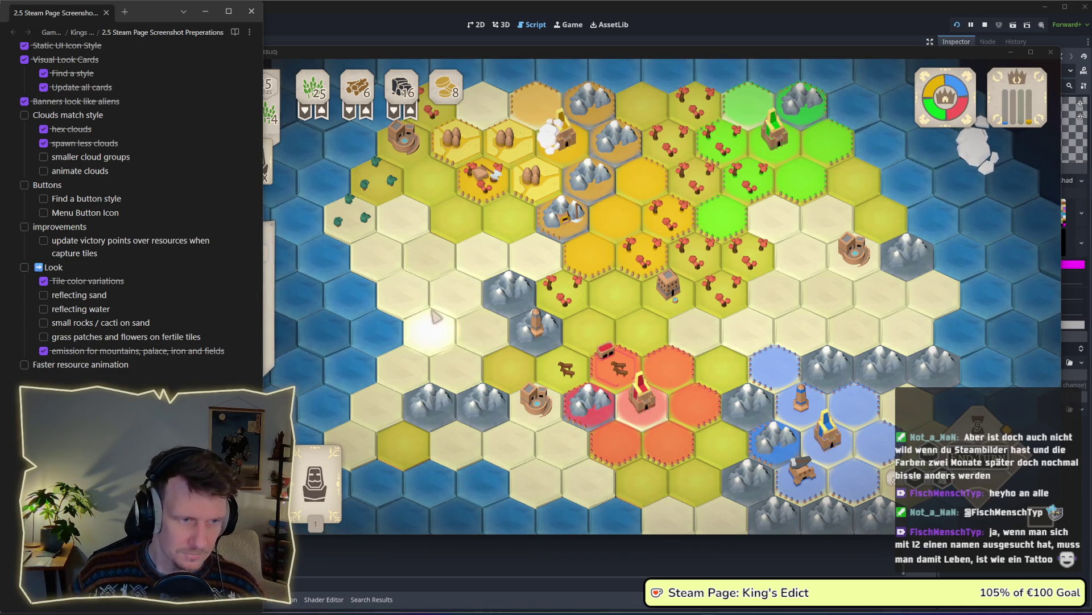
Bring the game back in front of the notes and zoom and pan to the glowing yellow hex
left_click_drag(450, 347, 439, 270)
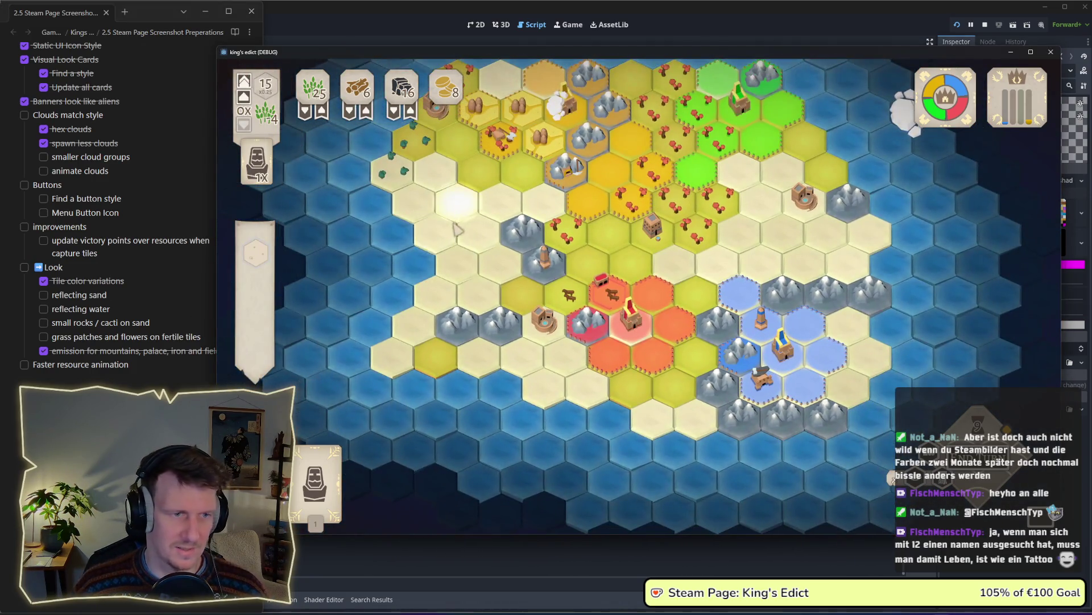
left_click(140, 322)
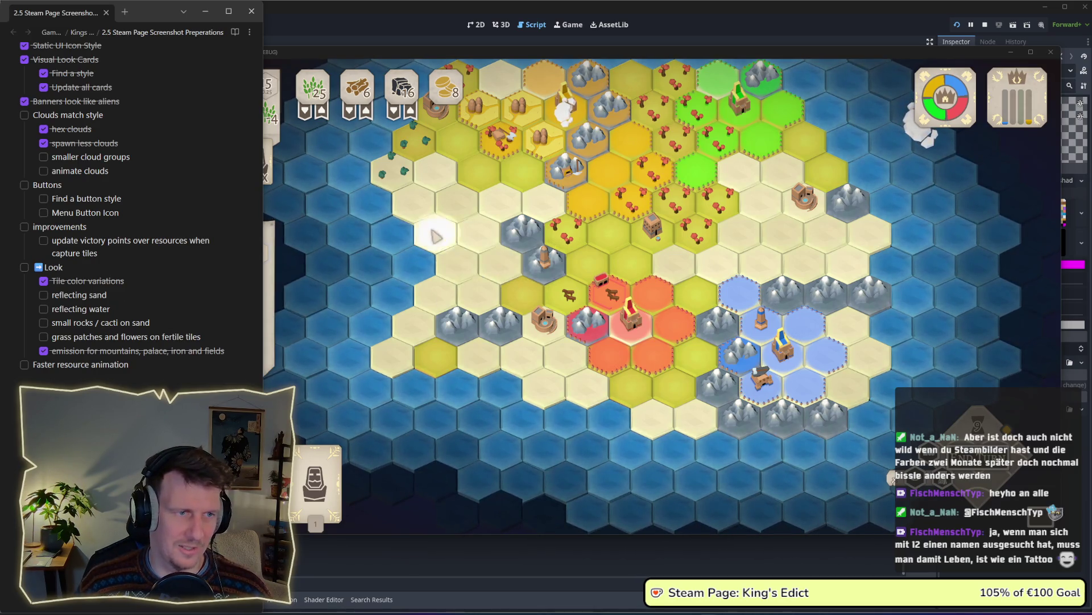
left_click(478, 233)
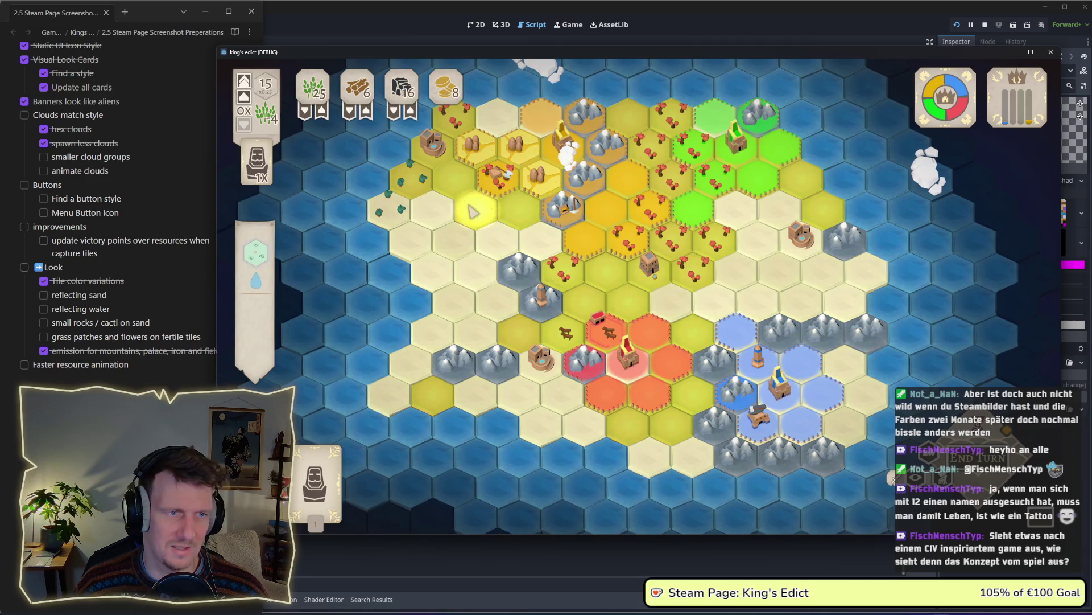
scroll(568, 290, "up", 2)
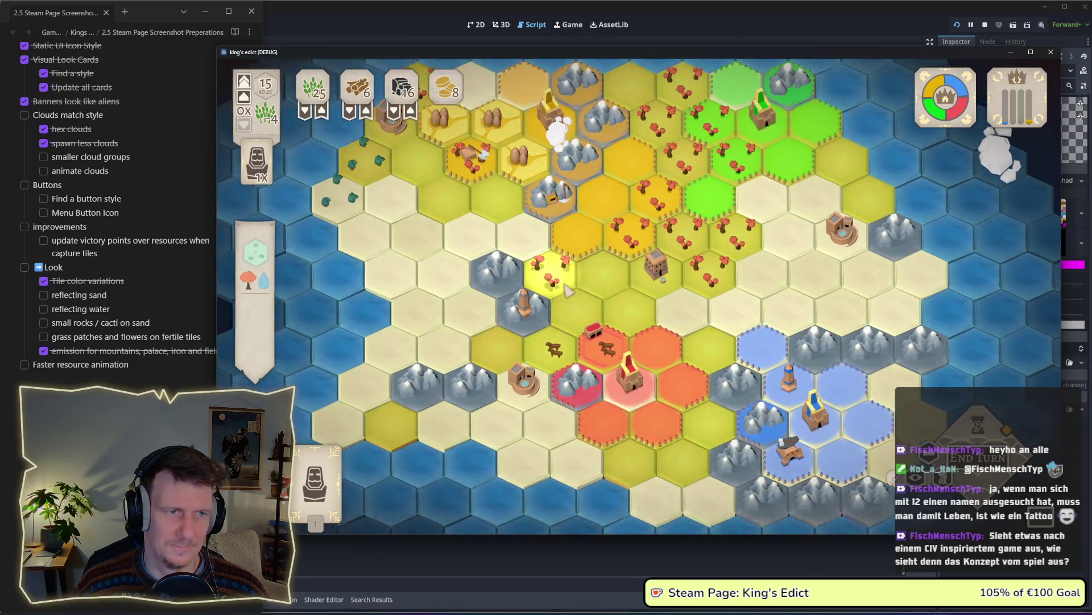
left_click_drag(568, 291, 579, 305)
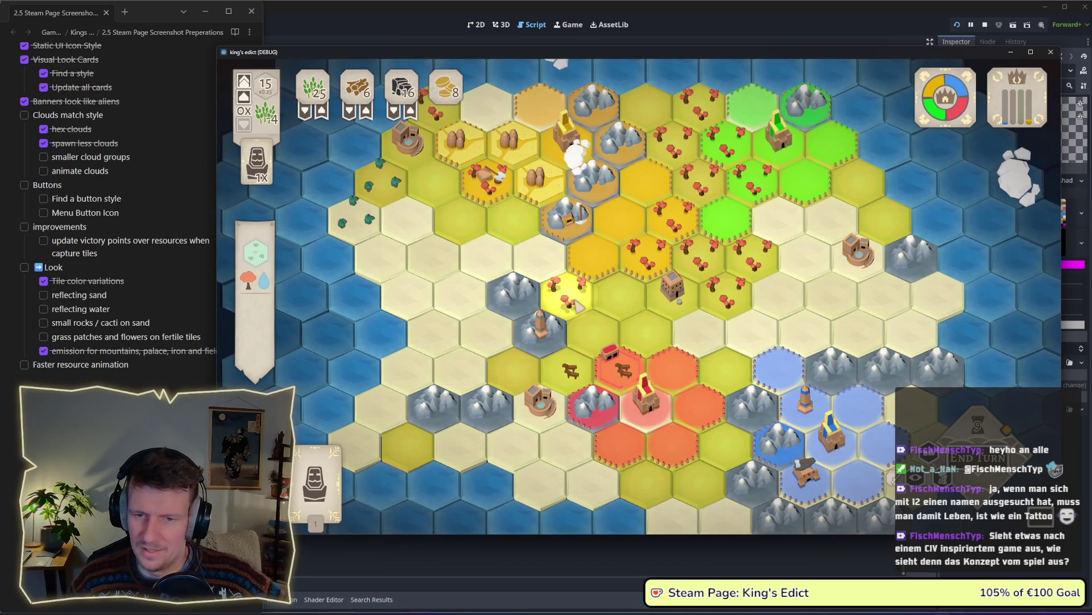
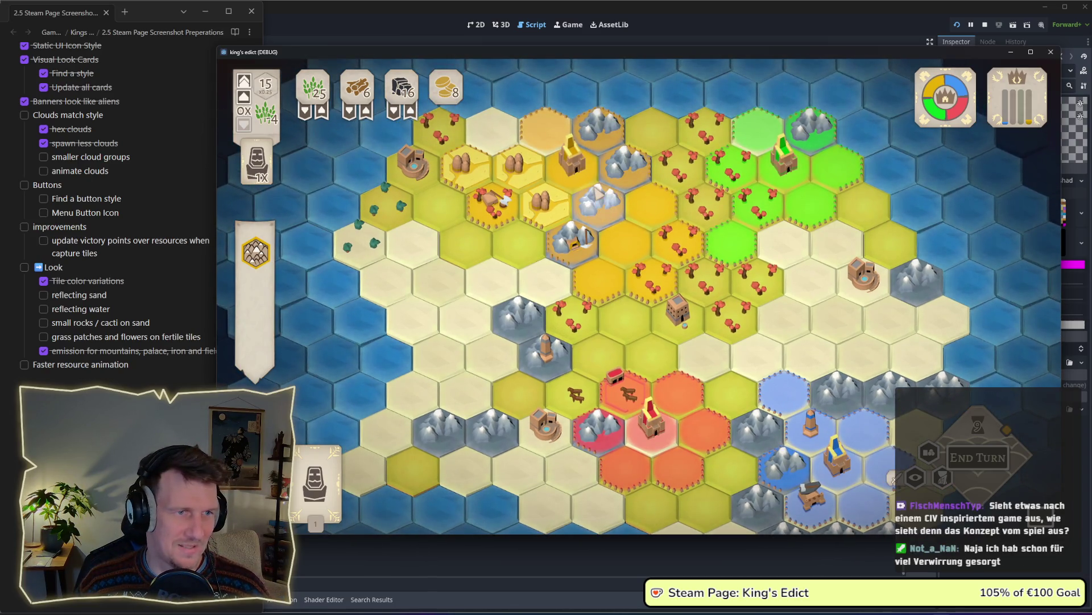
Zoom around the hex map and select a mountain tile to view its details
scroll(601, 210, "up", 3)
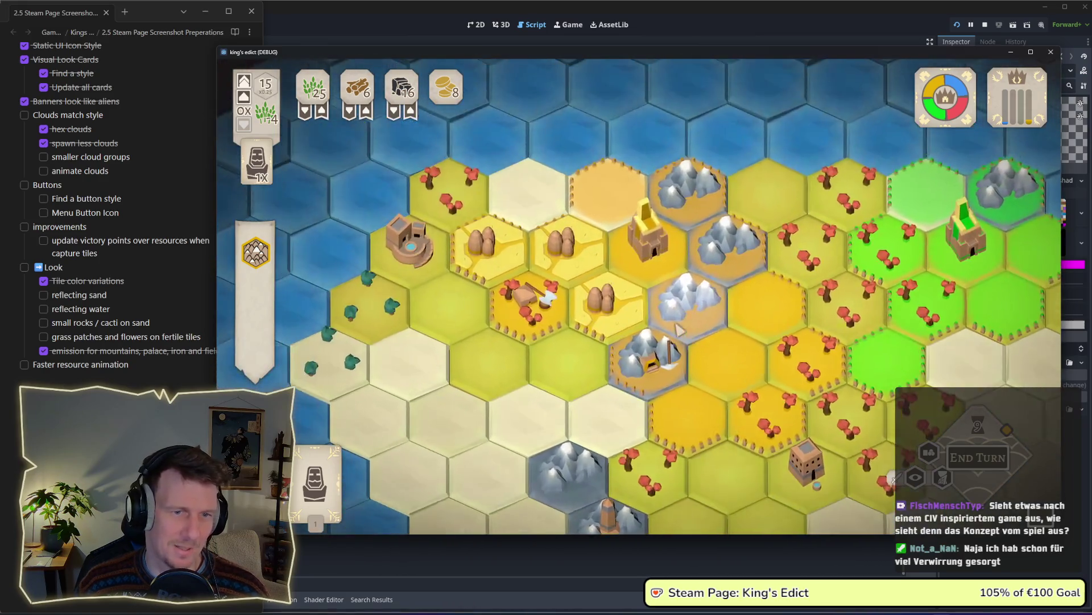
scroll(660, 272, "up", 2)
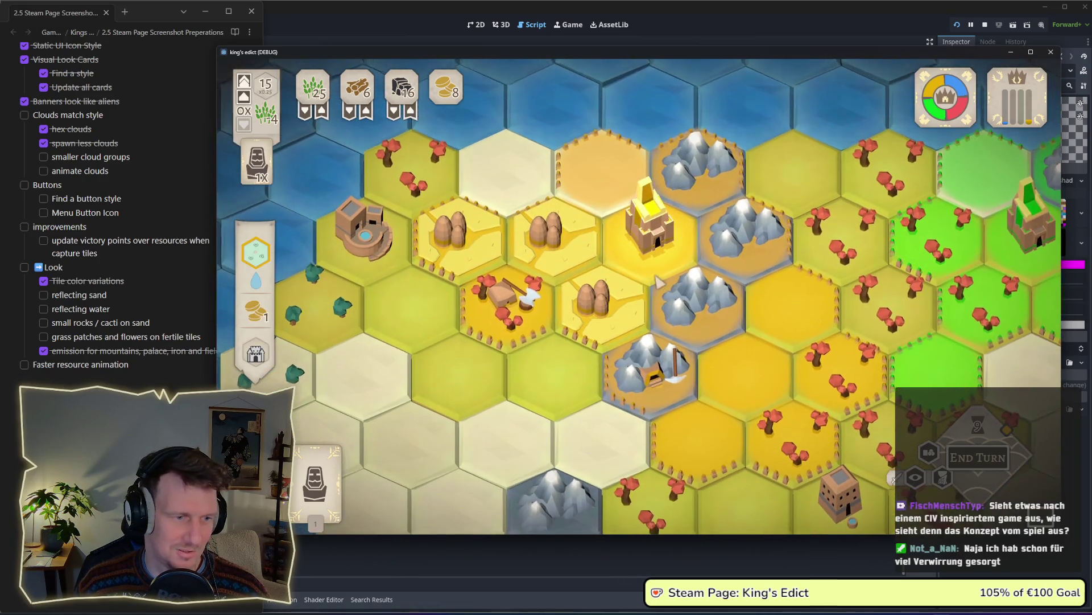
scroll(660, 272, "down", 3)
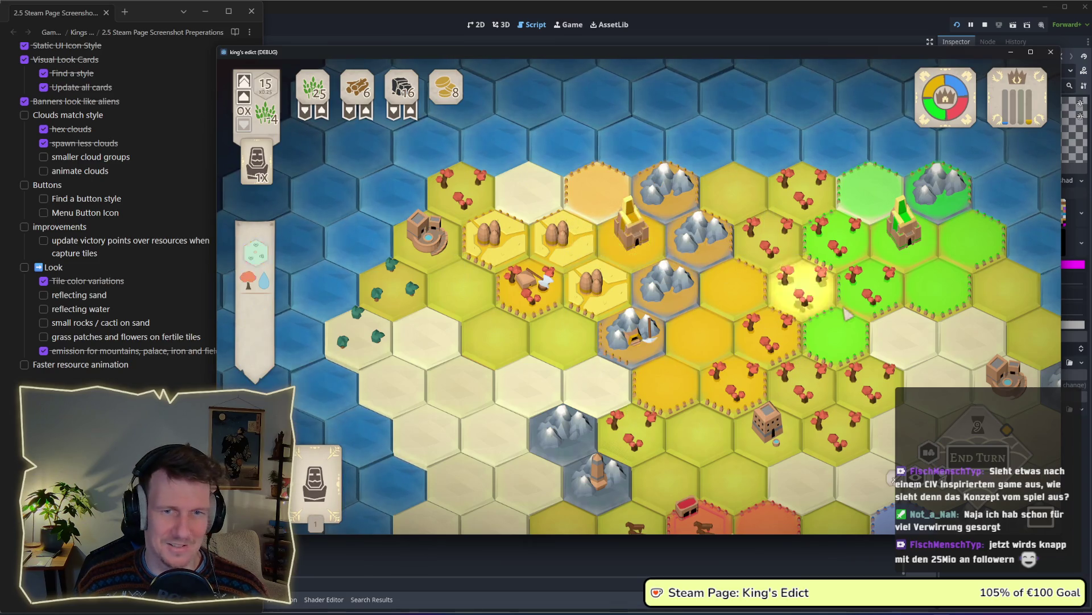
left_click(939, 182)
mouse_move(949, 106)
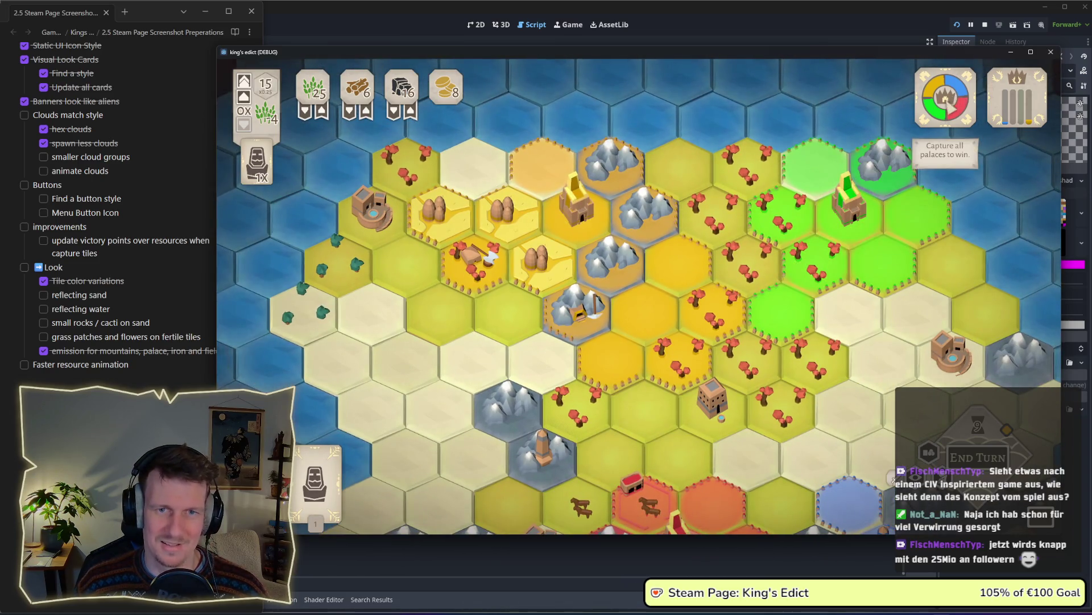
scroll(720, 301, "down", 2)
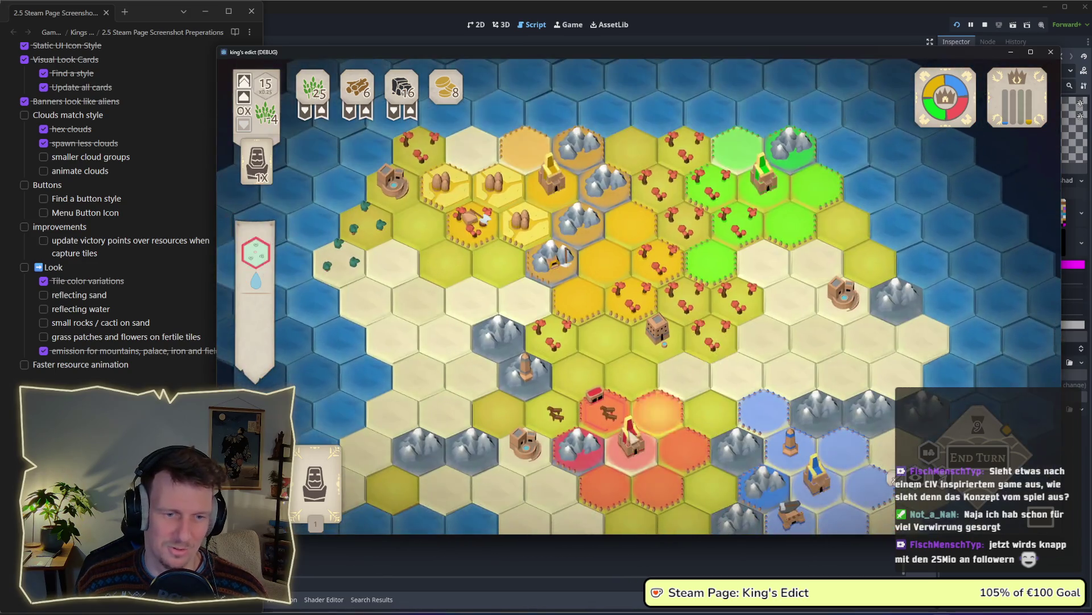
scroll(555, 259, "up", 2)
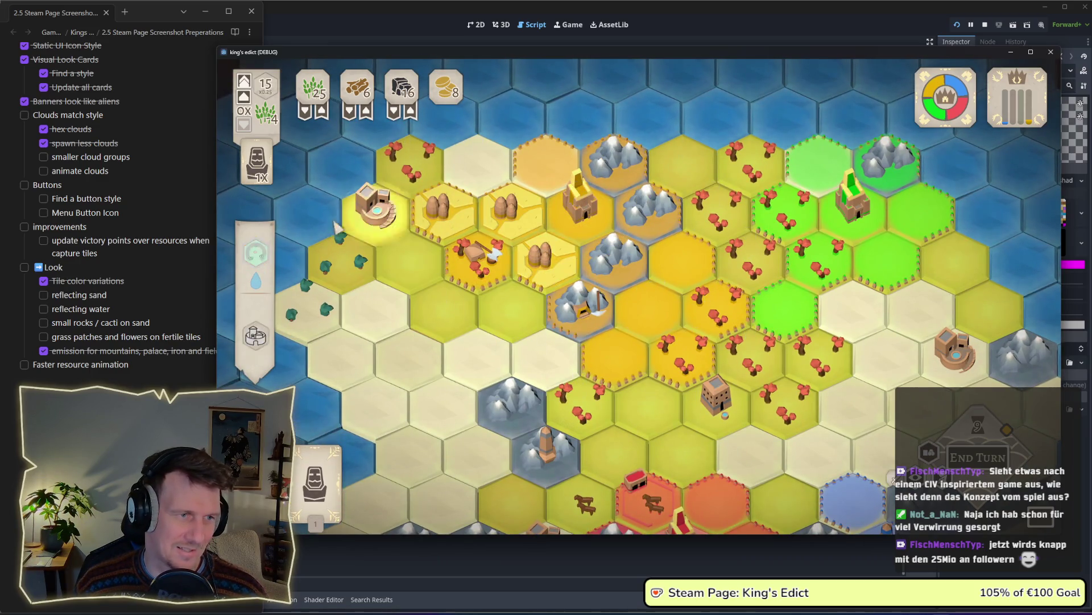
Place the unit card on the lower-centre hex after one cancelled try, then select the palace tile
key("1")
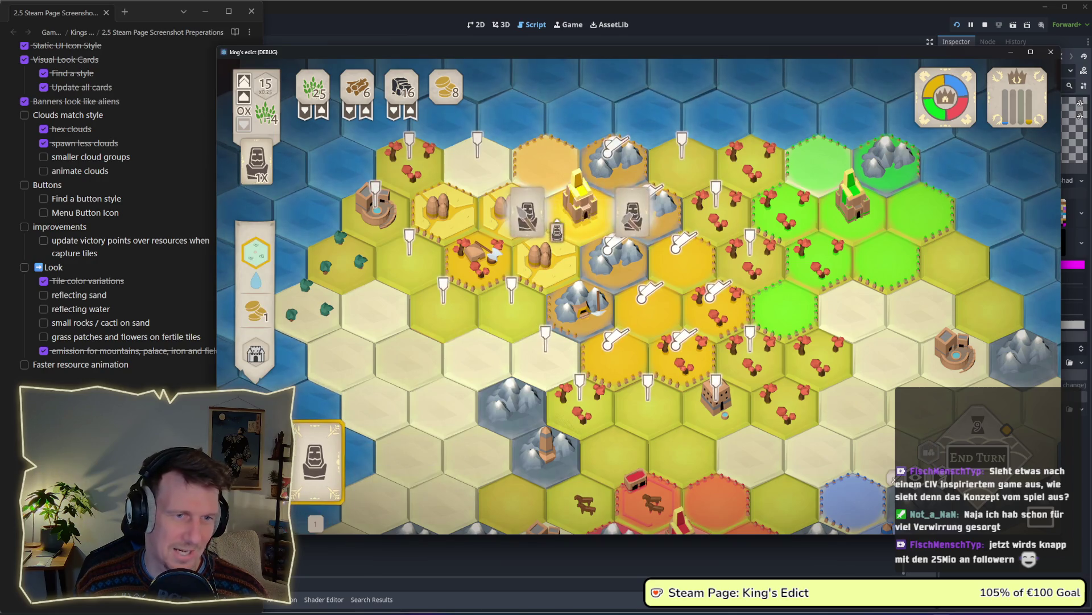
right_click(579, 244)
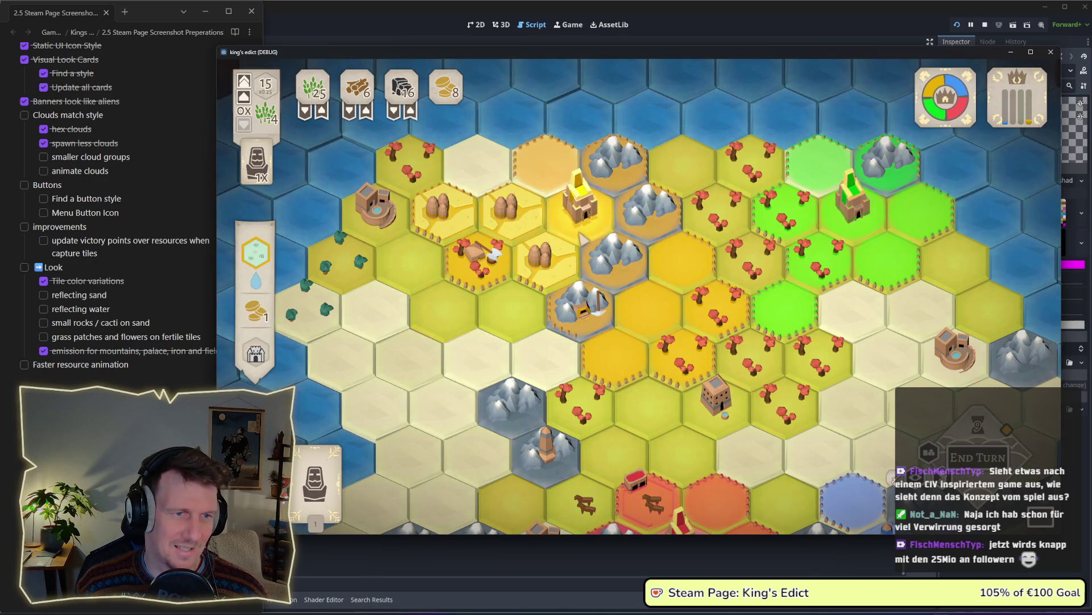
key("1")
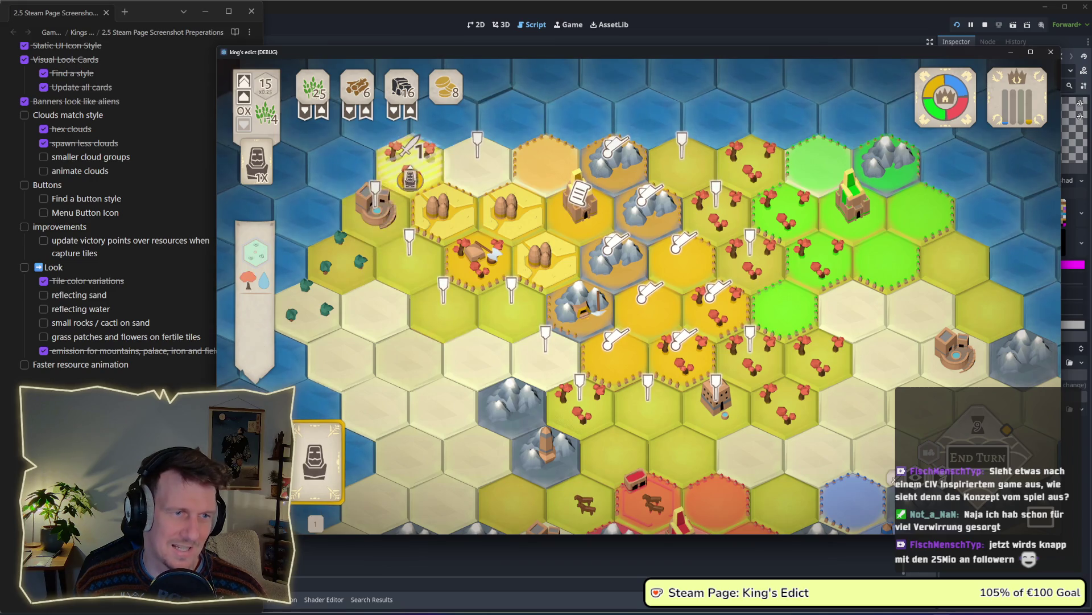
left_click(626, 370)
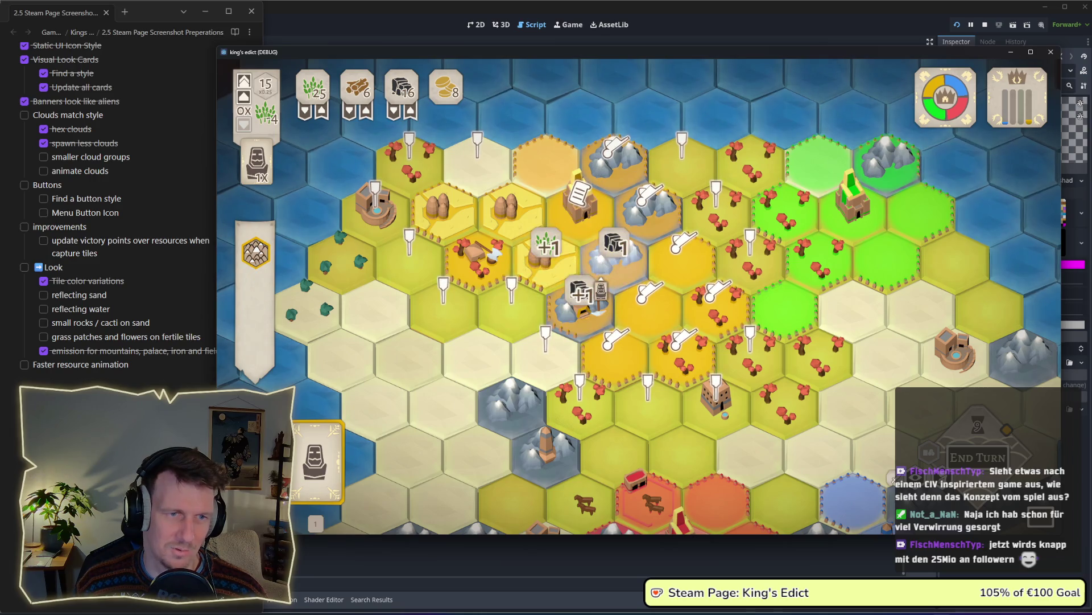
left_click(580, 205)
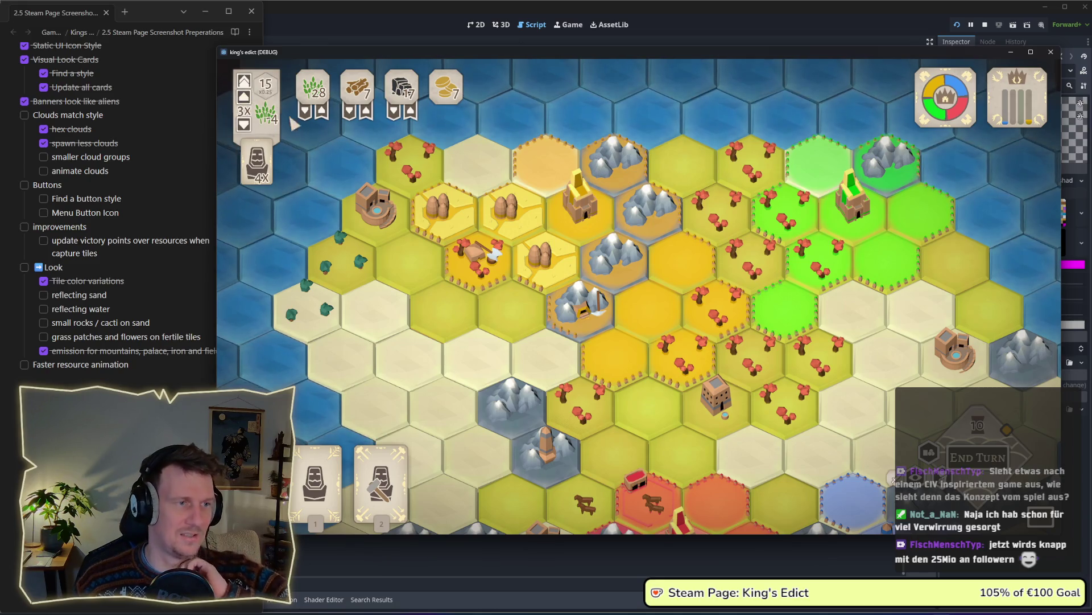
Play card 2 to build a mine on the mountain and a barracks on an orange tile, then end the turn
left_click(381, 473)
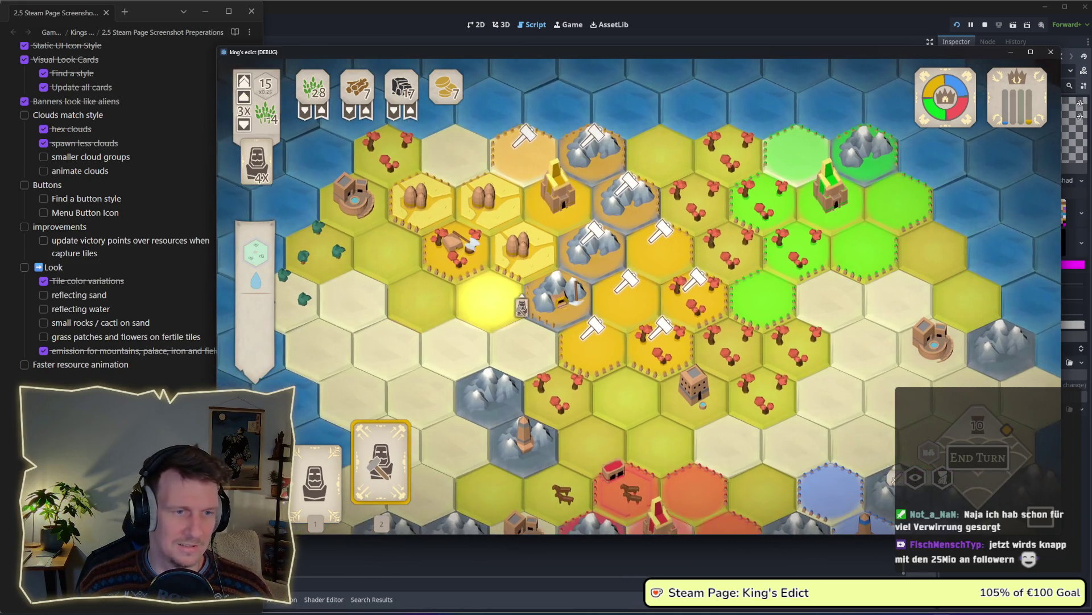
left_click(595, 253)
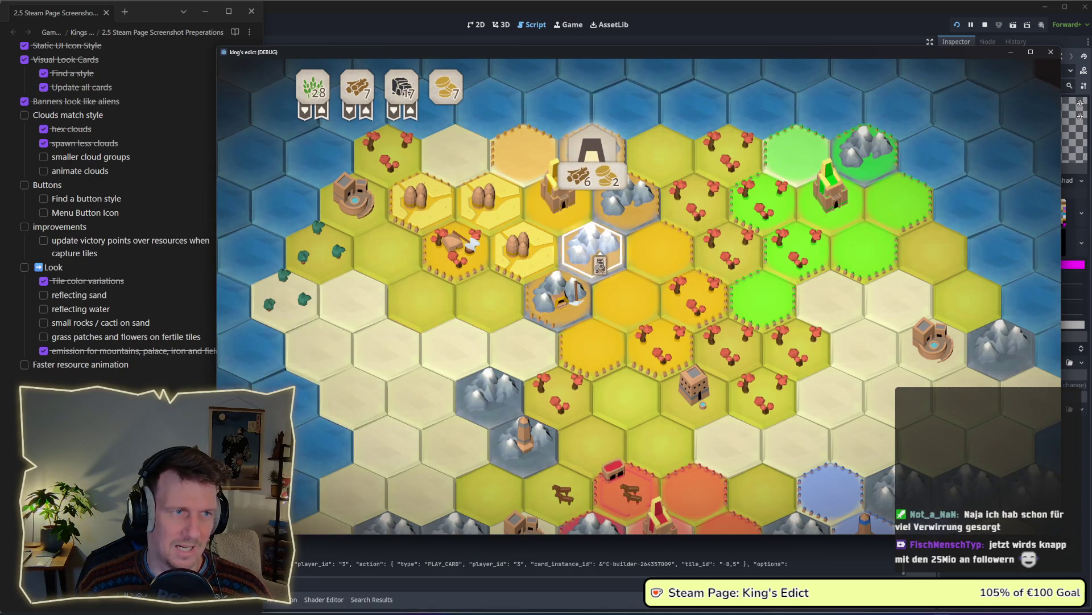
left_click(628, 312)
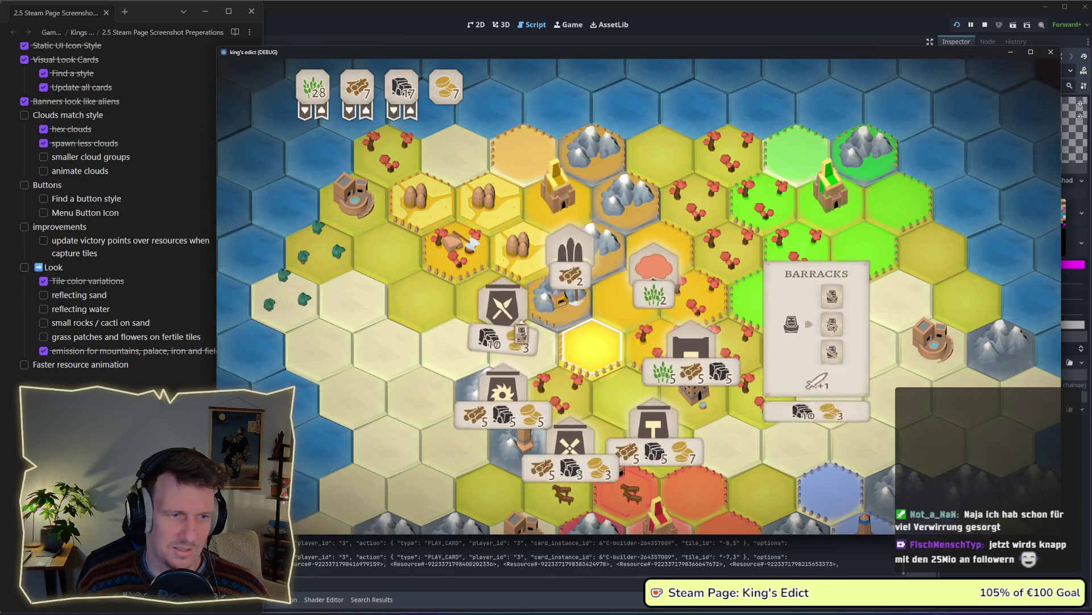
left_click(544, 327)
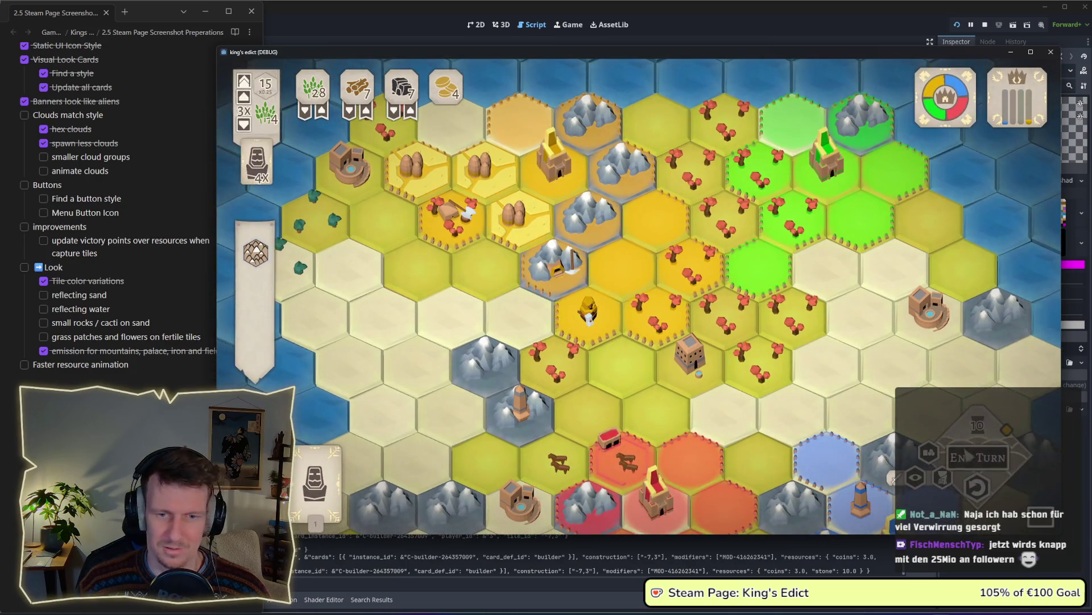
left_click(966, 457)
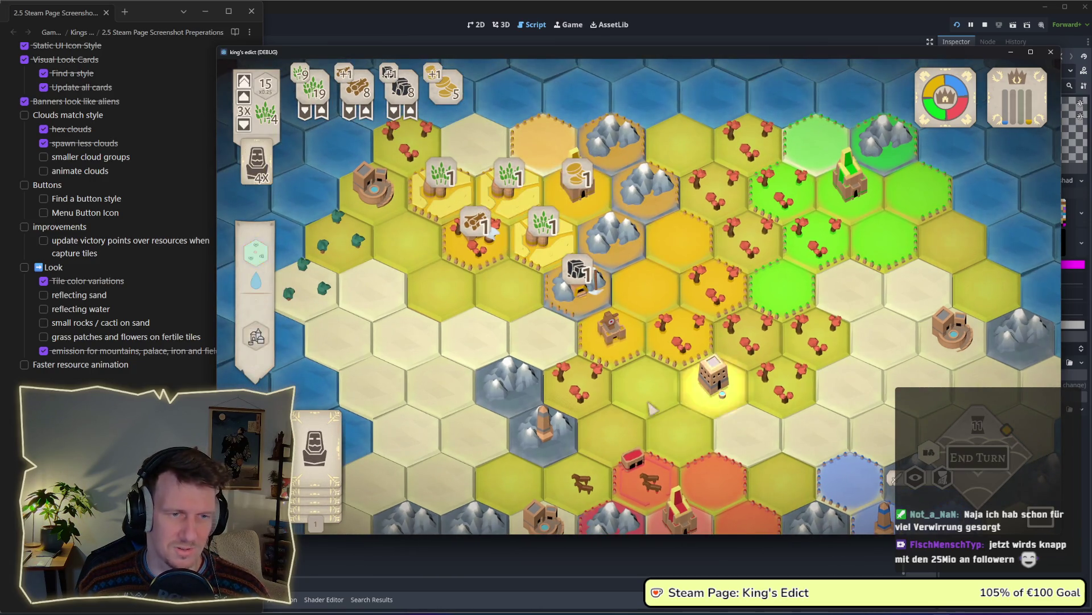
Place the serf on the mountain hex and the servant on a tile, then attack a tile with card 2
left_click(315, 435)
left_click(614, 239)
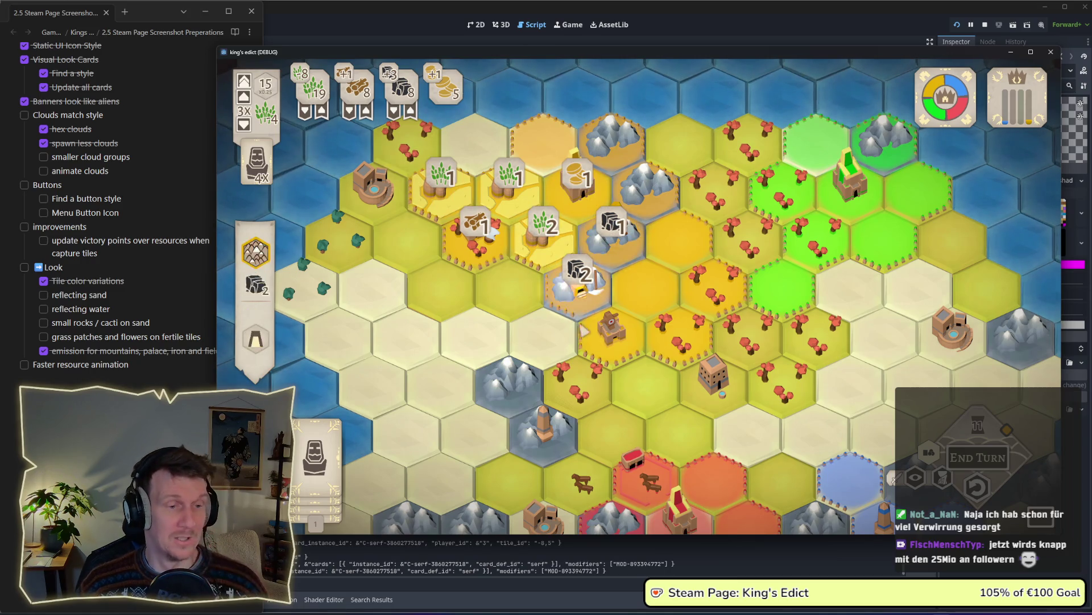
left_click(341, 451)
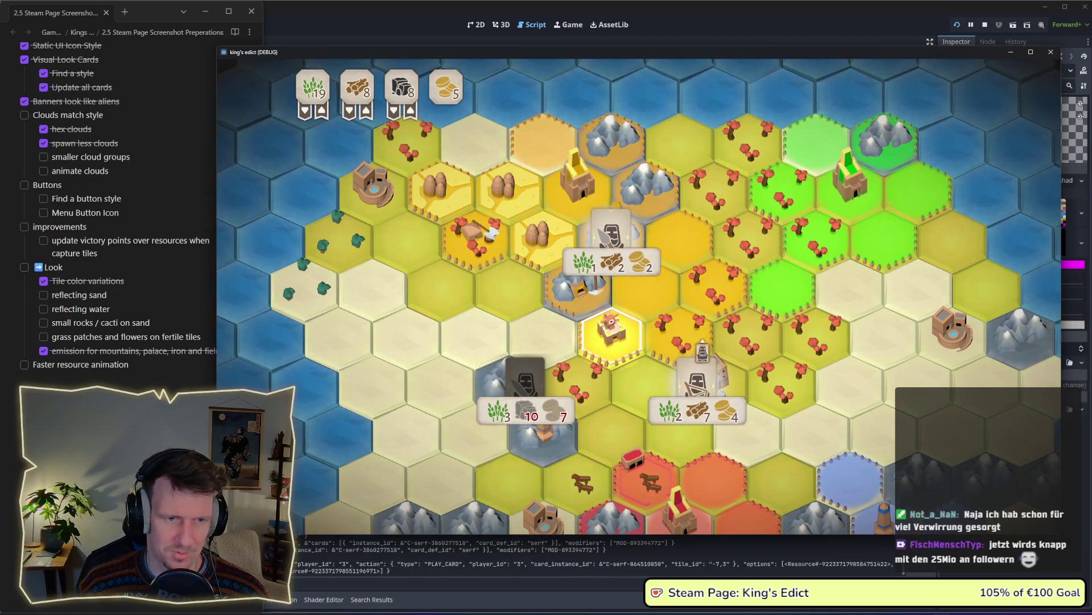
left_click(612, 336)
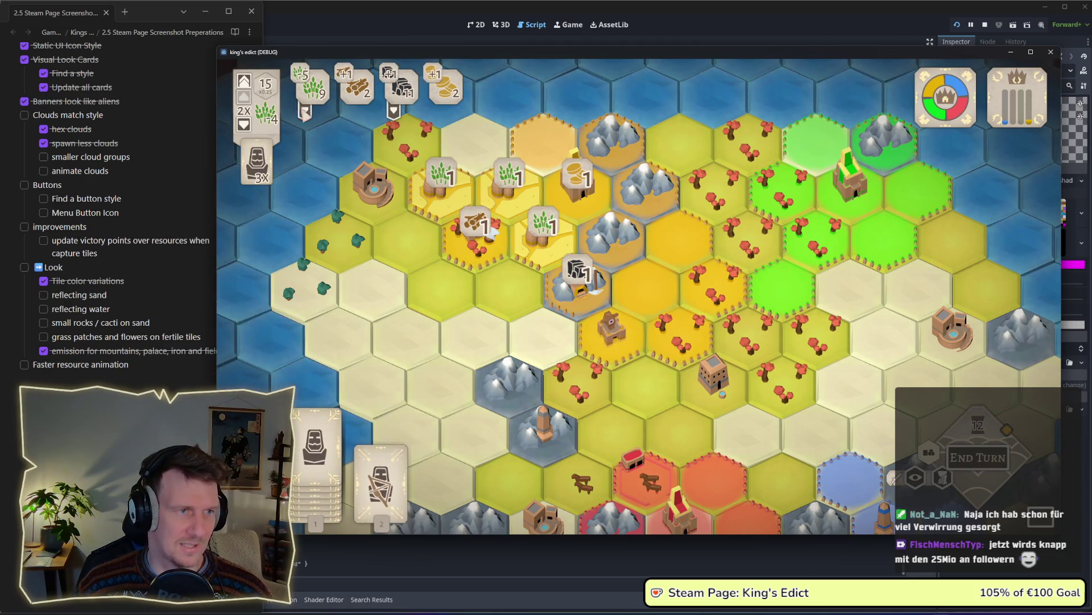
left_click(380, 478)
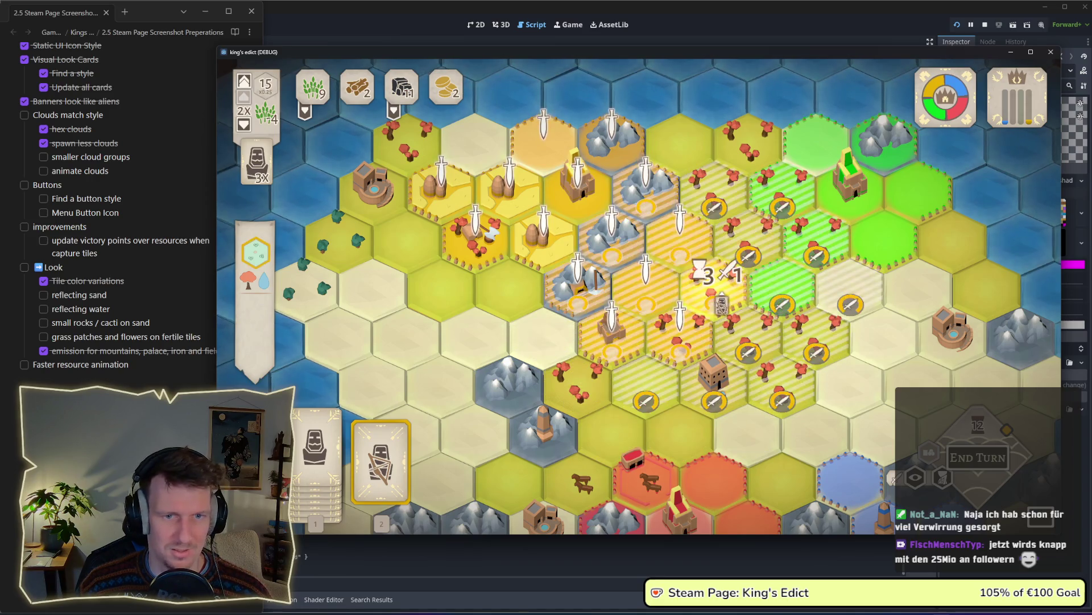
left_click(717, 291)
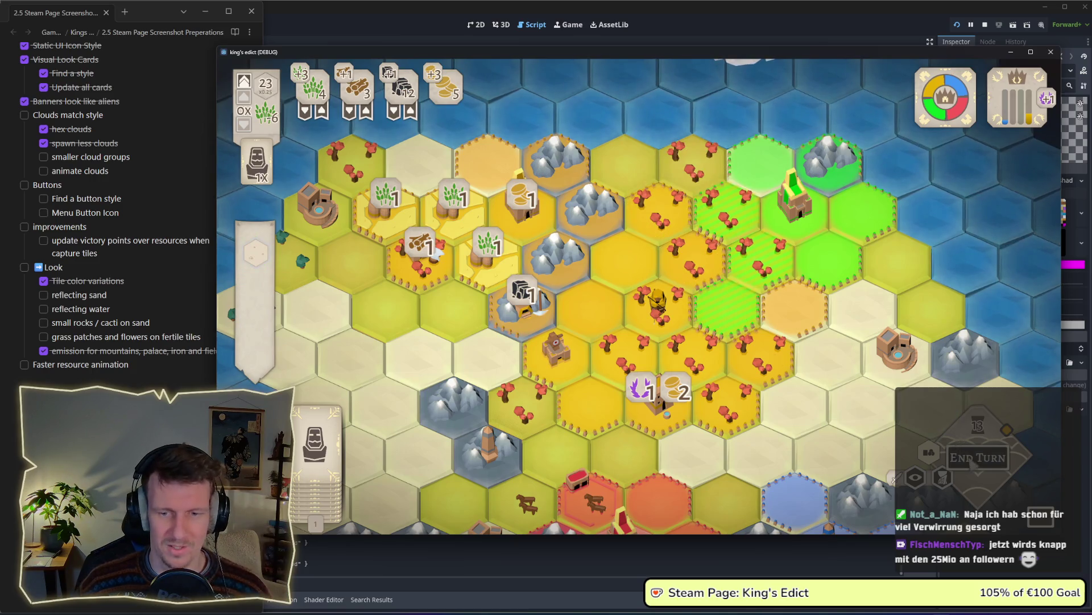
Advance to the conquest phase, then start and cancel a unit placement
key("space")
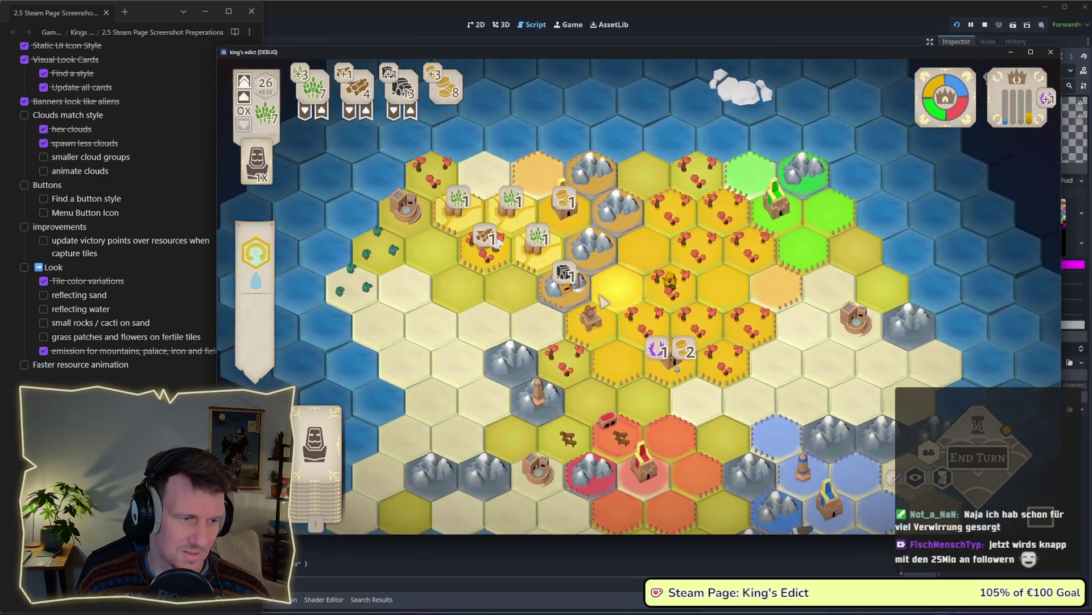
scroll(604, 302, "up", 2)
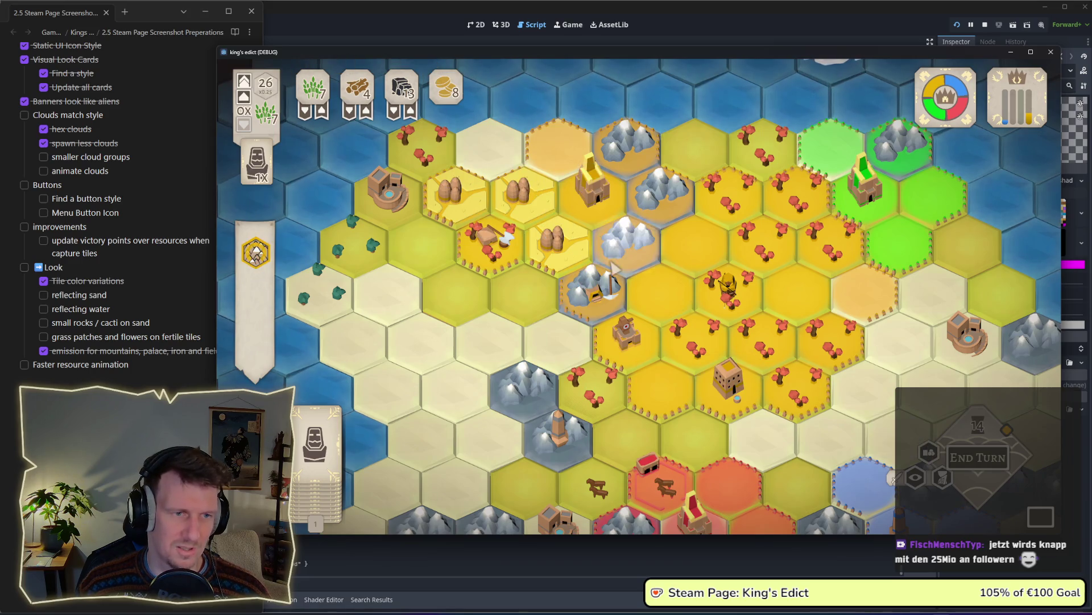
mouse_move(564, 272)
key("1")
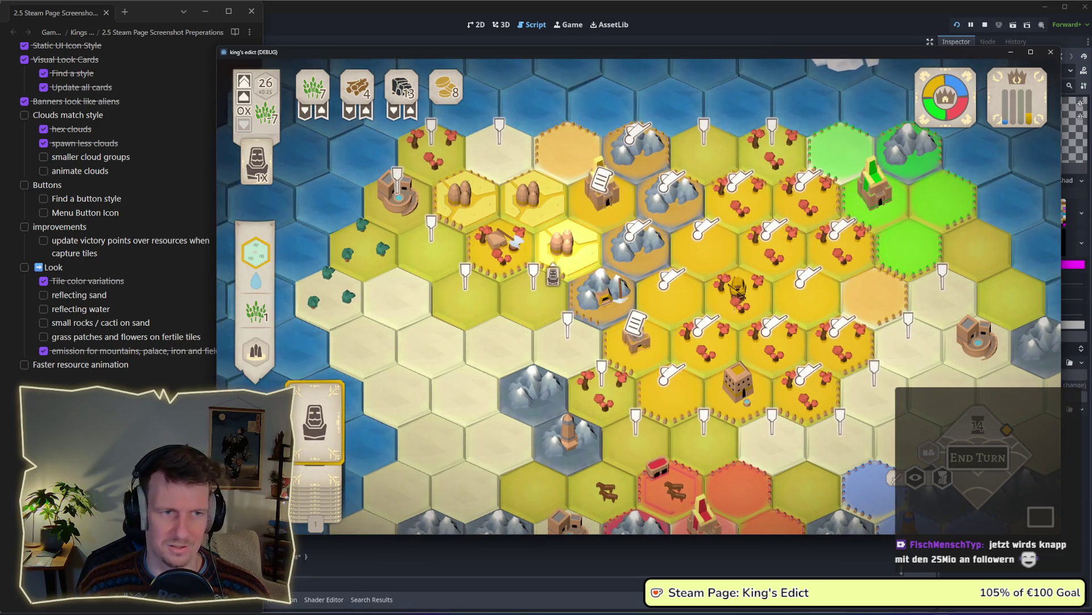
right_click(555, 273)
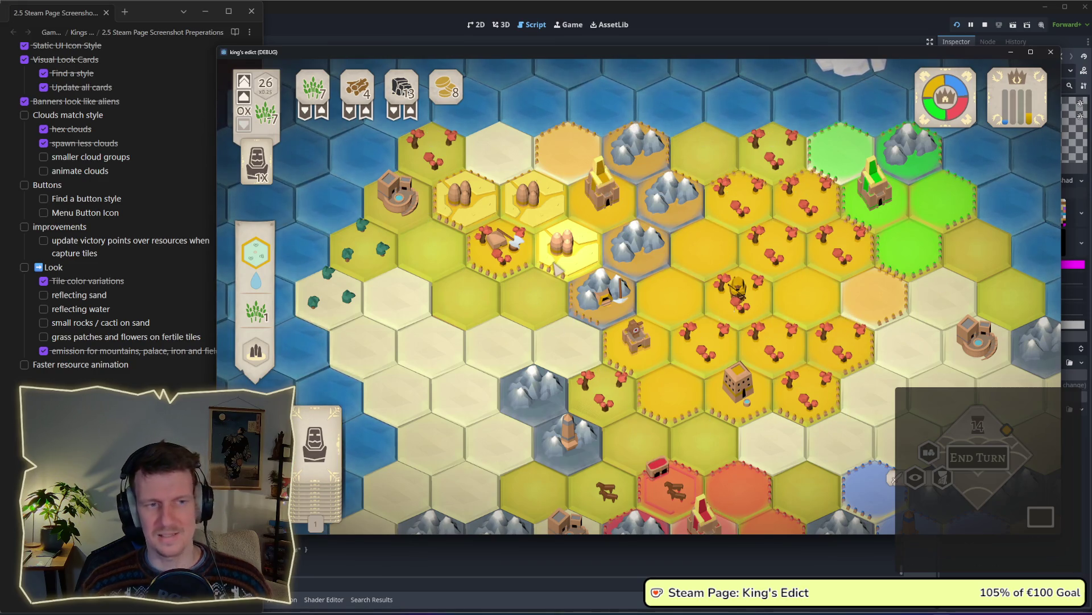
scroll(594, 285, "down", 2)
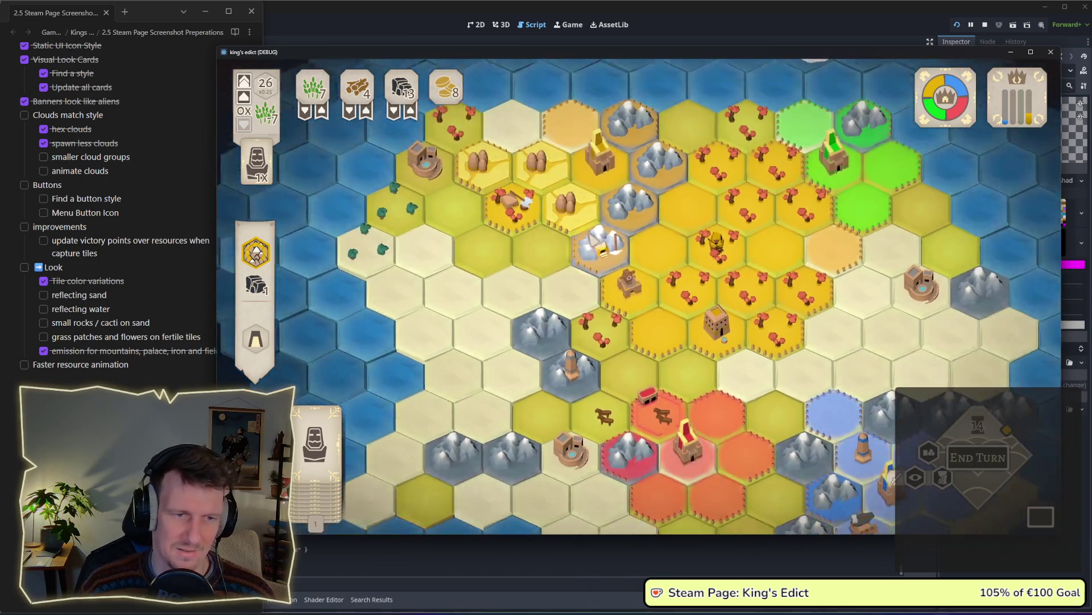
scroll(594, 239, "up", 2)
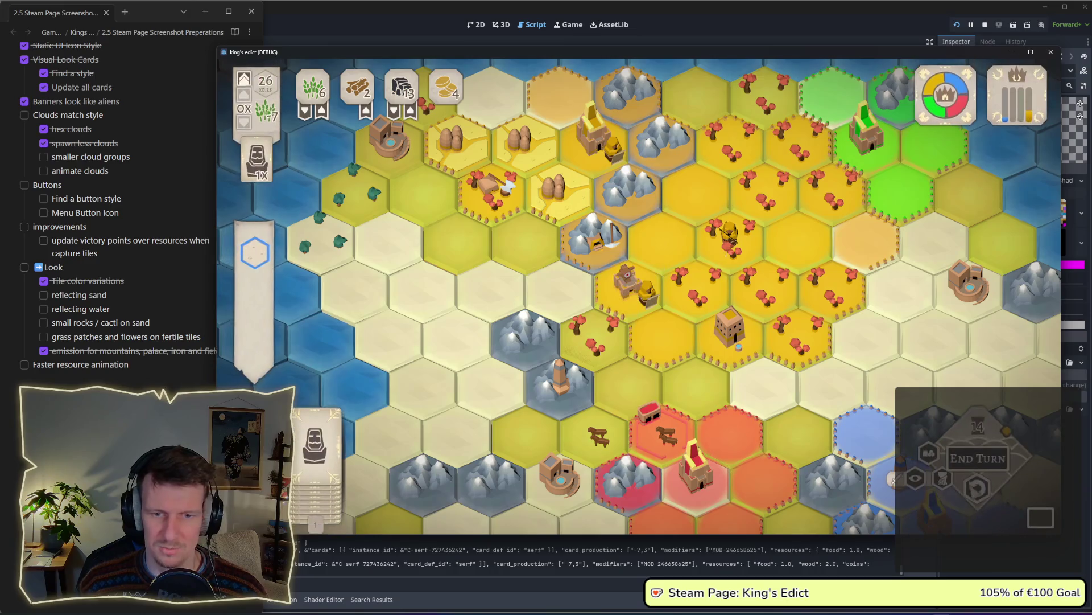
Check build options on a tile and the tree tile, then deselect and zoom out to the full board
left_click(716, 302)
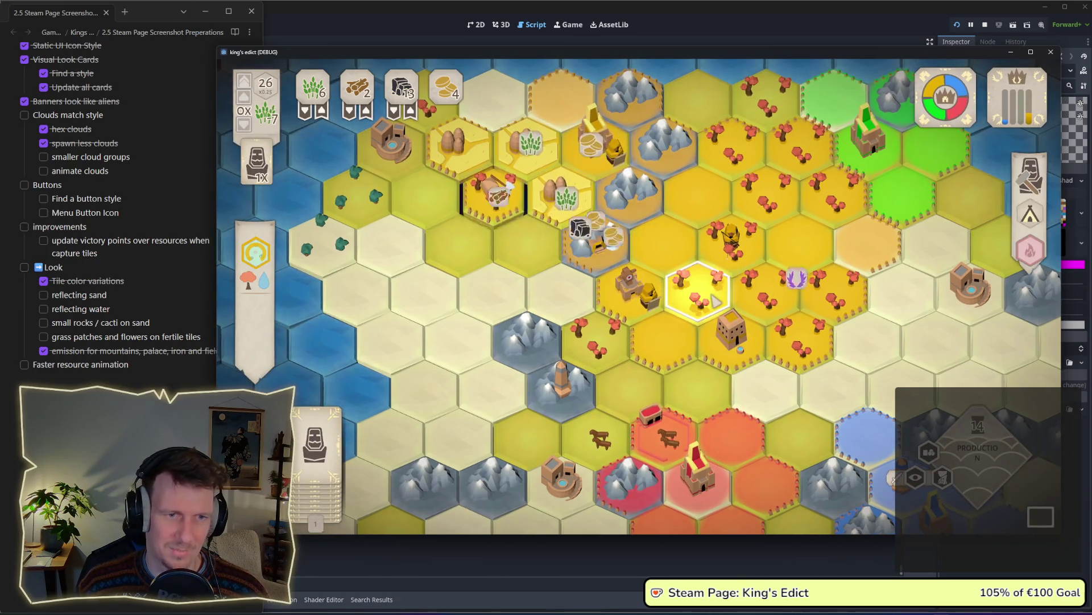
right_click(1031, 223)
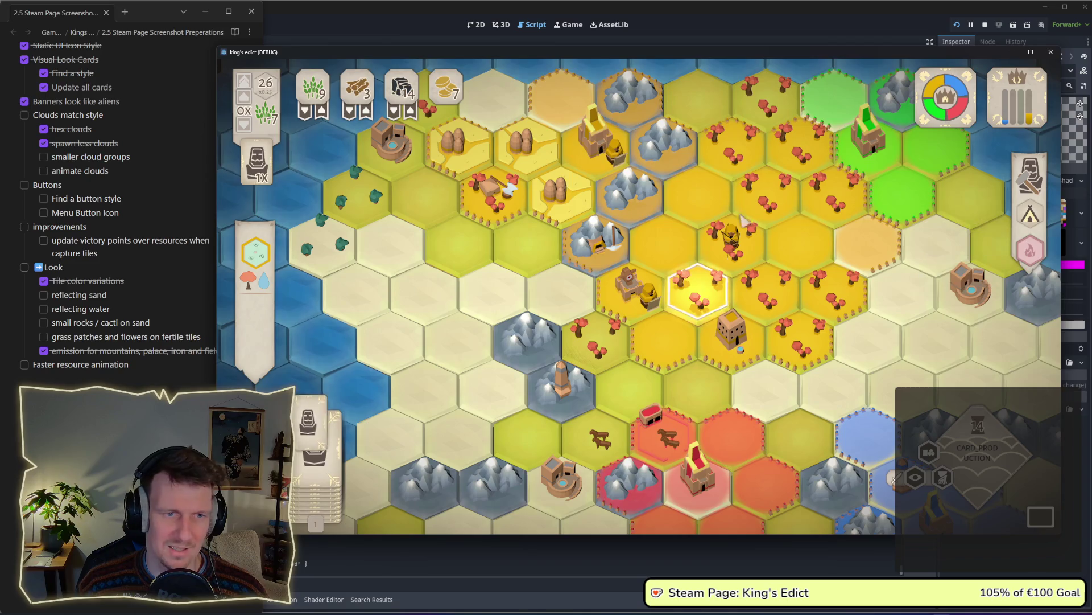
left_click(358, 196)
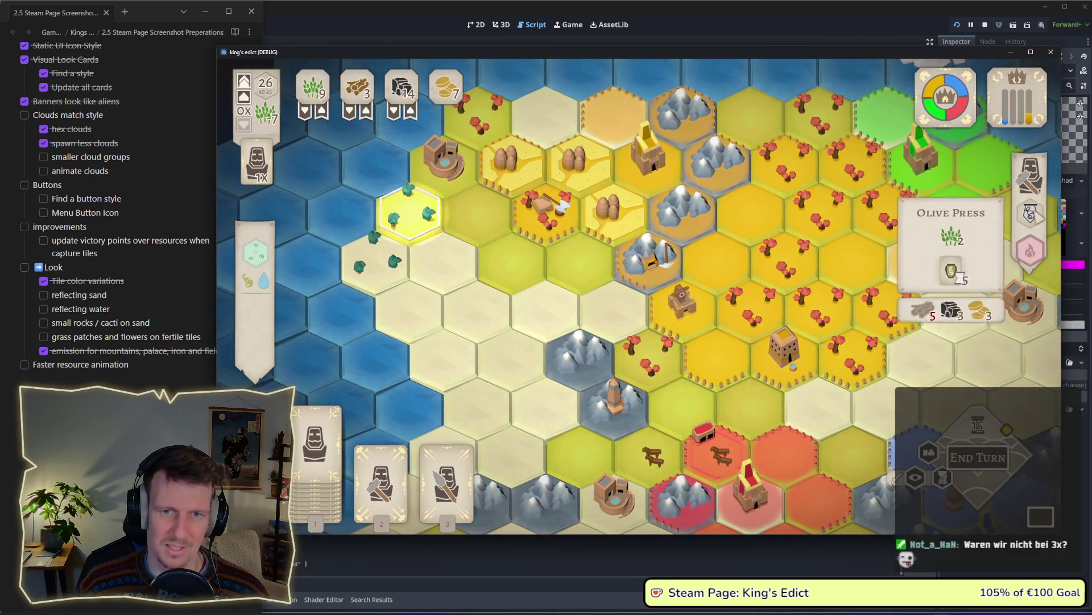
right_click(476, 268)
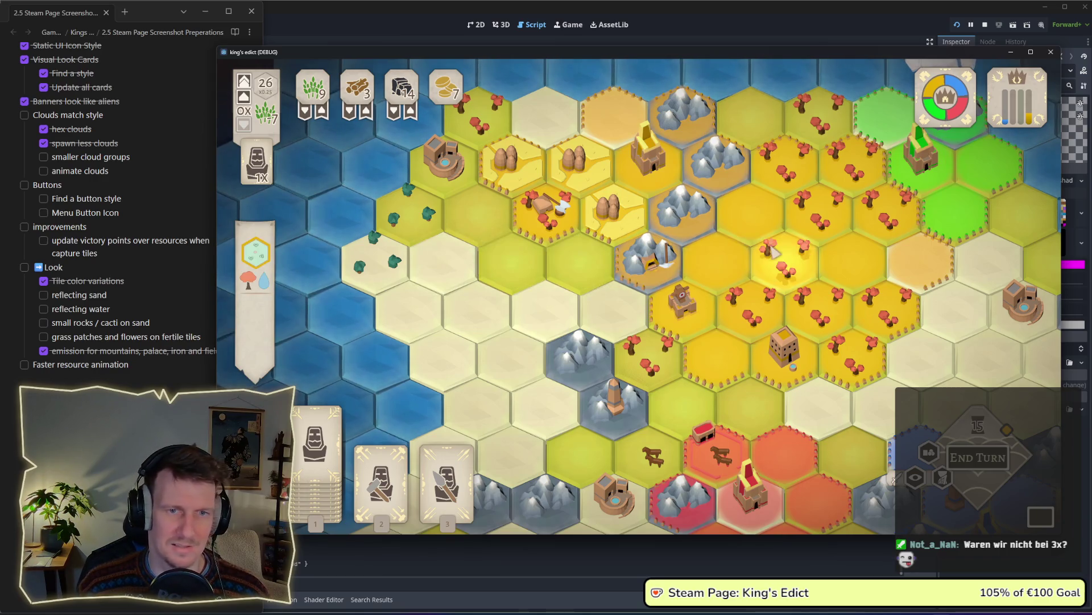
scroll(522, 260, "down", 2)
scroll(523, 260, "down", 1)
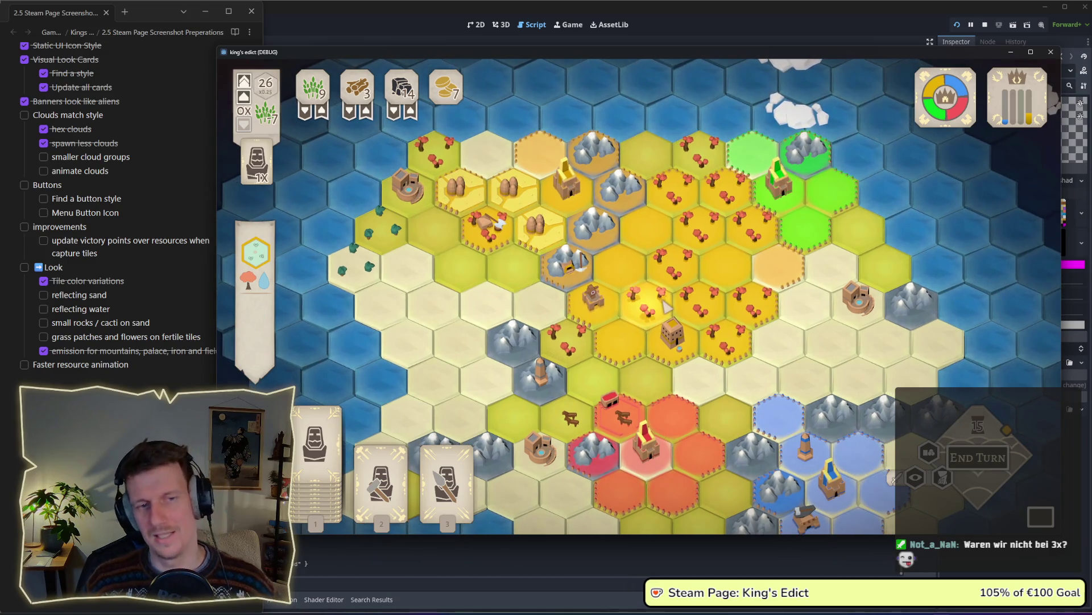
left_click_drag(665, 304, 657, 284)
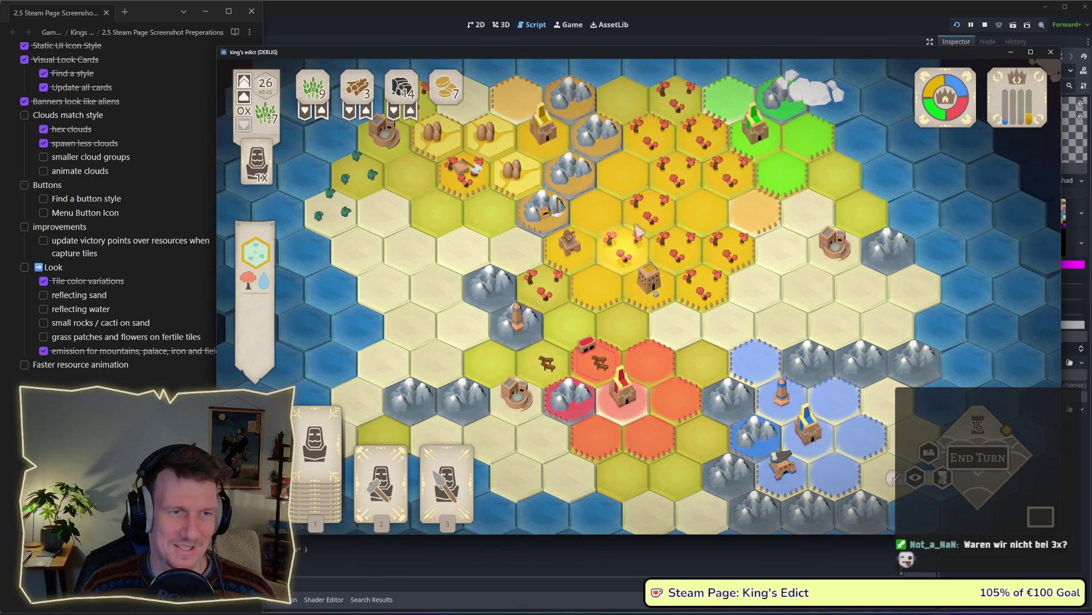
scroll(653, 287, "down", 1)
scroll(635, 248, "down", 1)
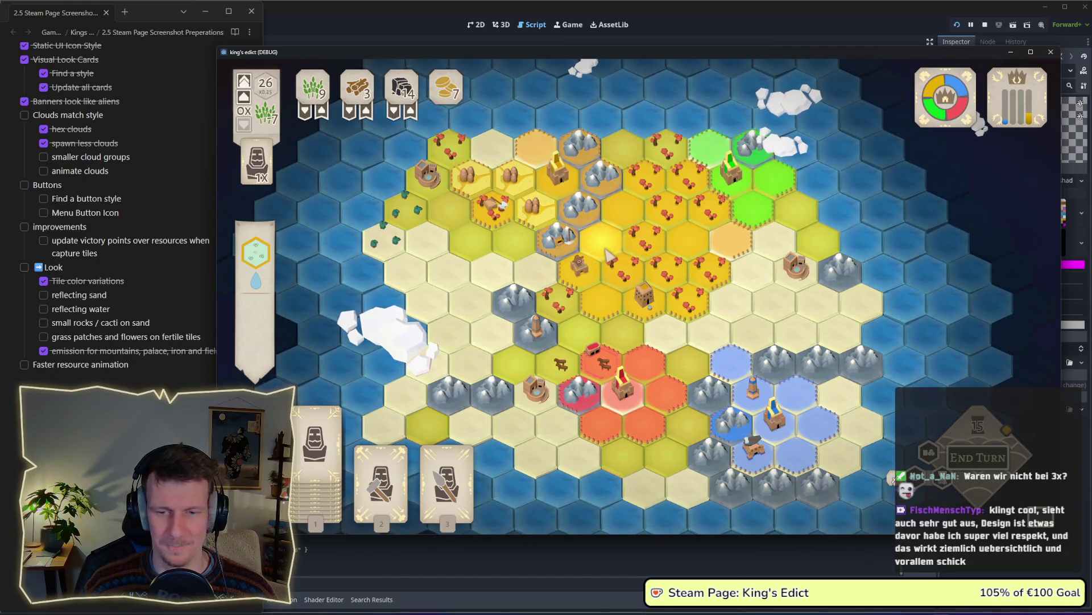
scroll(609, 264, "up", 1)
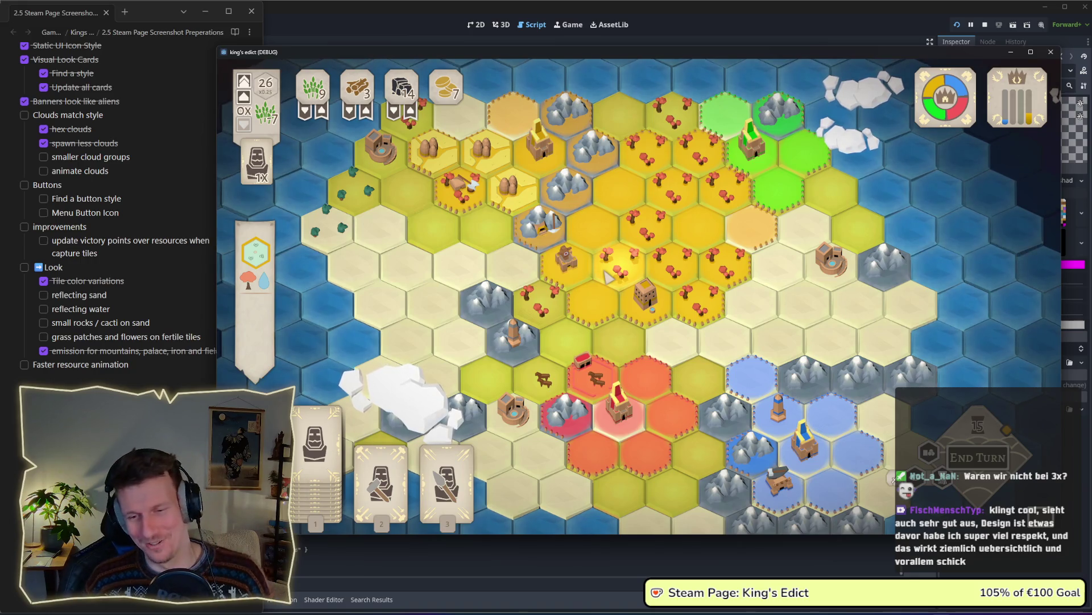
scroll(608, 313, "down", 2)
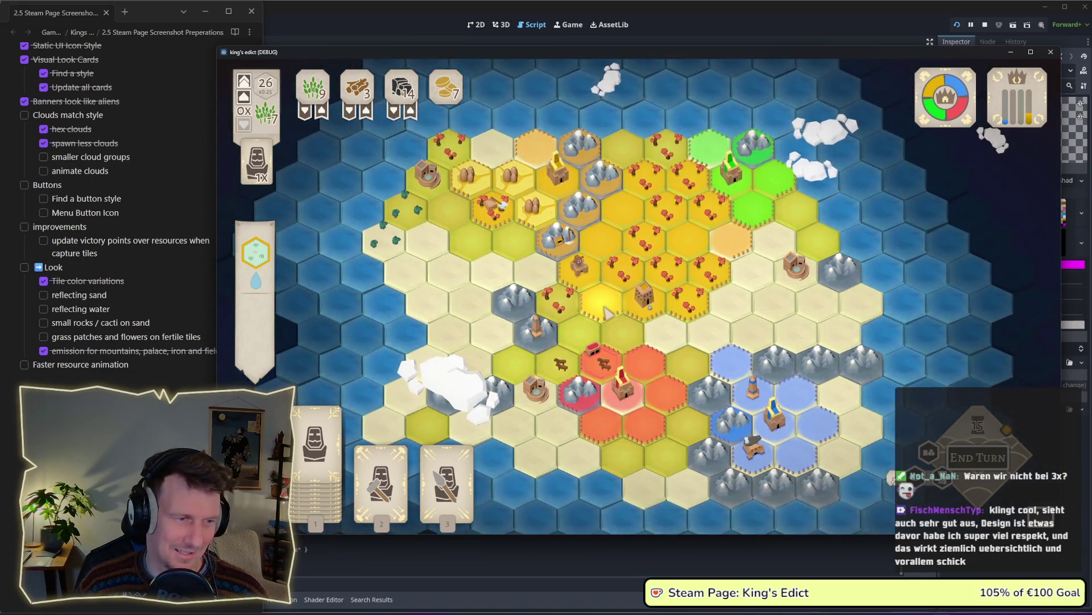
scroll(607, 312, "up", 2)
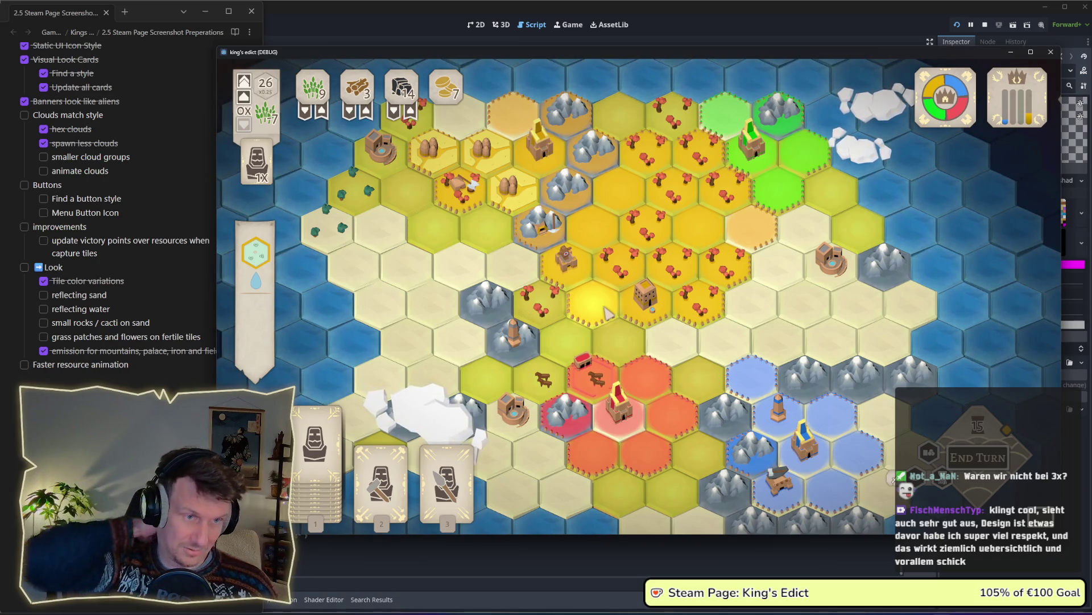
key("1")
right_click(600, 306)
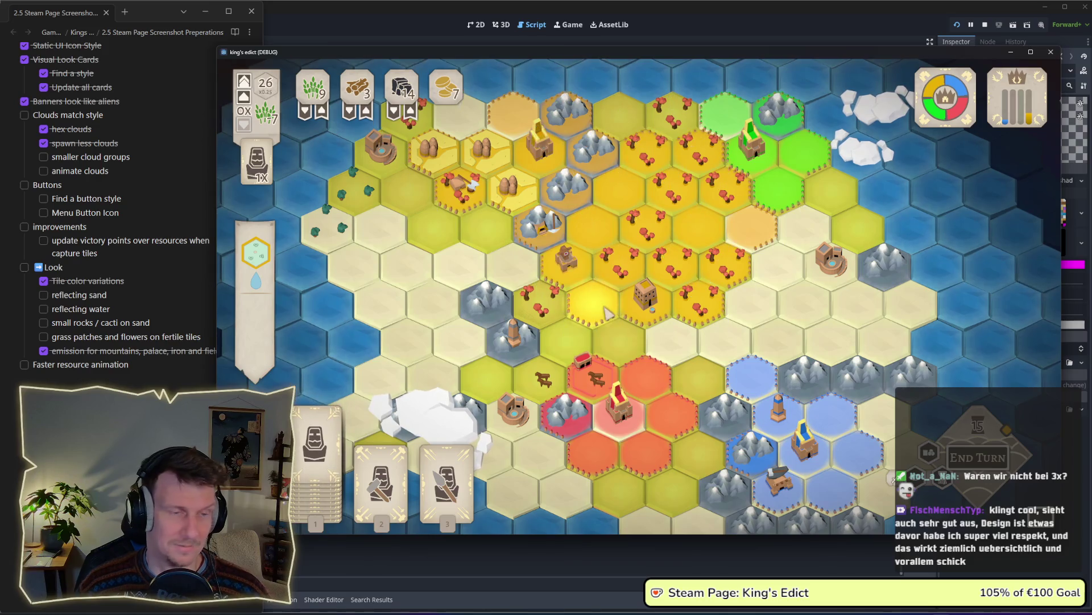
scroll(600, 306, "up", 3)
key("1")
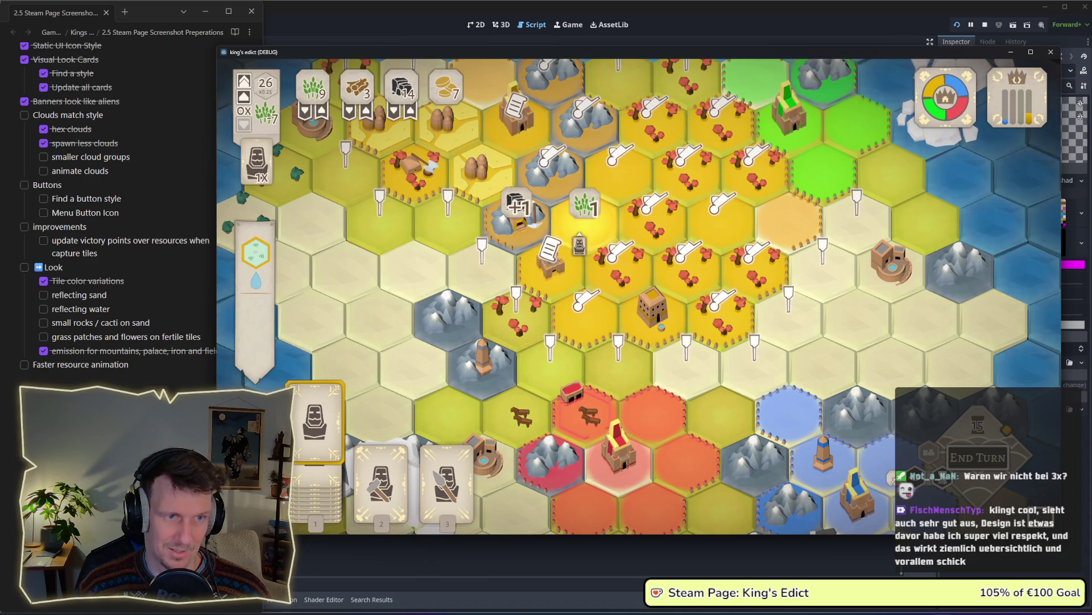
key("w")
key("a")
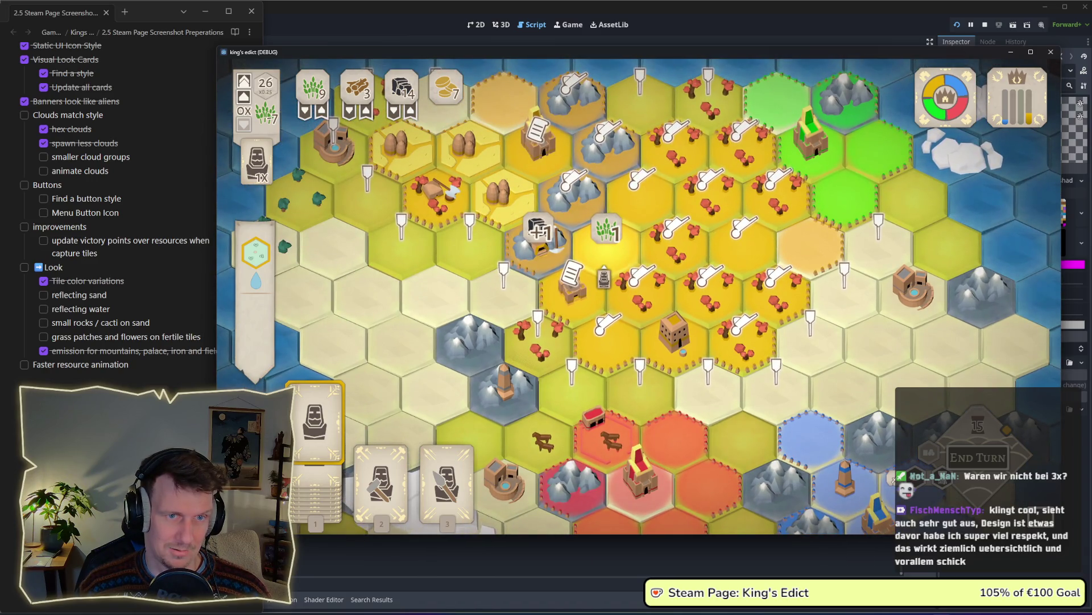
key("Escape")
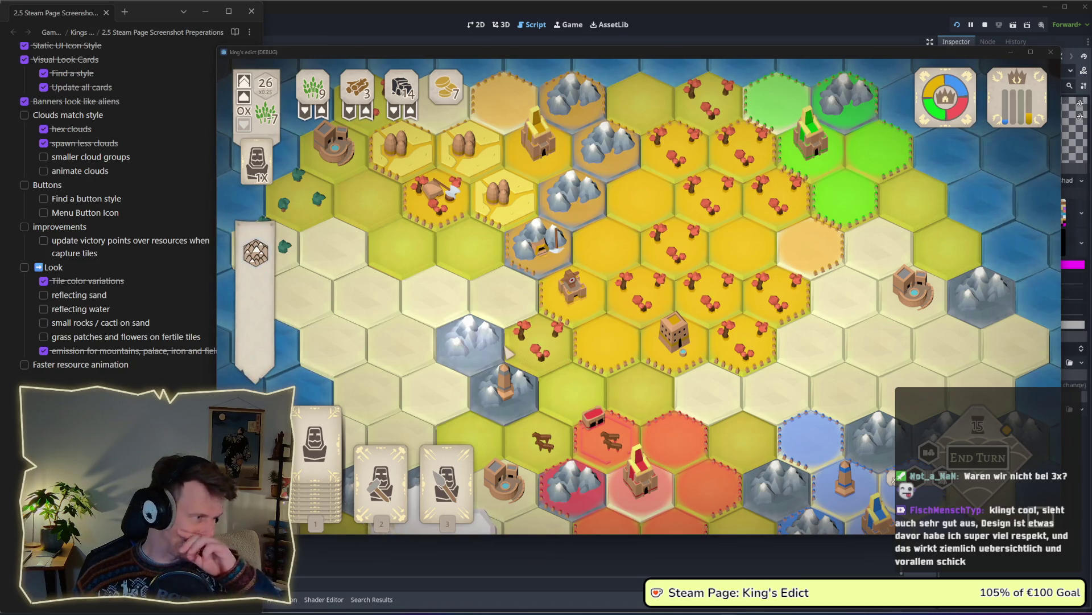
scroll(508, 353, "down", 2)
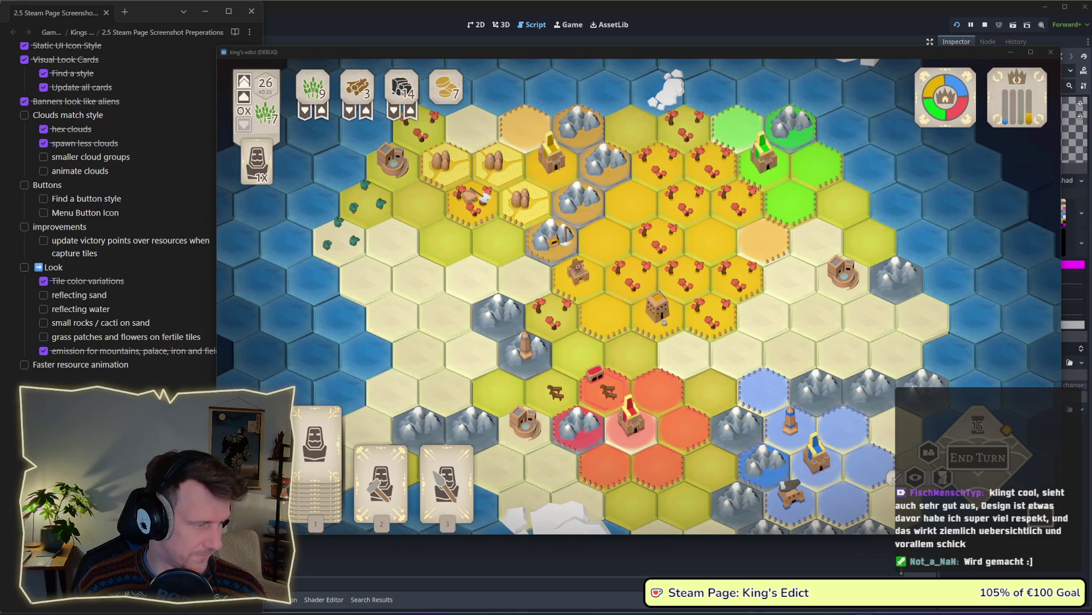
Pan the game map up and left, then minimize all windows with Win+D
left_click(695, 396)
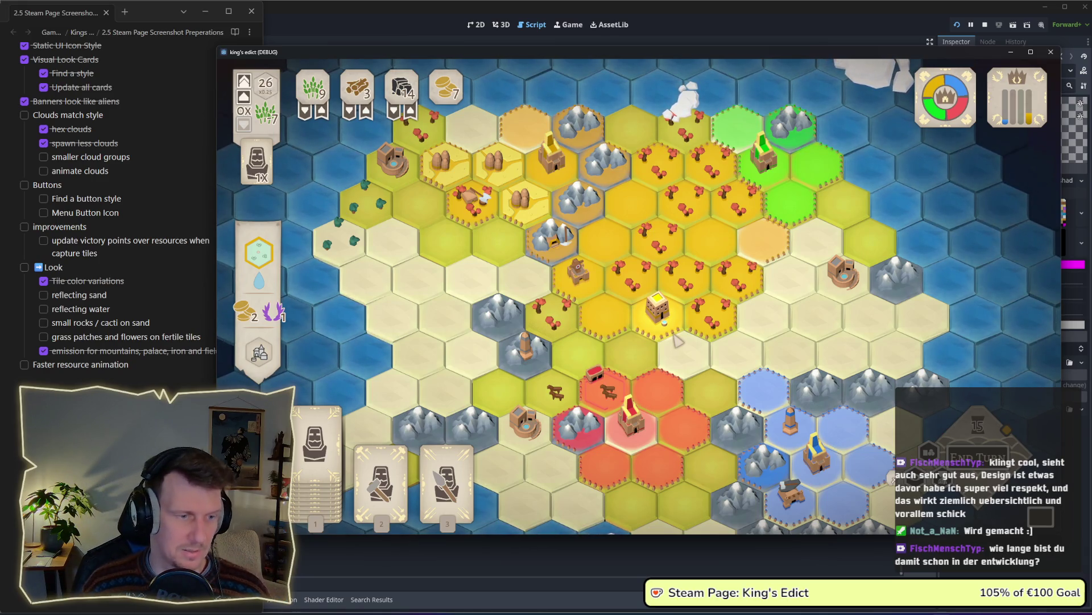
left_click_drag(643, 354, 638, 334)
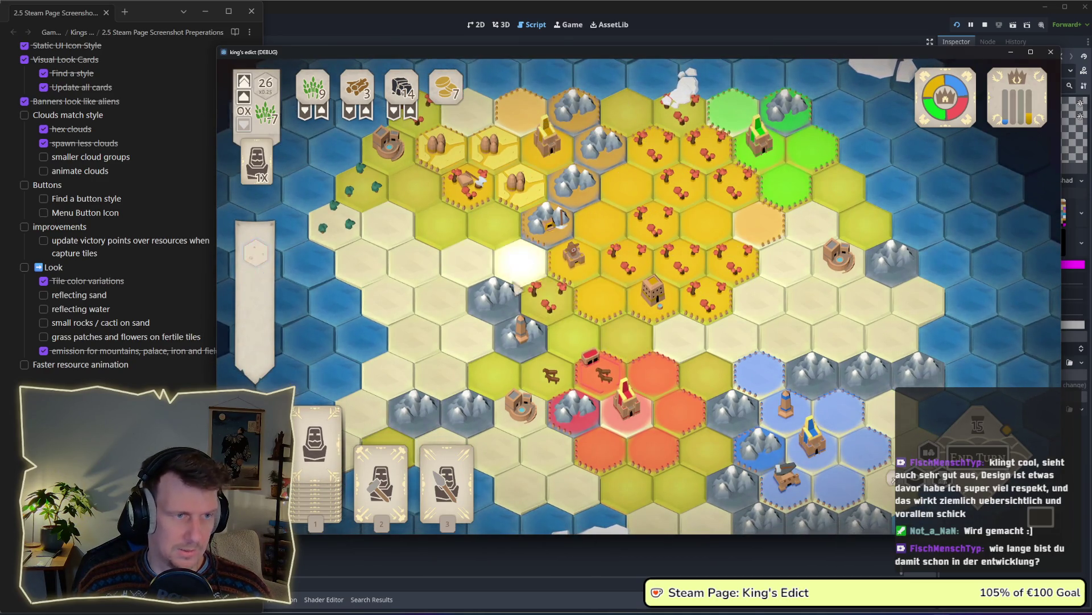
left_click_drag(503, 288, 495, 262)
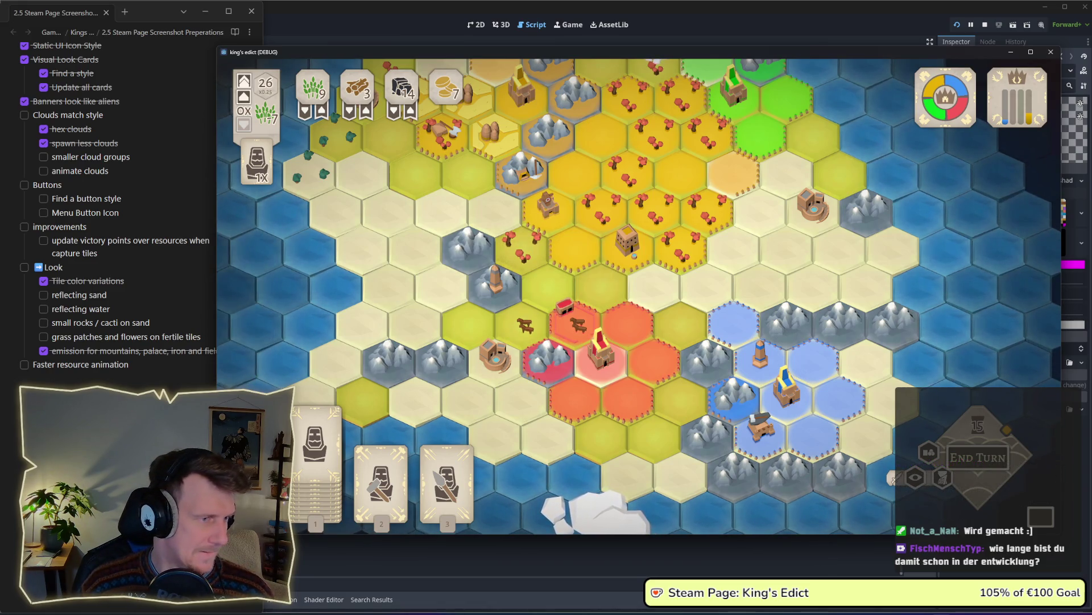
left_click(758, 550)
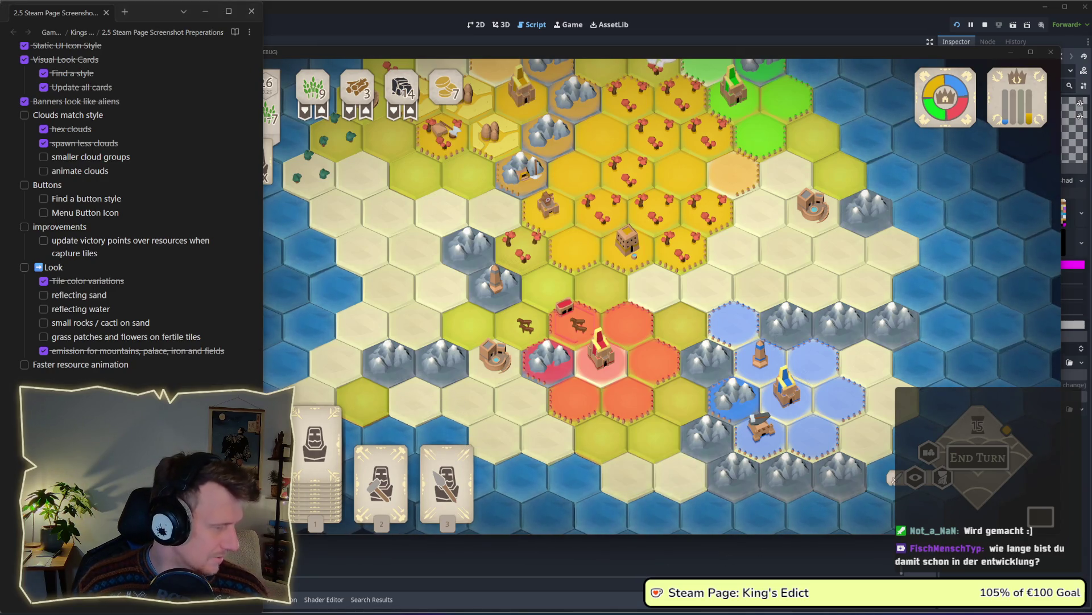
key("super+d")
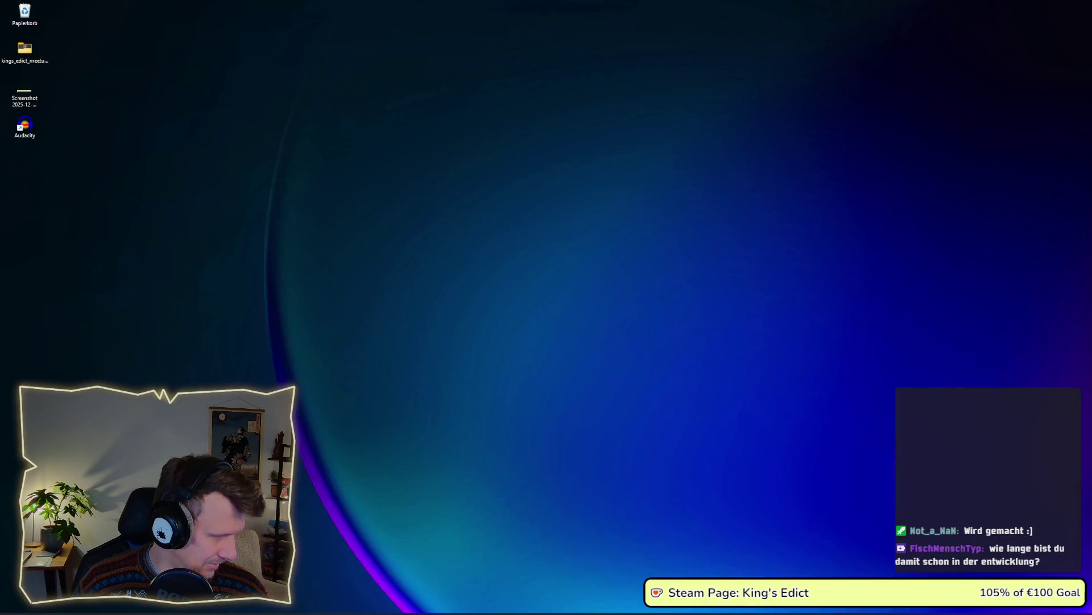
Restore the windows, check KingsEdict's 739.21 h in Toggl Track's projects list, and minimize Toggl
key("super+d")
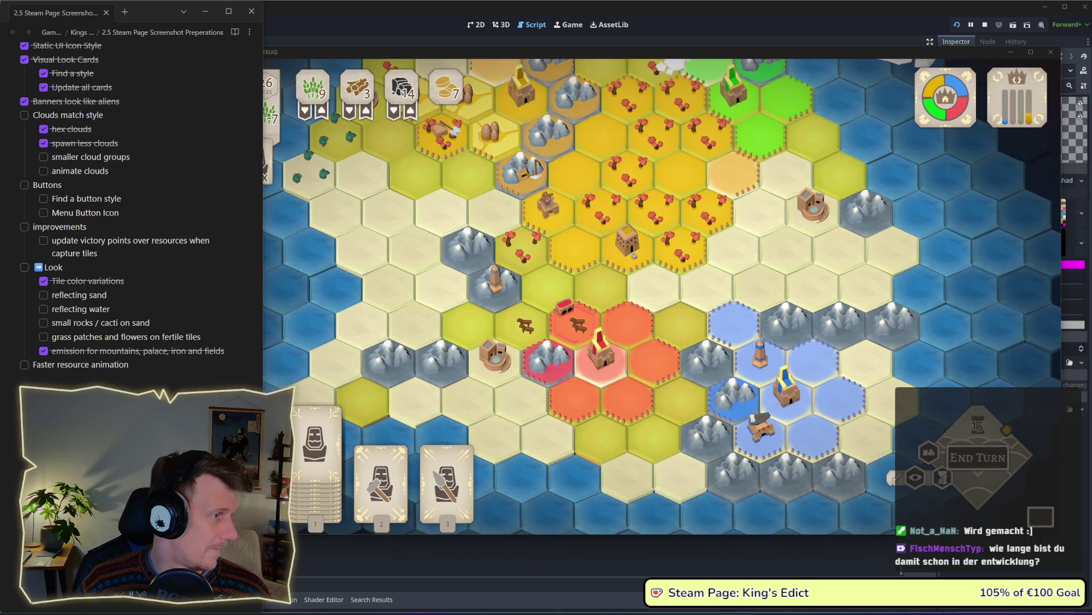
key("alt+Tab")
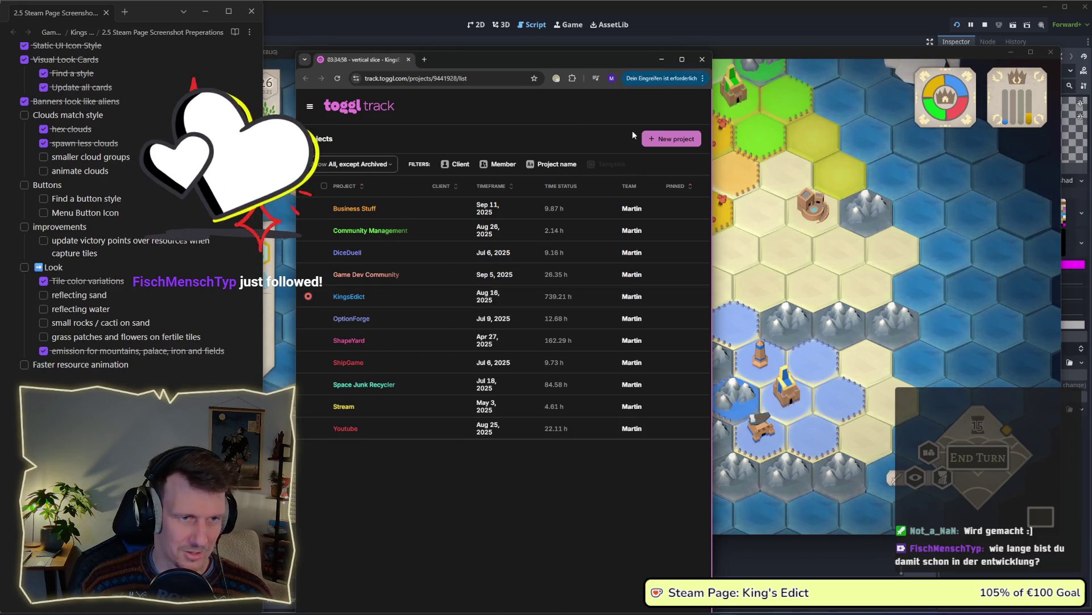
left_click(661, 59)
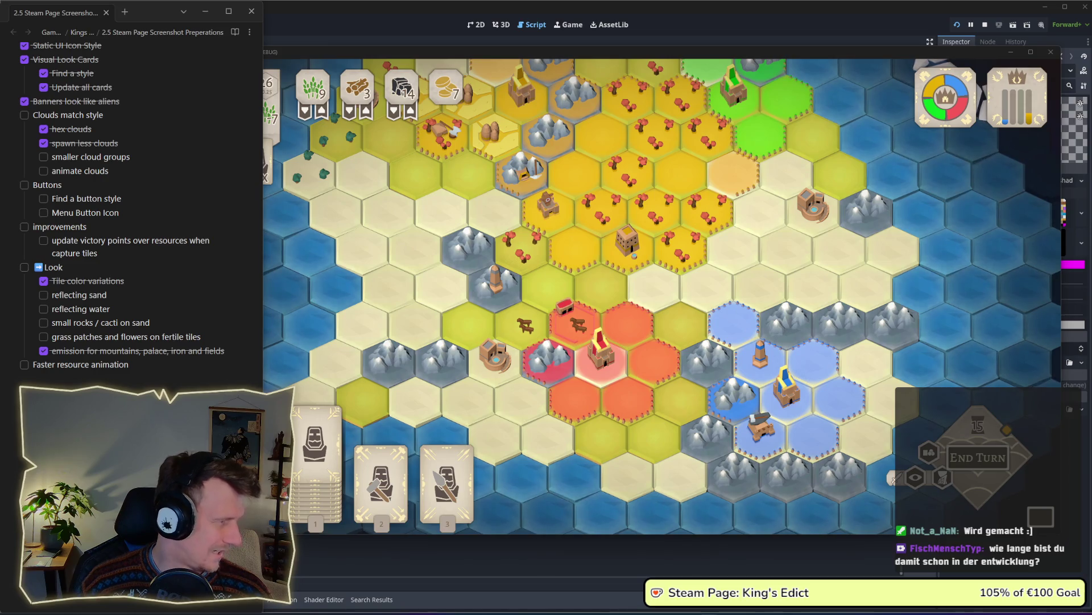
Bring the timeline drawing window onscreen and widen it to fill the screen
mouse_move(541, 105)
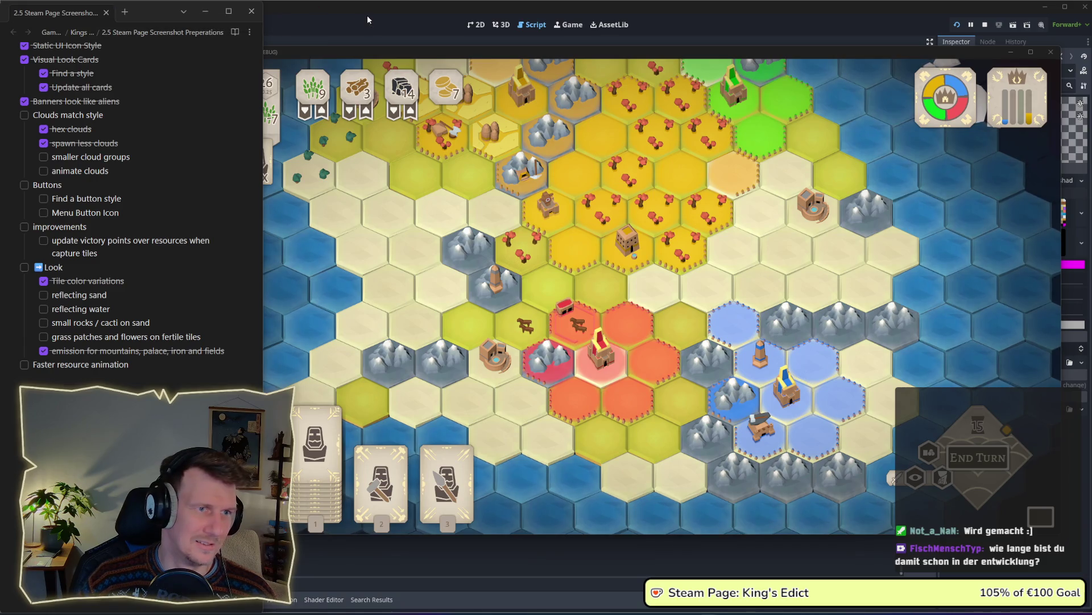
key("alt+Tab")
mouse_move(12, 22)
left_mouse_down()
mouse_move(482, 38)
mouse_move(102, 5)
left_mouse_up()
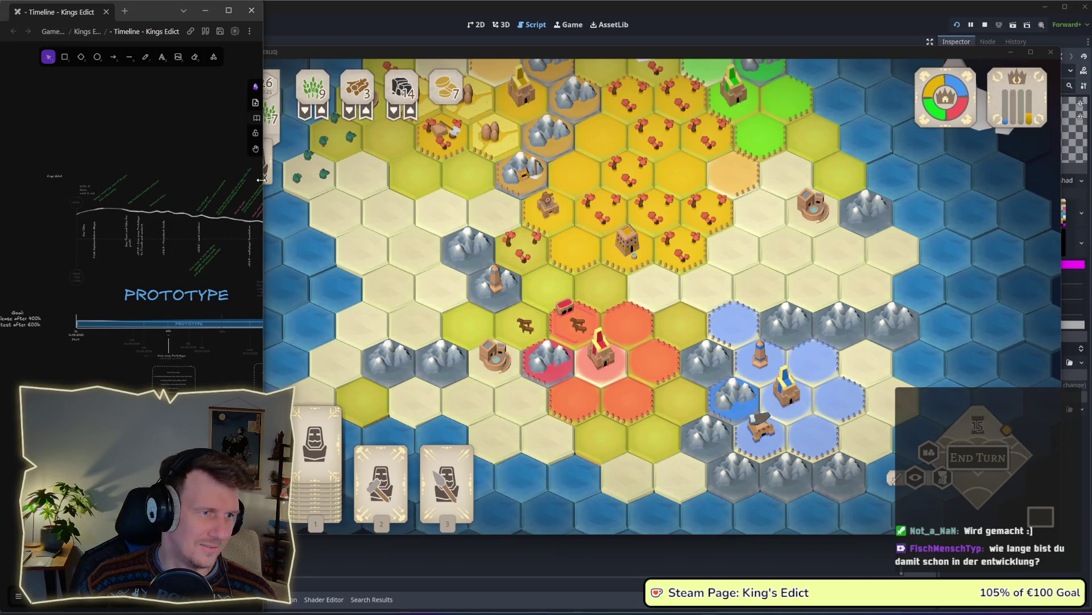
left_click_drag(262, 193, 1091, 194)
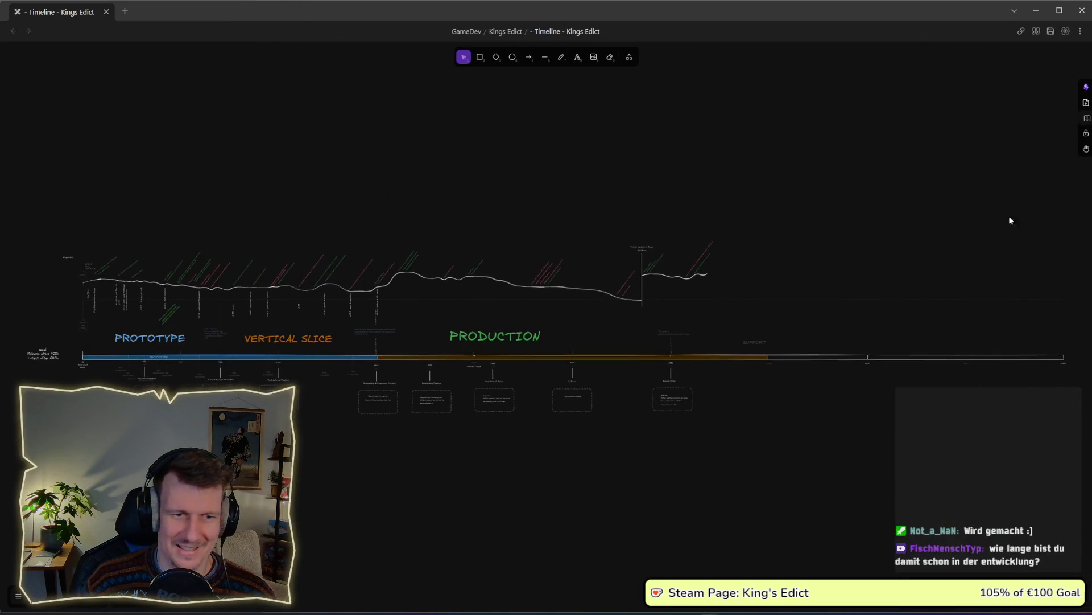
Select the Goal text on the timeline and start editing it at the 600h figure
scroll(578, 366, "up", 5)
scroll(323, 294, "left", 8)
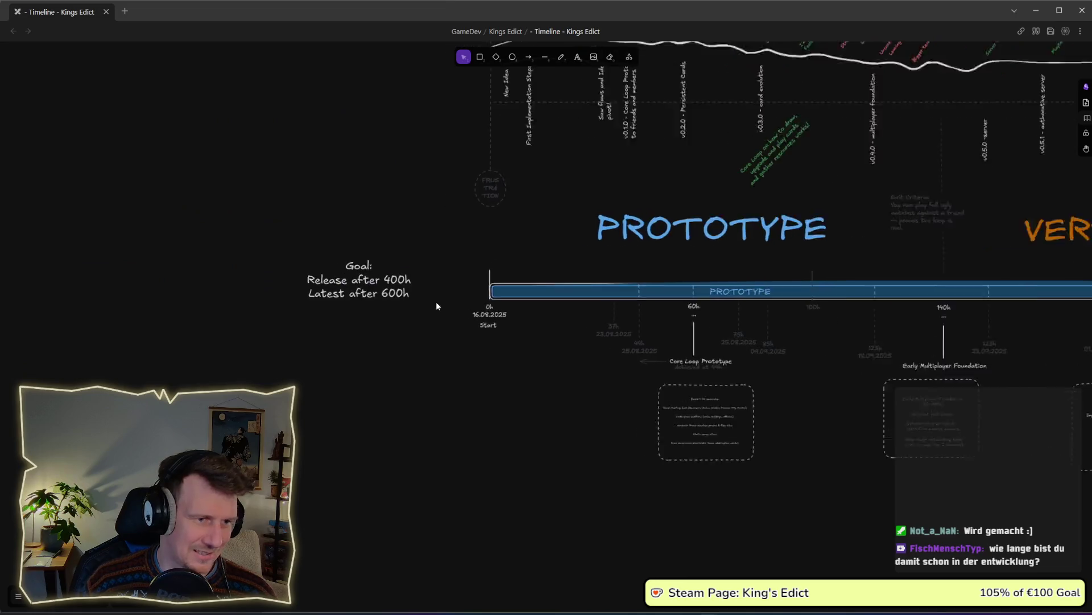
scroll(437, 305, "up", 3)
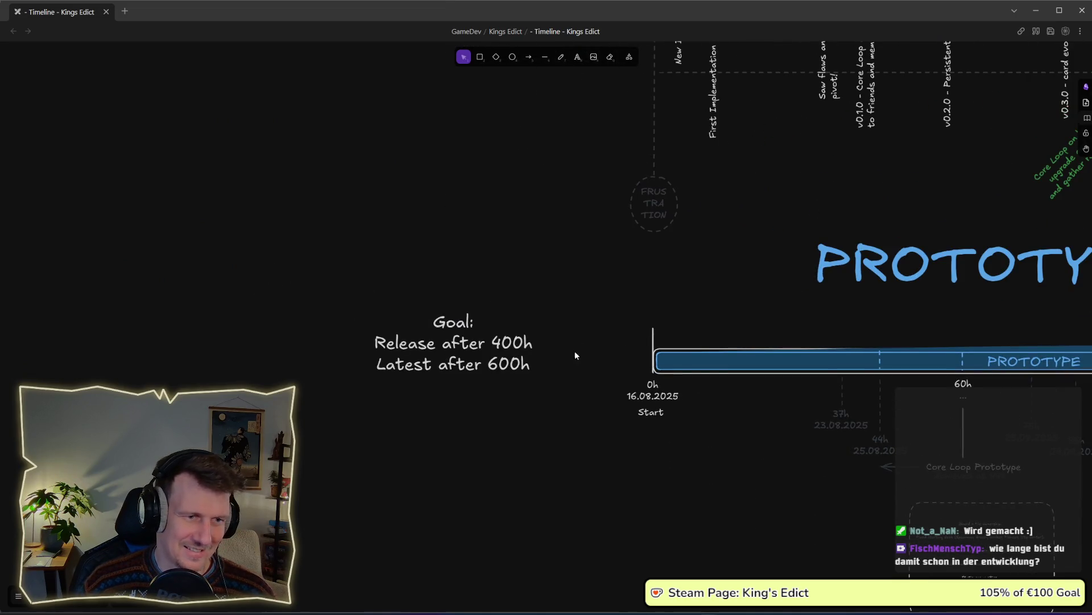
left_click(503, 351)
double_click(522, 348)
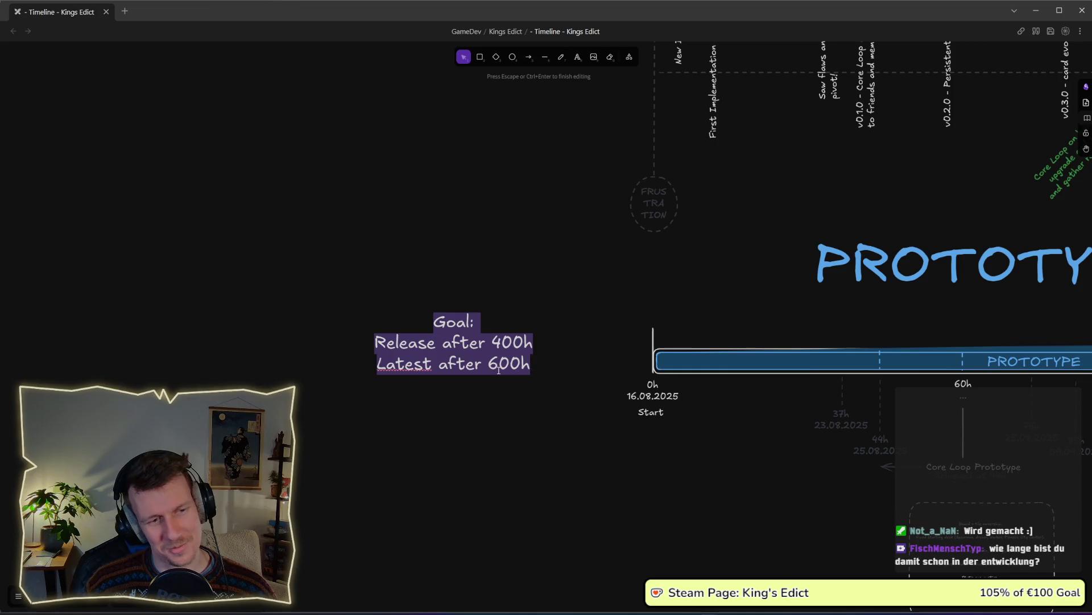
left_click(495, 367)
Extend the orange PRODUCTION bar's right end toward the SUPPORT section
scroll(646, 377, "right", 10)
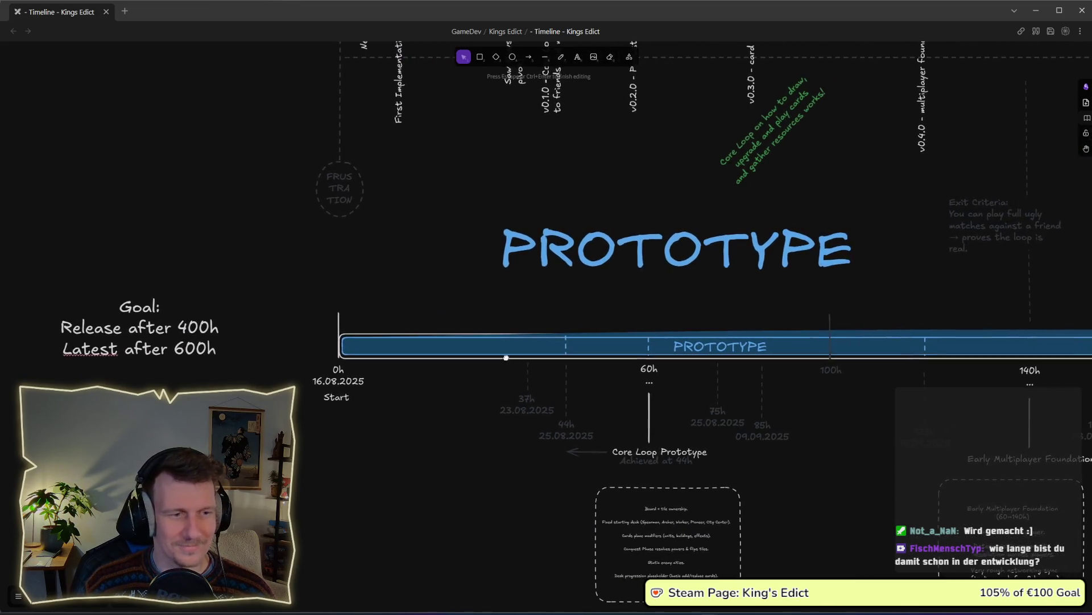
scroll(521, 366, "down", 2)
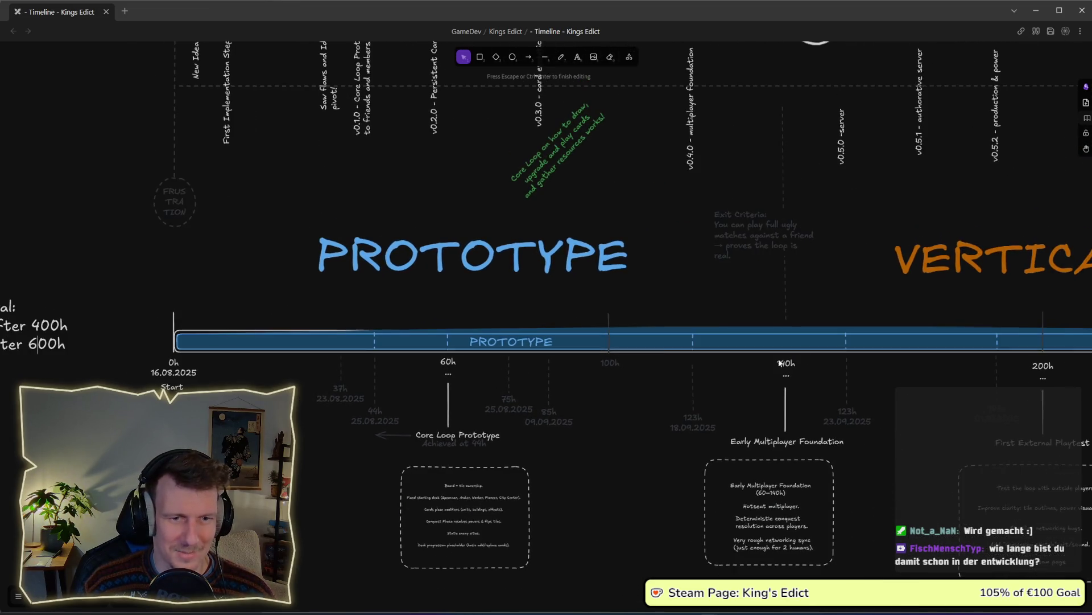
scroll(701, 352, "right", 2)
scroll(734, 350, "down", 1)
scroll(734, 350, "down", 1)
scroll(770, 352, "right", 2)
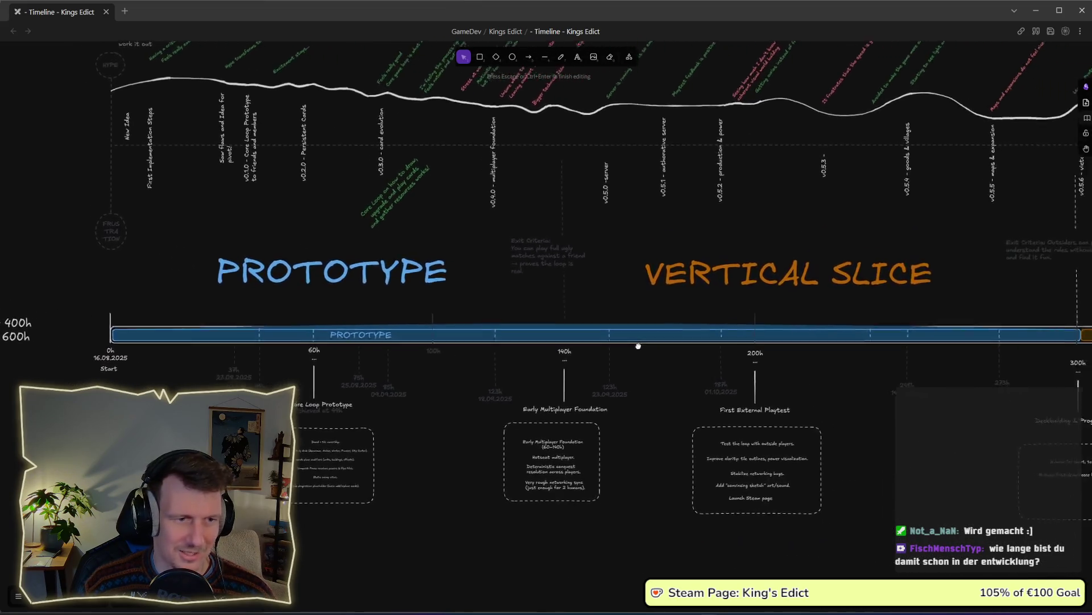
scroll(311, 260, "down", 1)
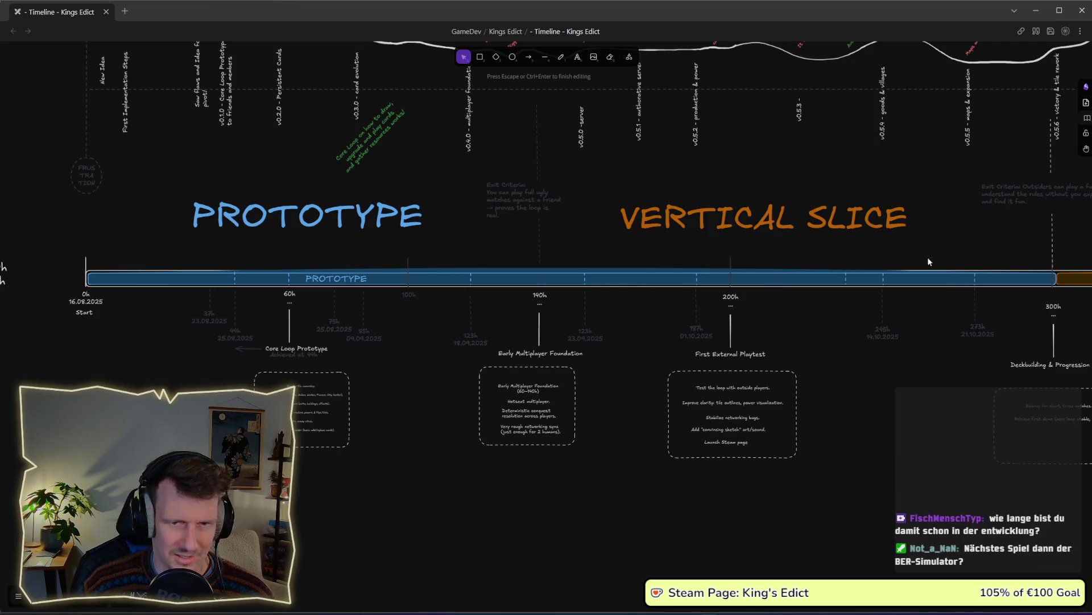
mouse_move(927, 257)
left_mouse_down()
mouse_move(832, 252)
mouse_move(965, 251)
left_mouse_up()
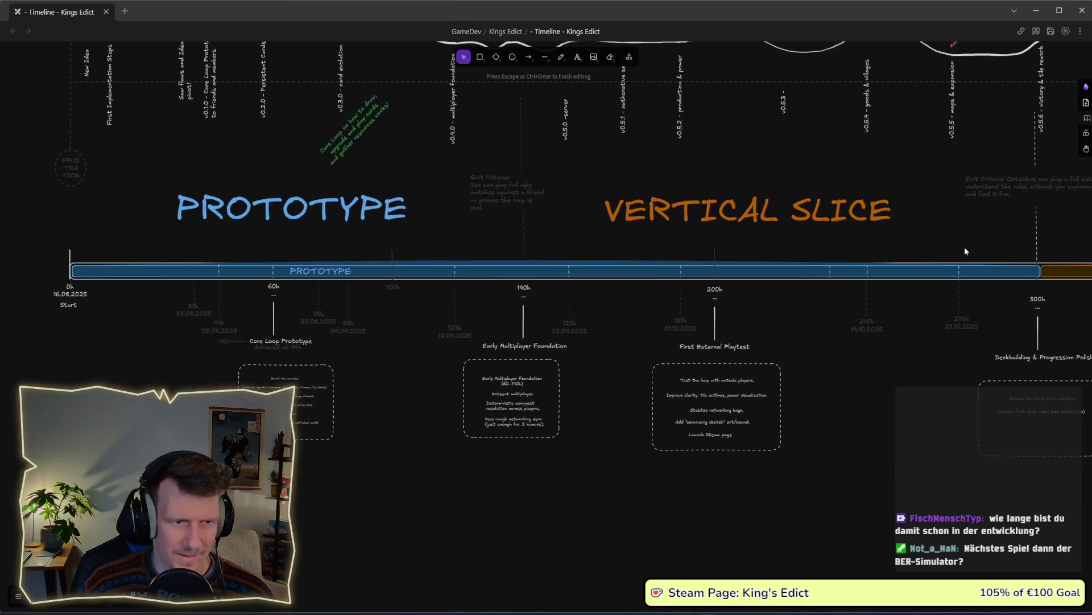
scroll(687, 282, "right", 5)
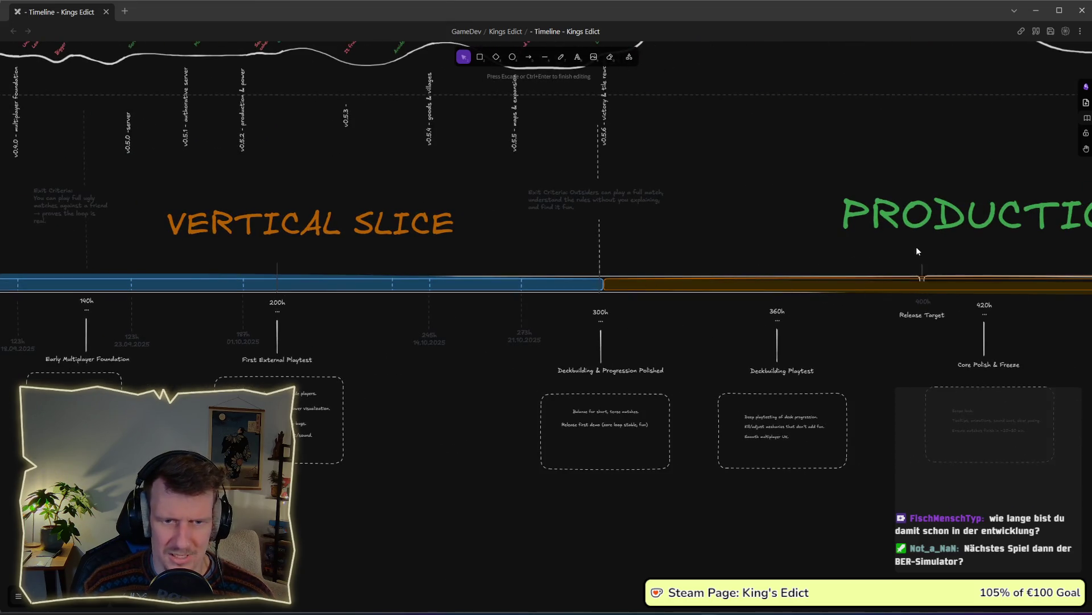
scroll(903, 296, "down", 2)
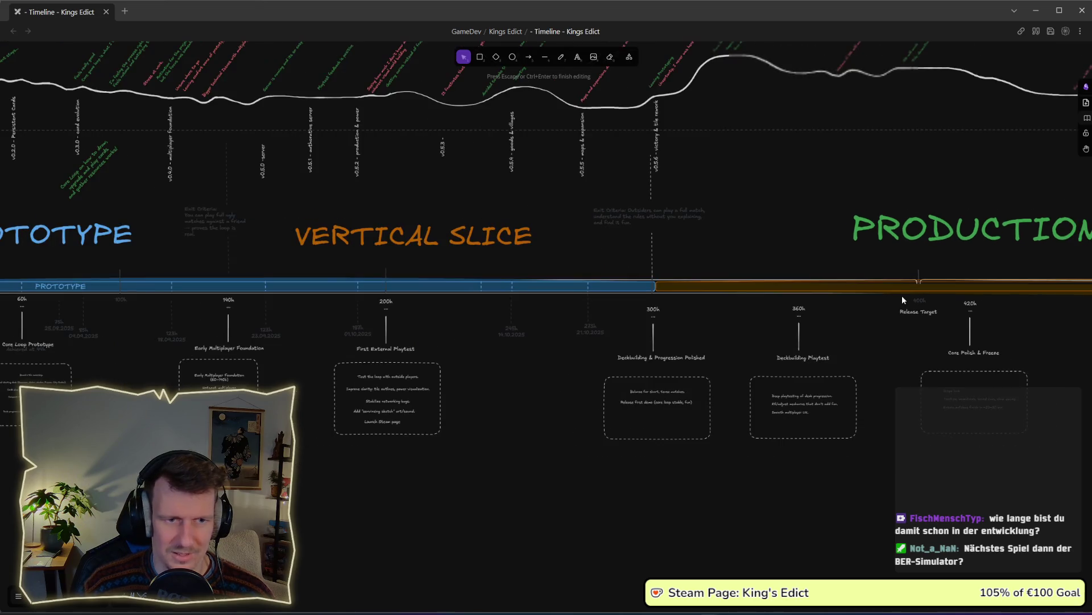
scroll(706, 277, "left", 3)
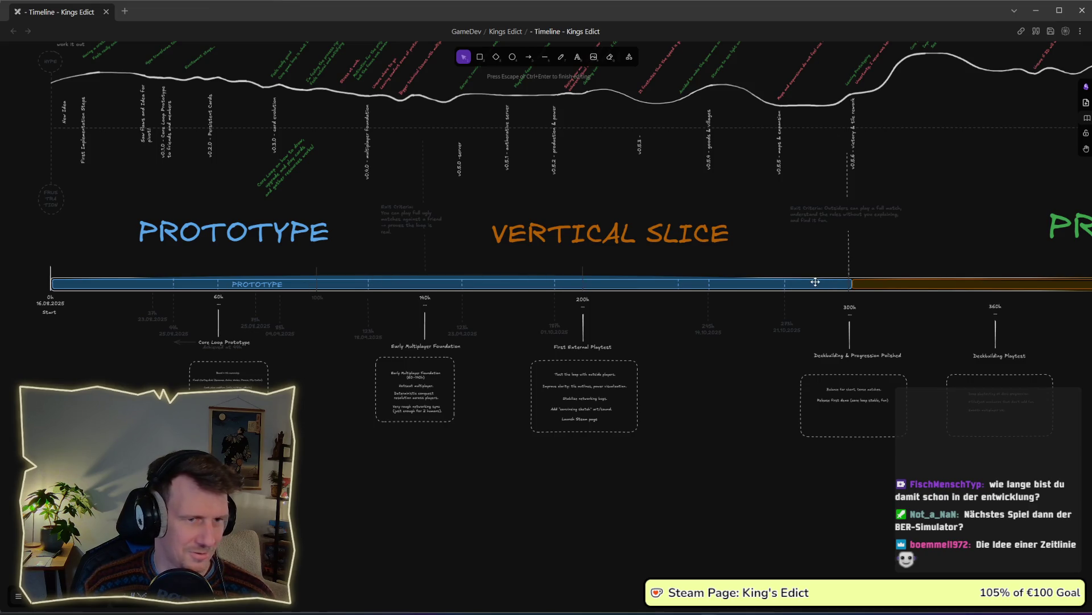
scroll(816, 281, "right", 5)
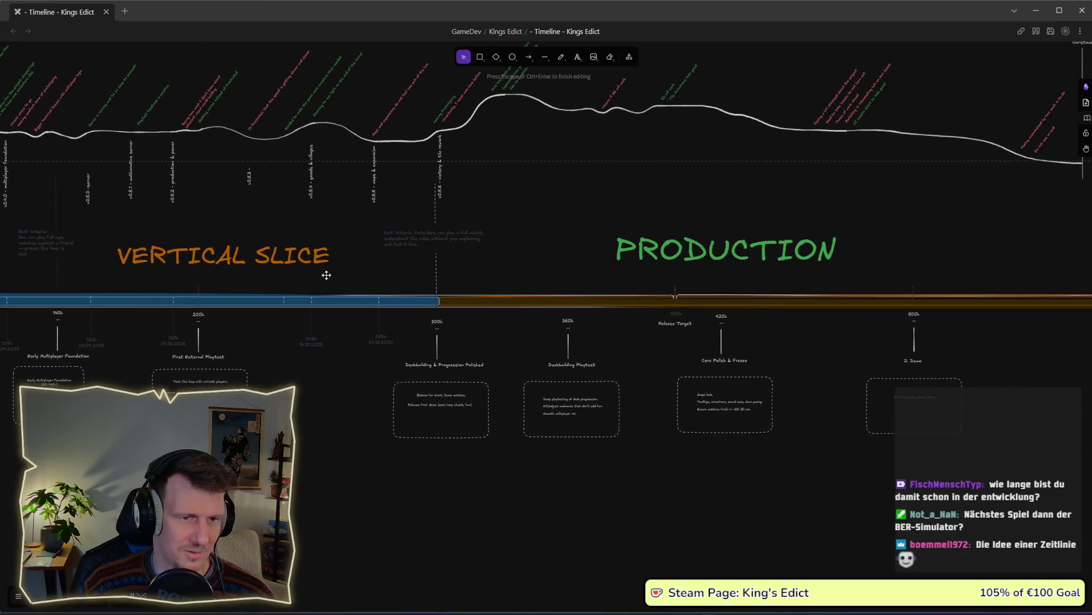
scroll(693, 280, "right", 5)
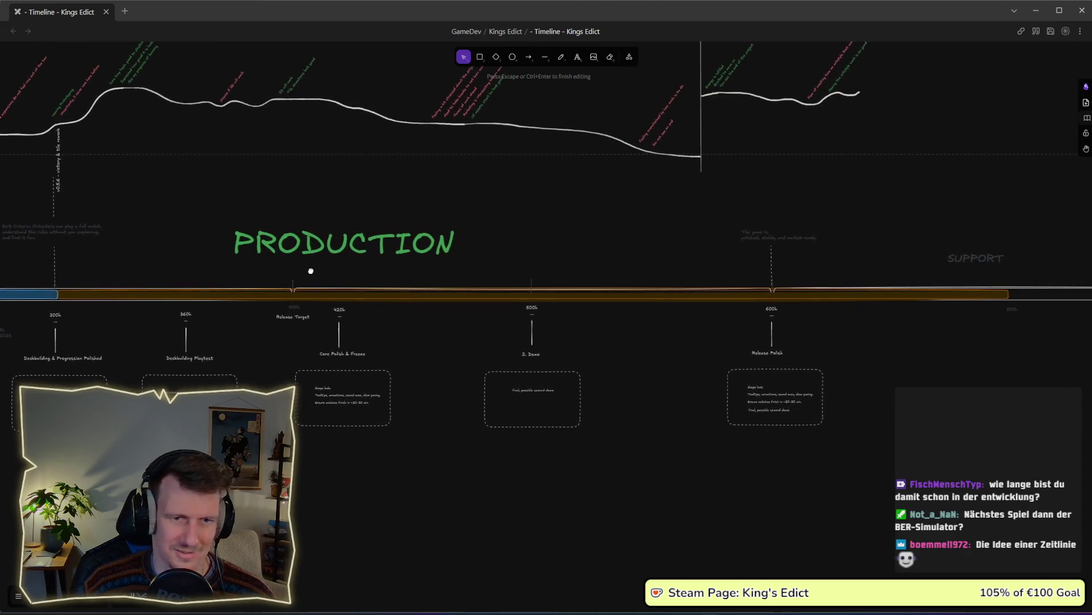
scroll(869, 294, "down", 1)
left_click(870, 296)
mouse_move(863, 296)
left_mouse_down()
mouse_move(974, 297)
mouse_move(955, 298)
left_mouse_up()
left_click(928, 347)
scroll(784, 322, "left", 5)
scroll(718, 307, "right", 6)
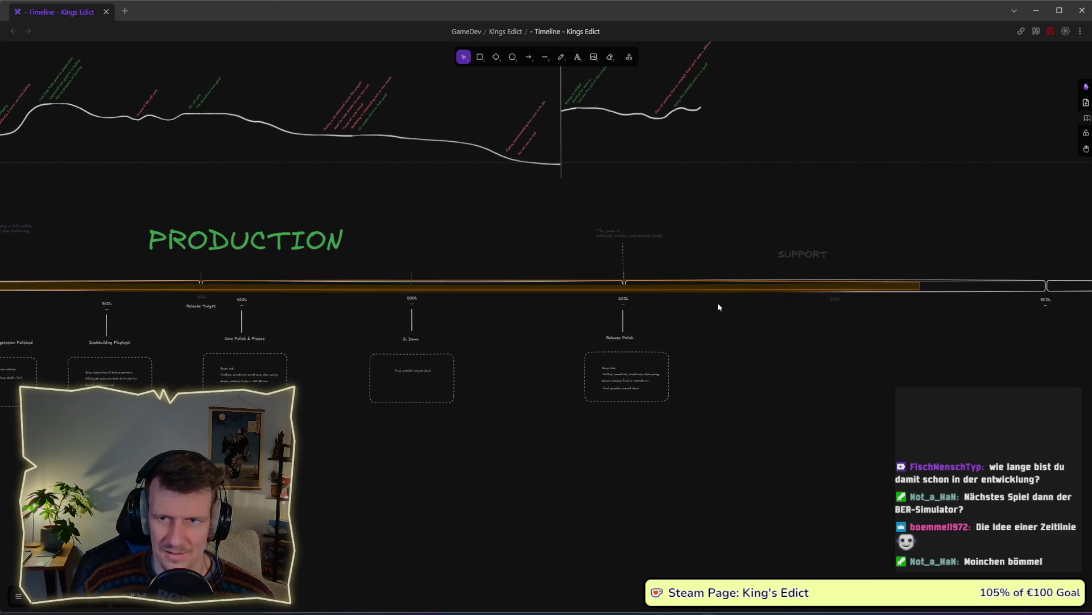
scroll(718, 307, "right", 2)
scroll(693, 307, "left", 3)
scroll(787, 300, "down", 5)
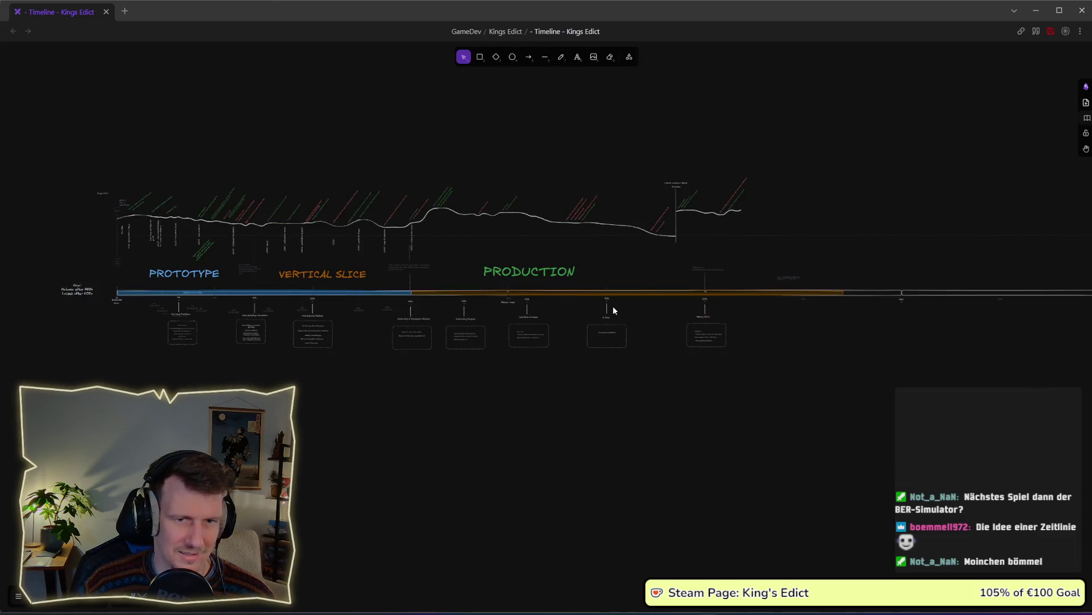
Pan and zoom across the whole Excalidraw timeline to review it, then minimize its window
scroll(671, 295, "right", 3)
scroll(950, 305, "right", 5)
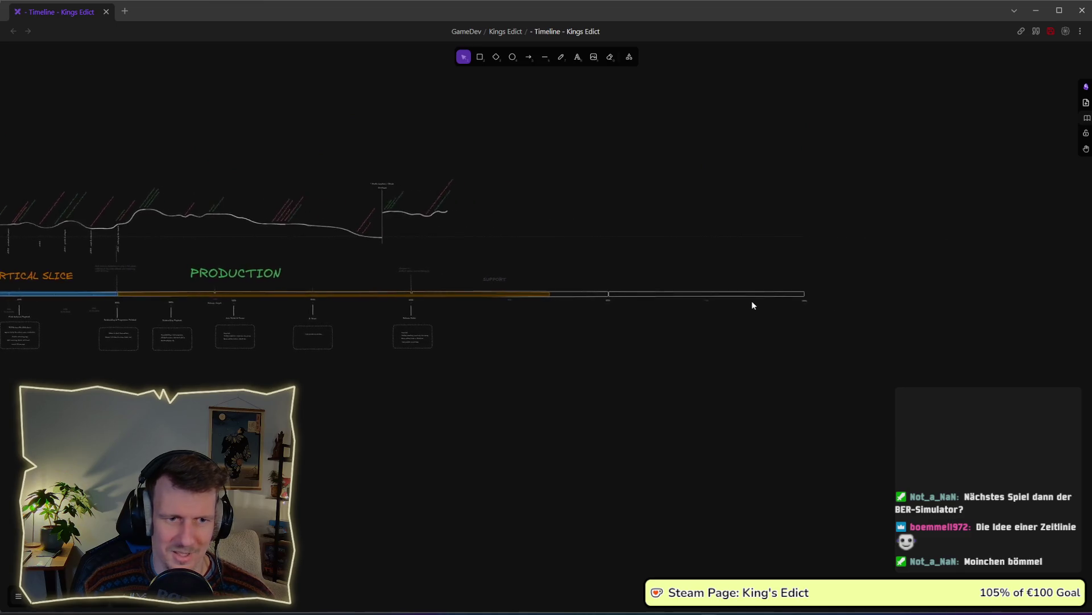
scroll(716, 306, "up", 4)
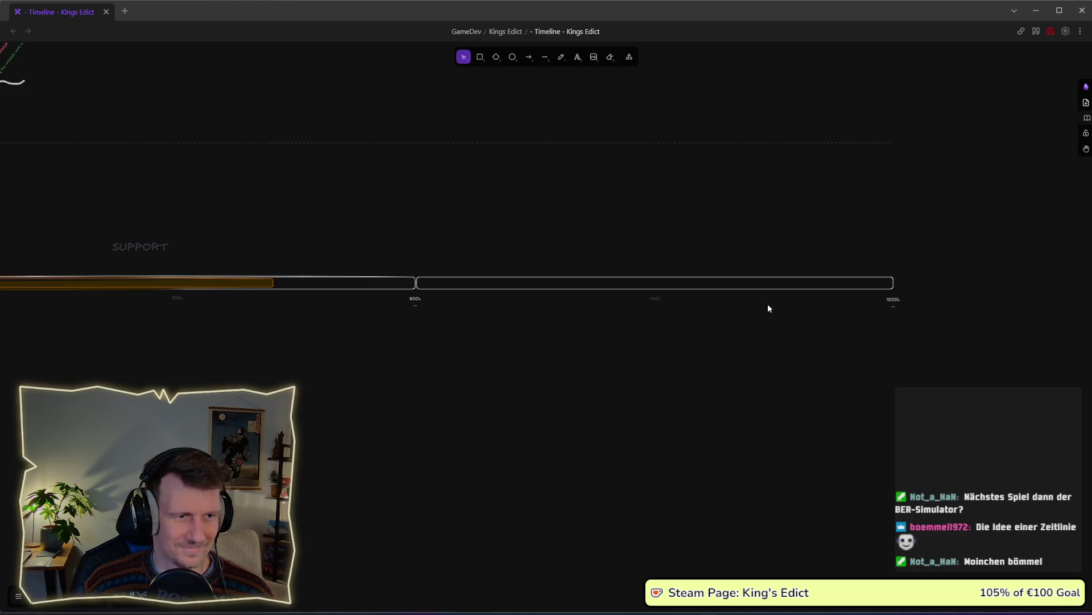
scroll(636, 334, "down", 3)
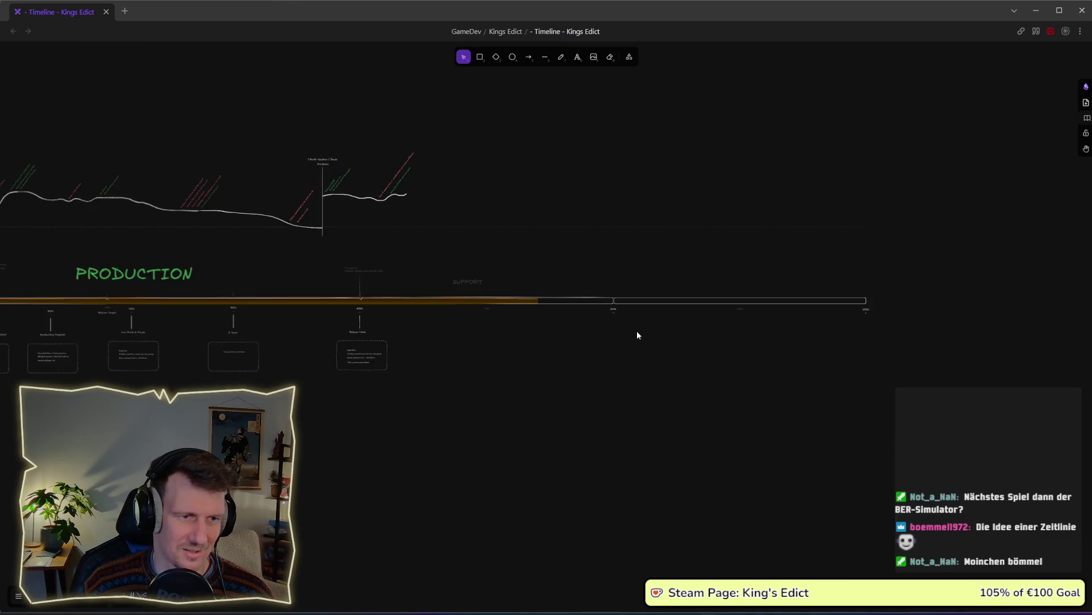
scroll(637, 334, "left", 10)
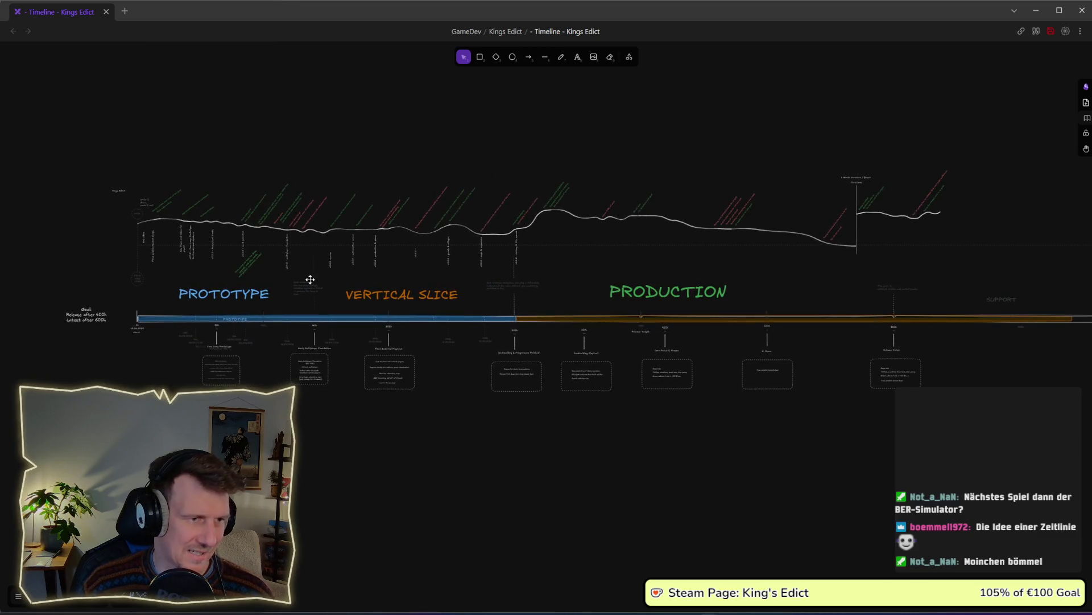
scroll(251, 244, "up", 5)
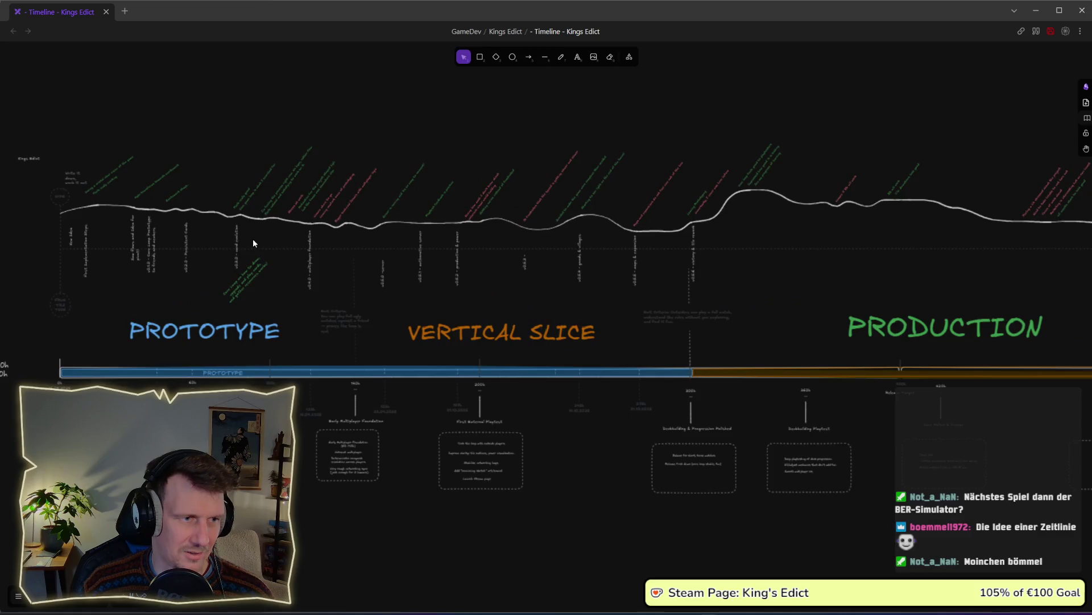
scroll(397, 244, "up", 5)
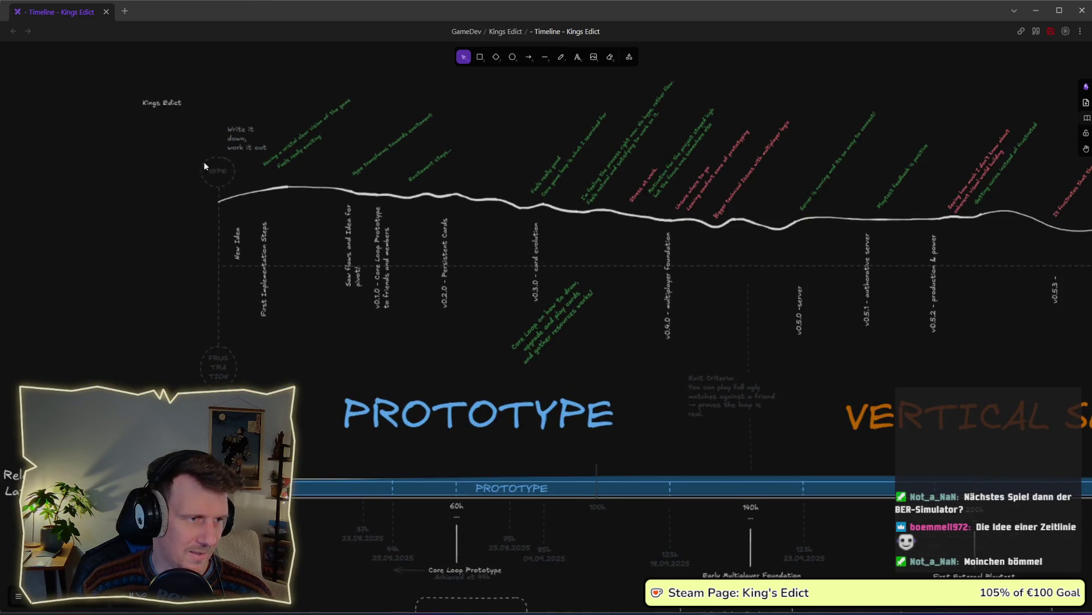
scroll(649, 227, "right", 3)
scroll(631, 229, "down", 2)
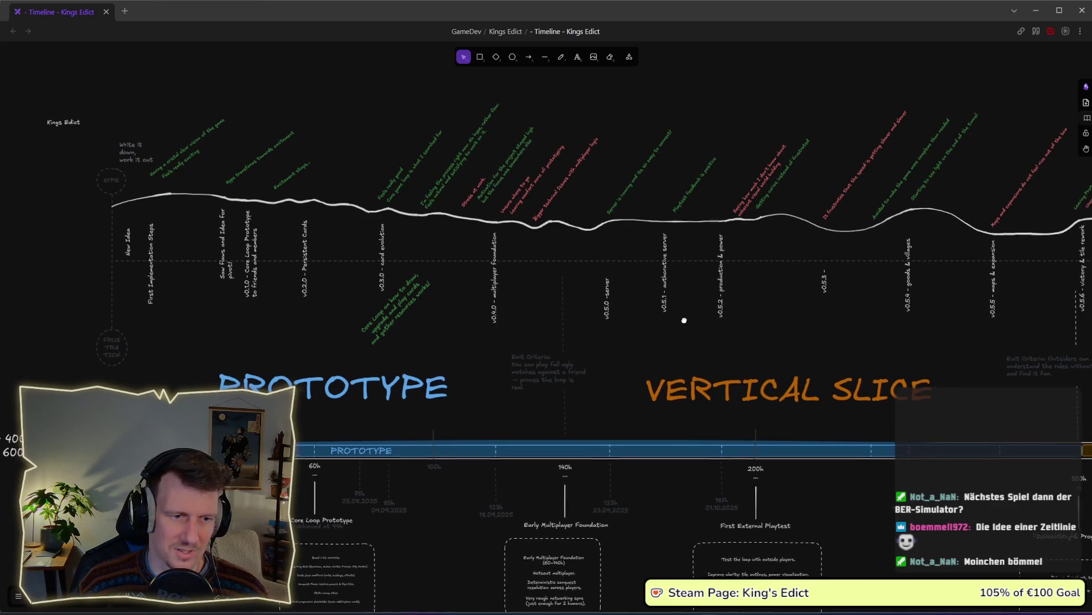
scroll(654, 321, "down", 4)
scroll(654, 322, "right", 3)
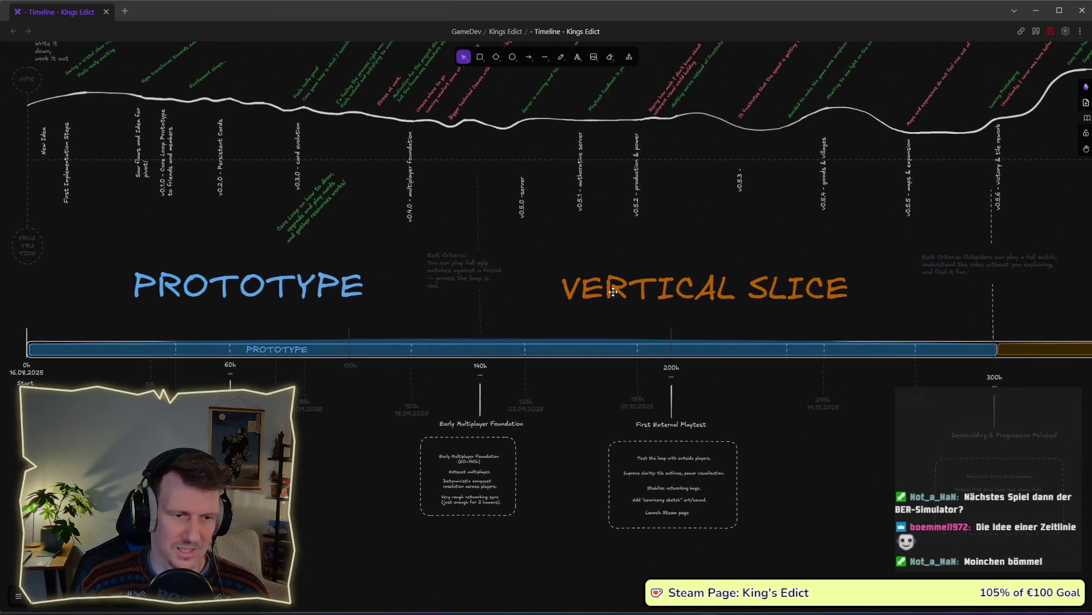
scroll(613, 292, "up", 3)
scroll(572, 264, "down", 1)
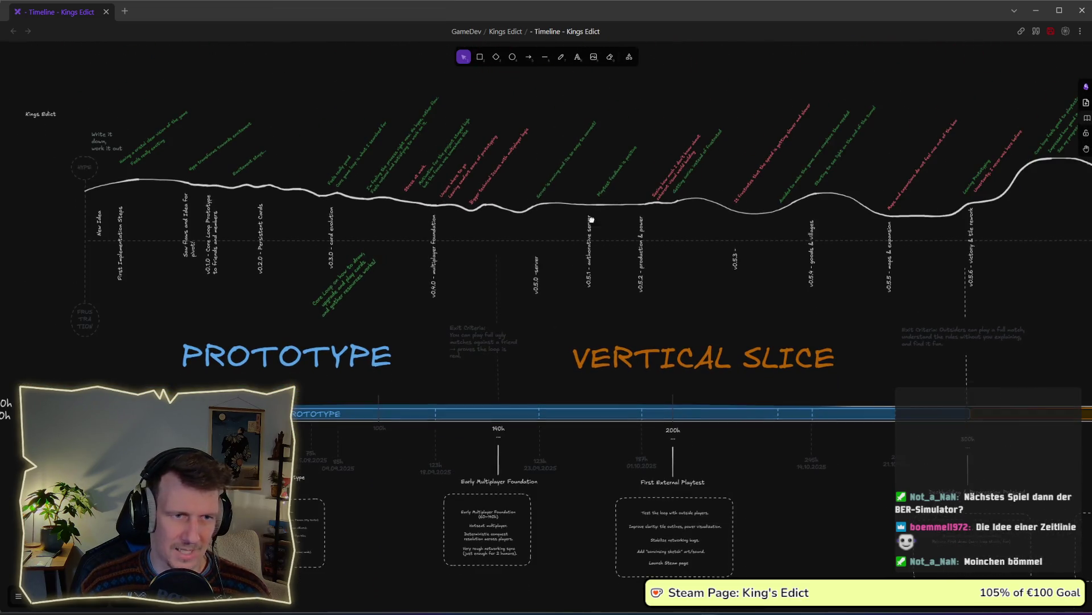
left_click_drag(592, 219, 595, 256)
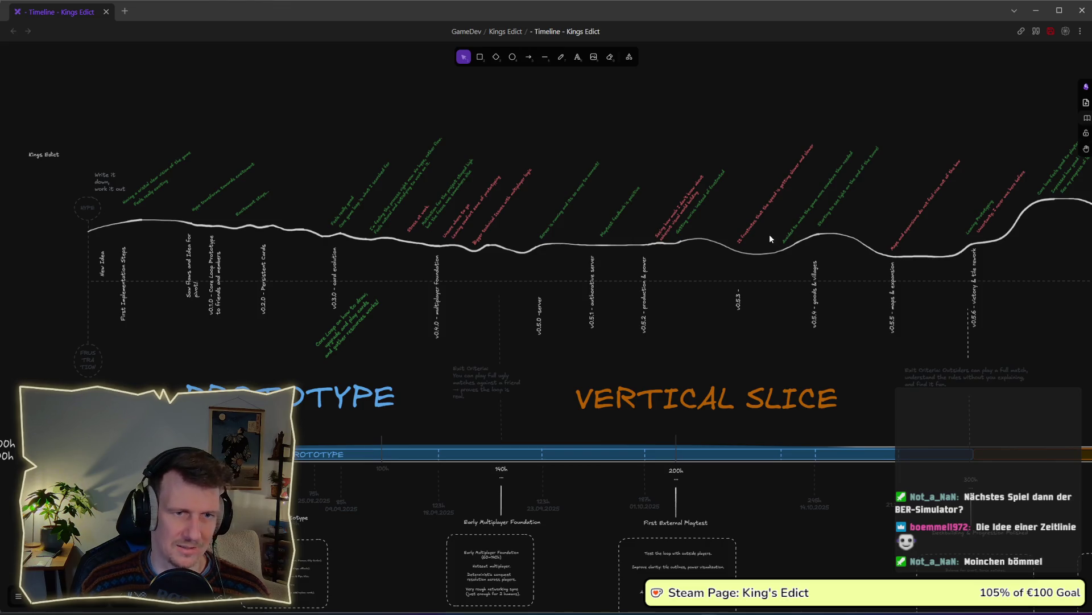
scroll(769, 238, "right", 8)
scroll(677, 262, "down", 6)
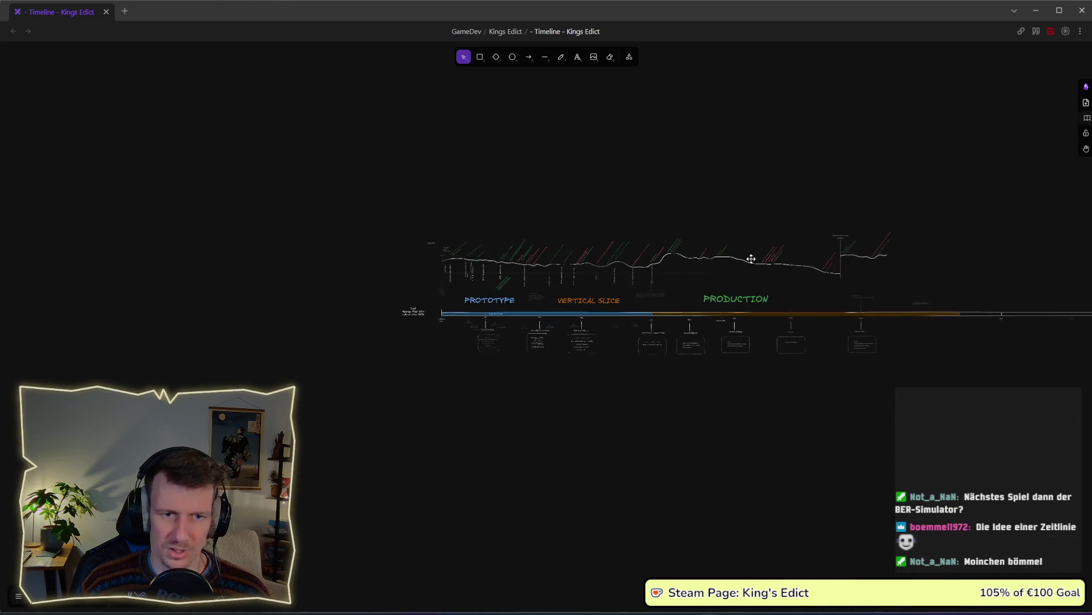
scroll(701, 262, "up", 8)
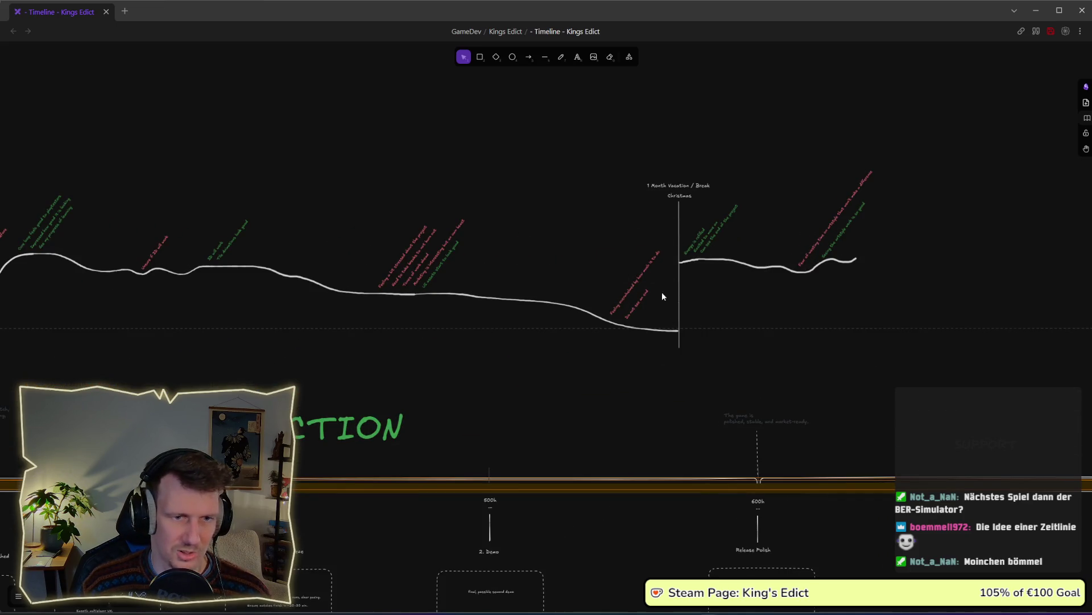
scroll(655, 274, "left", 2)
scroll(693, 277, "down", 1)
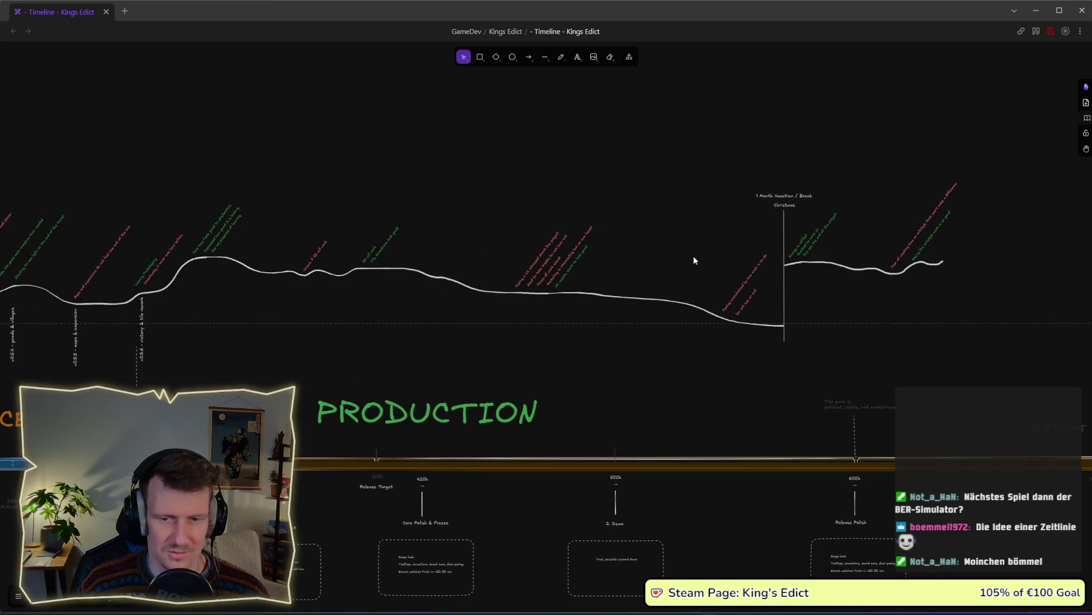
scroll(786, 299, "right", 3)
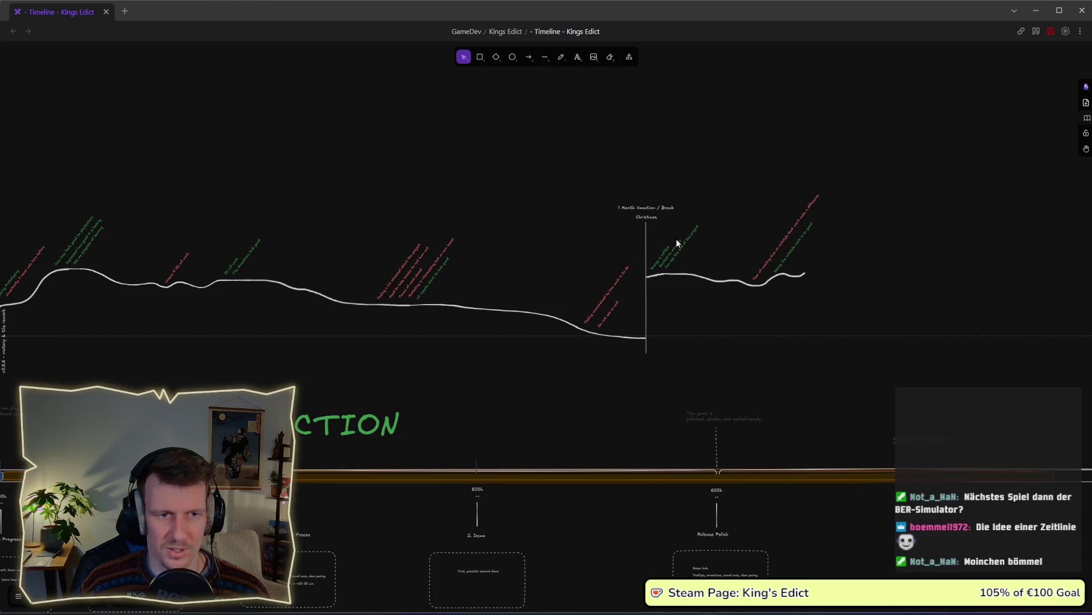
scroll(786, 307, "right", 3)
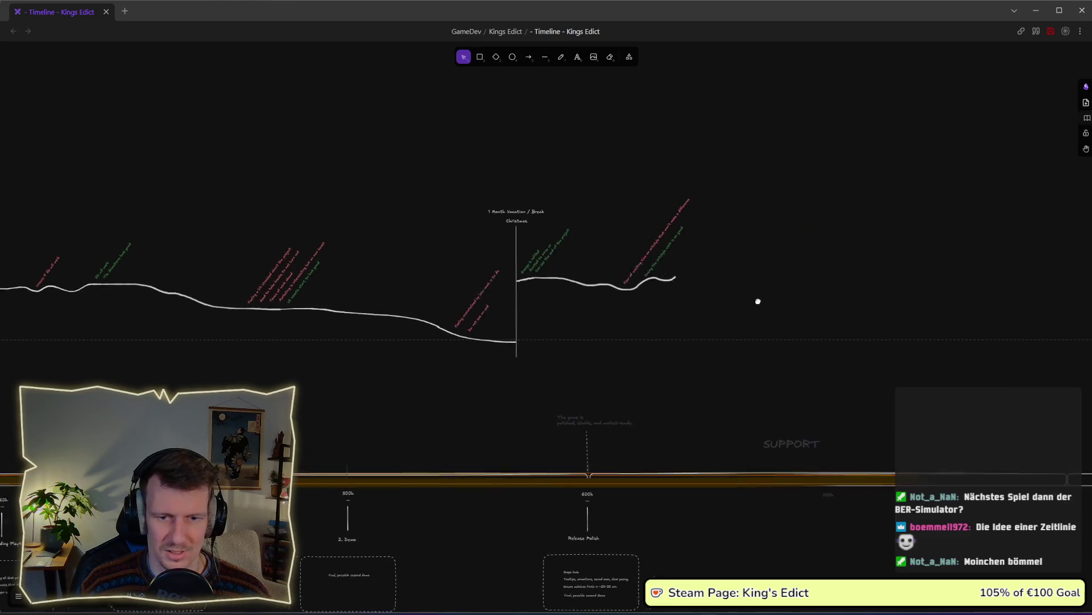
scroll(656, 370, "down", 1)
scroll(656, 374, "down", 3)
mouse_move(447, 366)
left_mouse_down()
mouse_move(743, 357)
mouse_move(661, 353)
left_mouse_up()
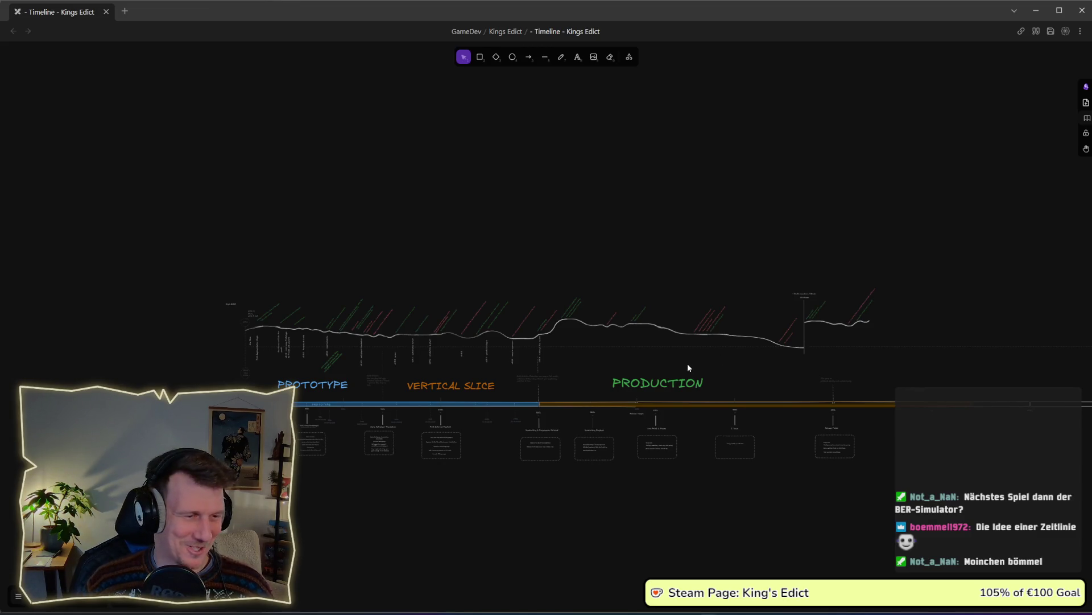
scroll(687, 367, "up", 2)
scroll(687, 367, "down", 1)
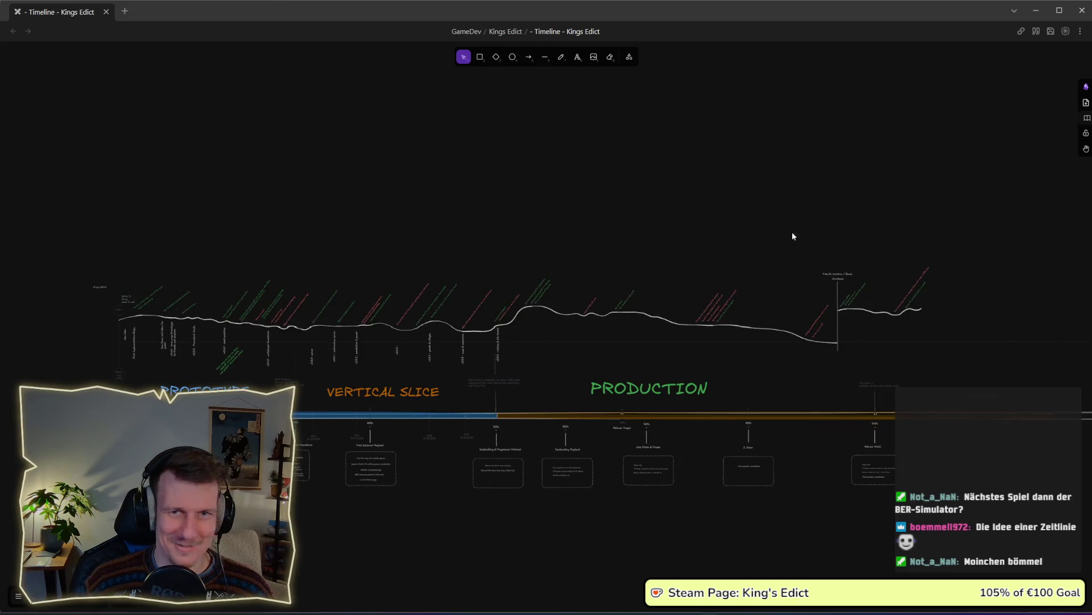
left_click(1034, 15)
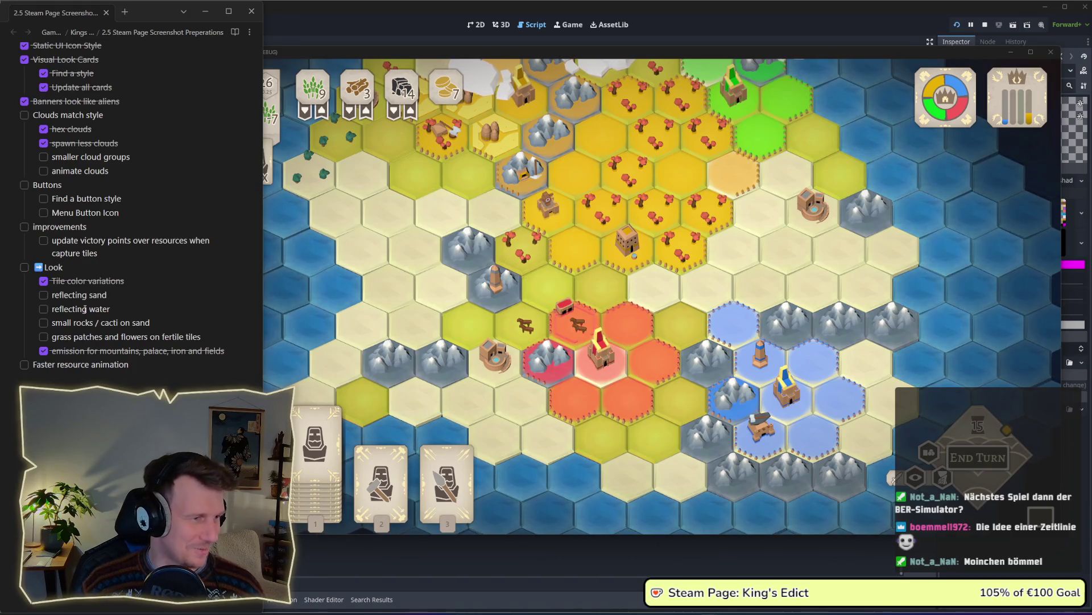
Make the task notes window active and scroll through the checklist
left_click(57, 309)
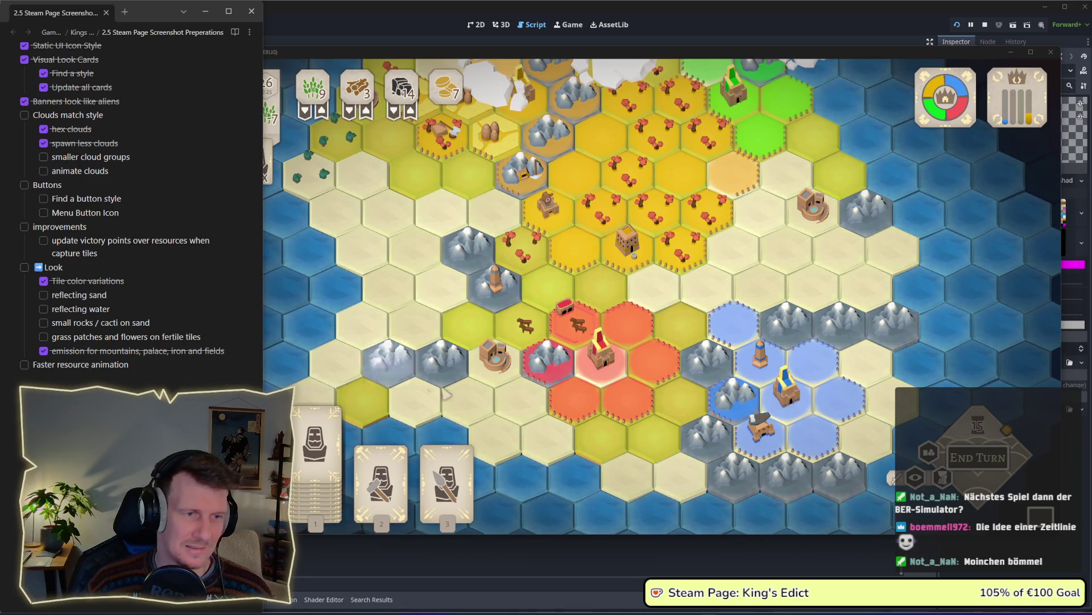
scroll(486, 379, "down", 1)
scroll(486, 378, "down", 1)
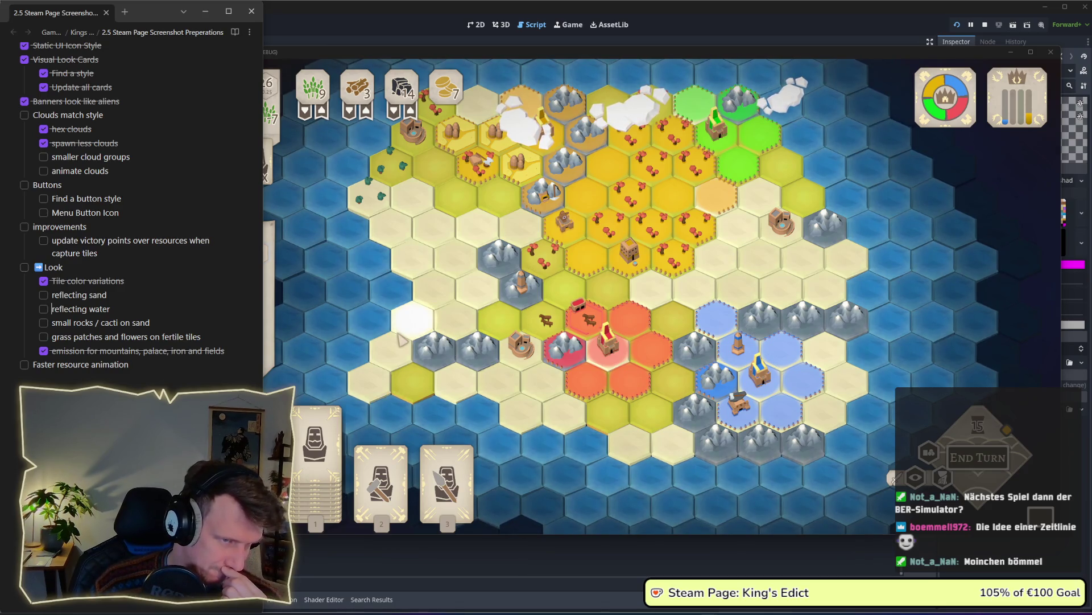
scroll(468, 398, "up", 2)
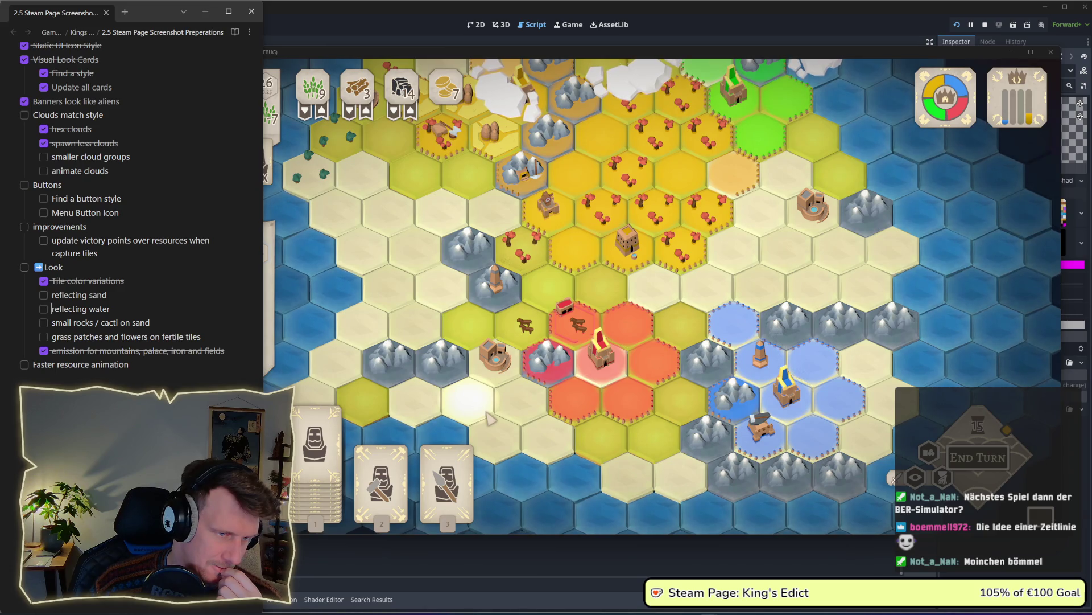
scroll(488, 418, "down", 2)
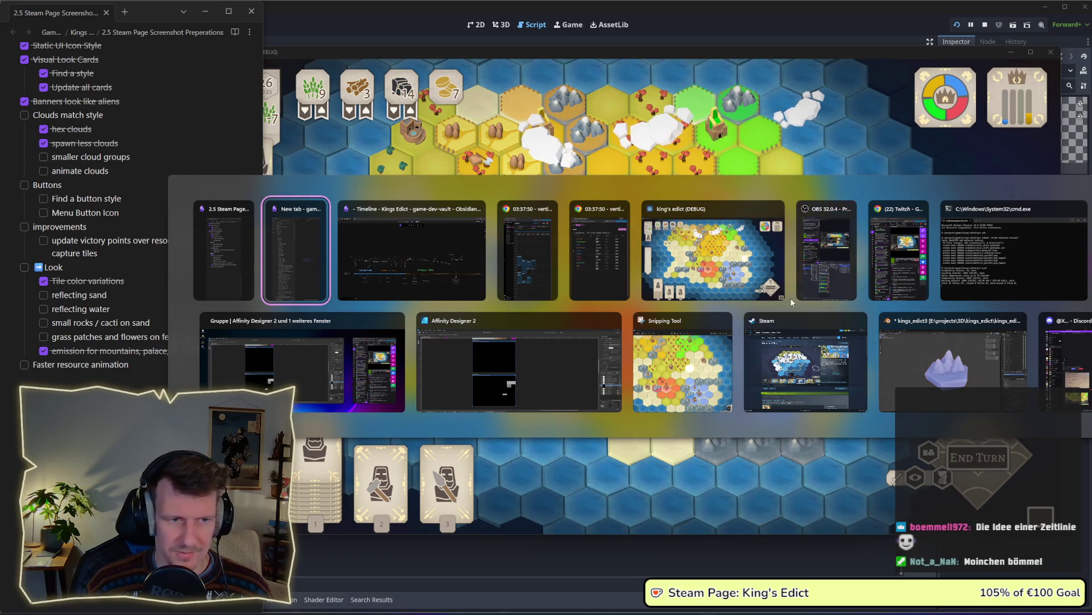
Bring Affinity Designer forward and return to the Designer persona with Ctrl+1
left_click(558, 358)
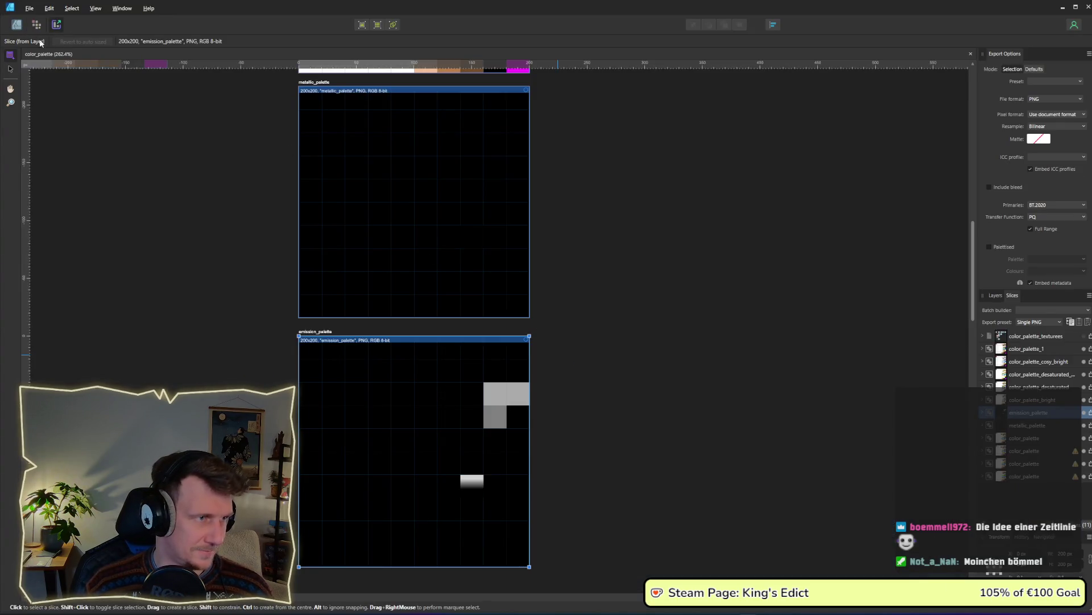
key("ctrl+1")
scroll(421, 370, "down", 2)
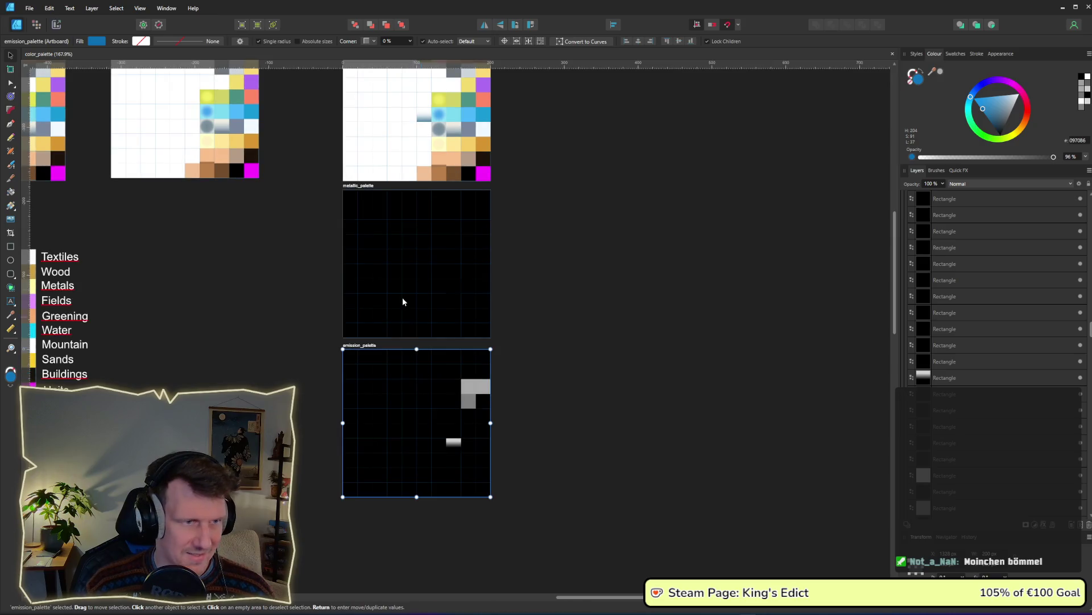
scroll(410, 279, "up", 1)
key("ctrl+v")
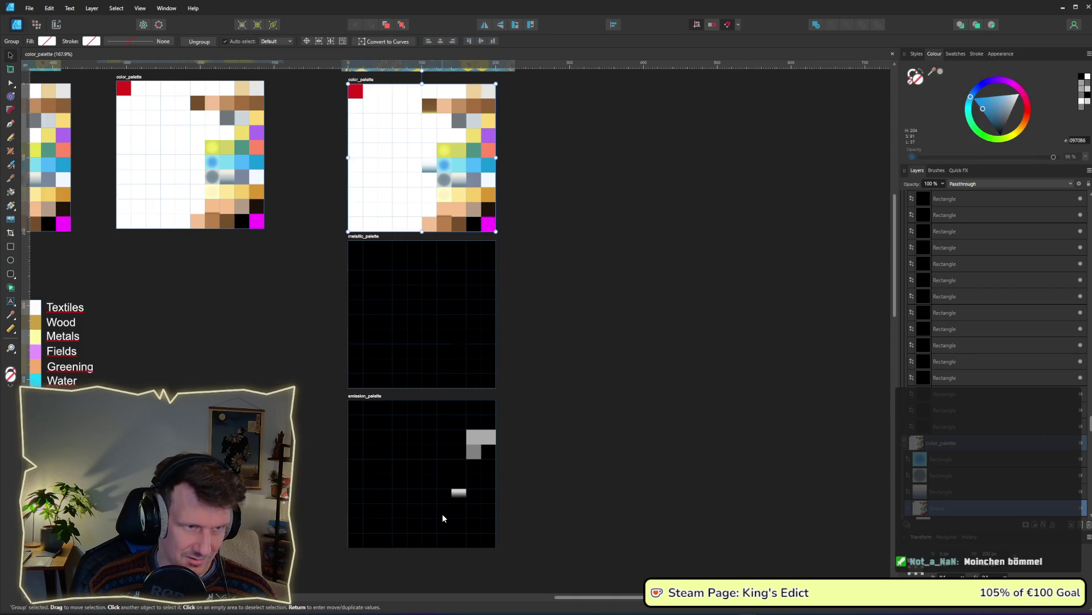
Recolour one black emission_palette cell to dark grey #323232
left_click(443, 518)
scroll(443, 518, "up", 3)
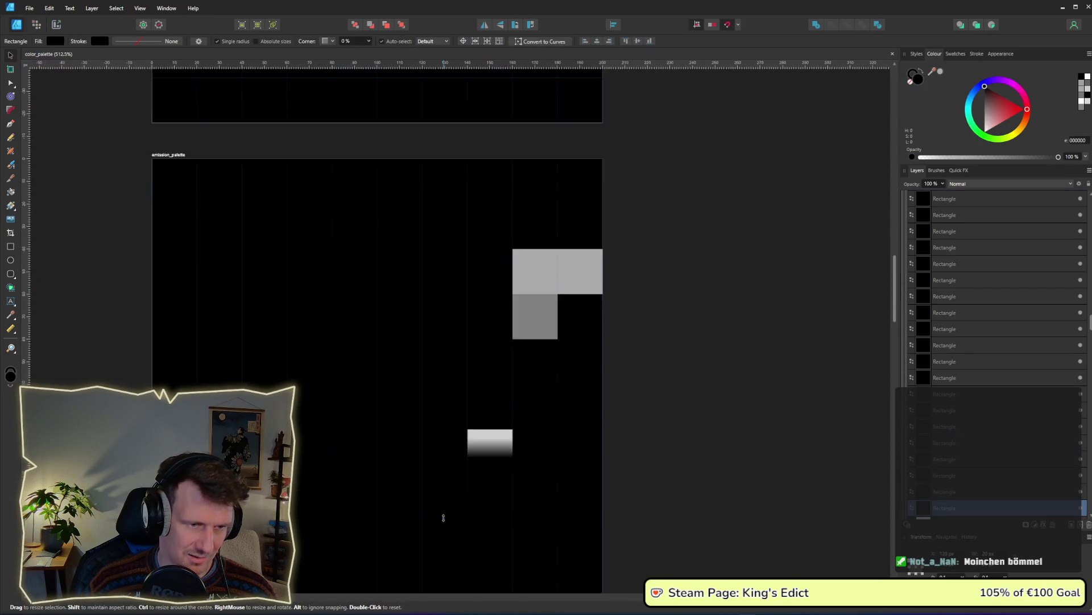
scroll(444, 518, "up", 1)
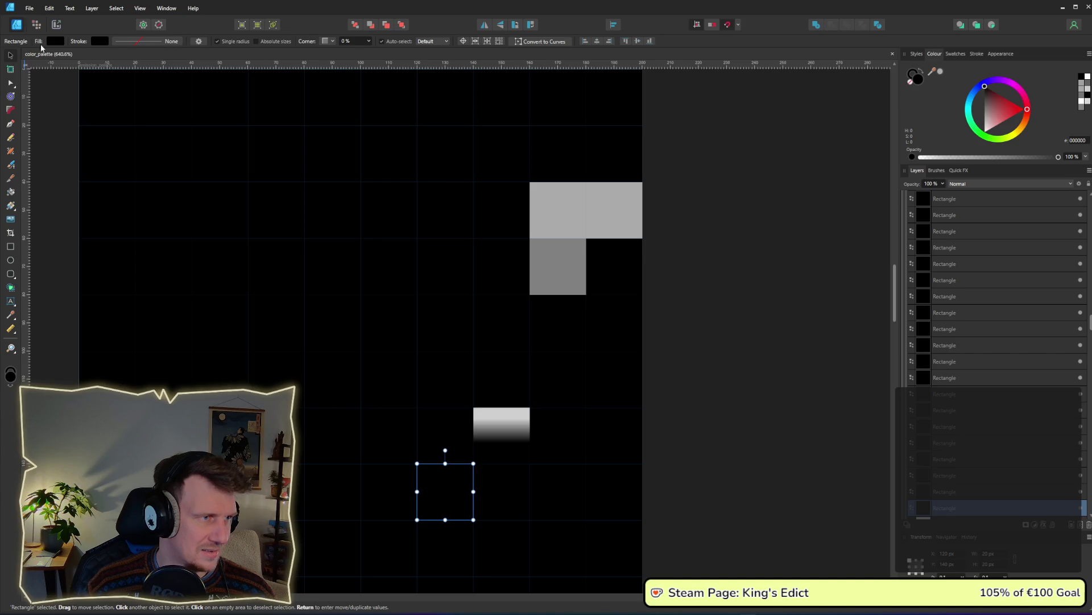
left_click(55, 41)
left_click(137, 118)
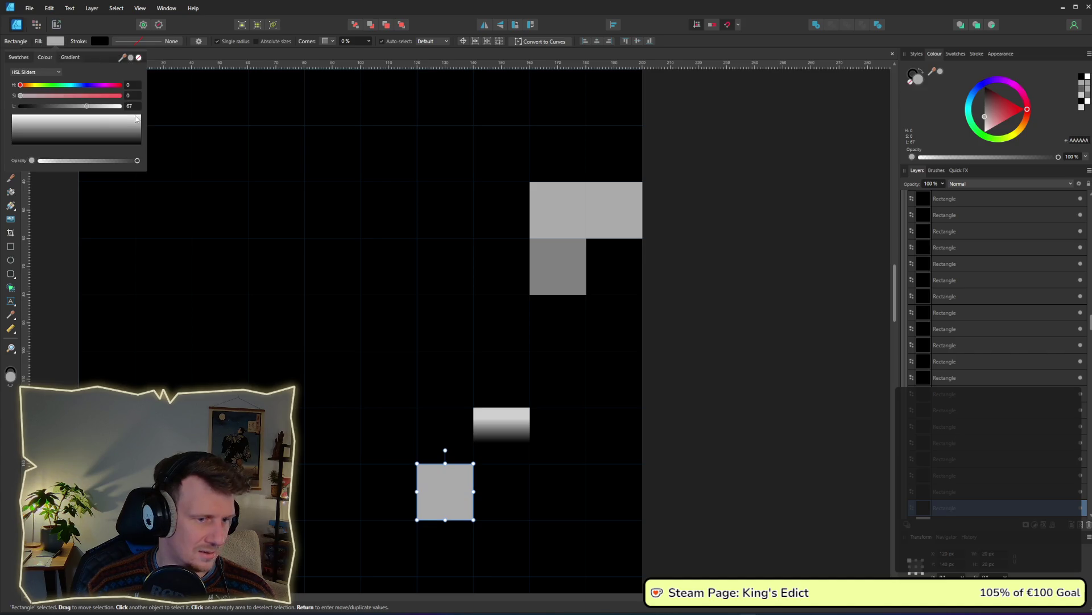
left_click_drag(62, 107, 40, 111)
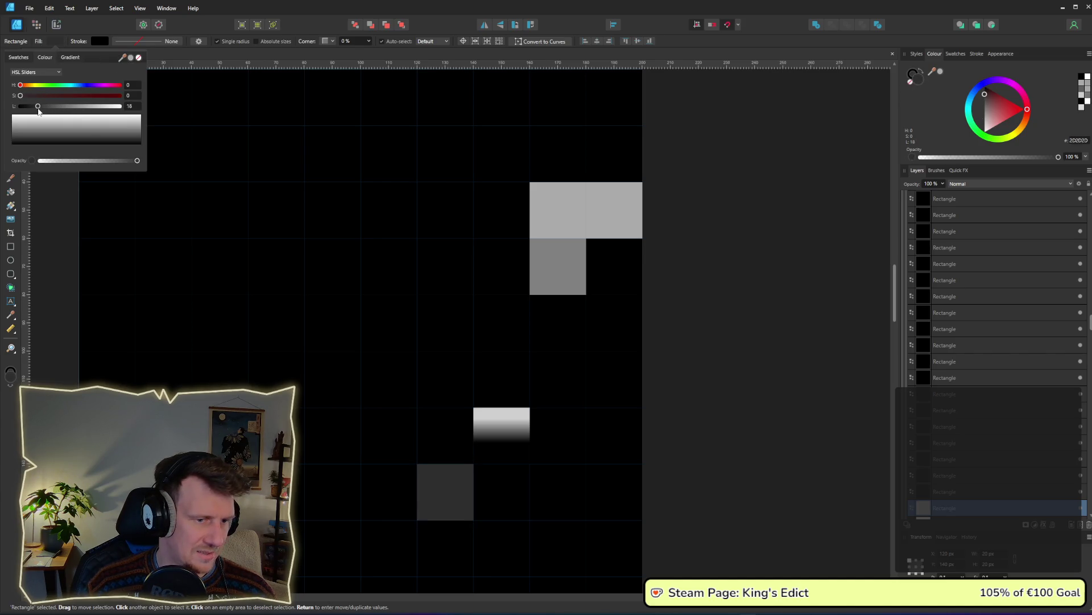
left_click(700, 288)
scroll(705, 298, "down", 3)
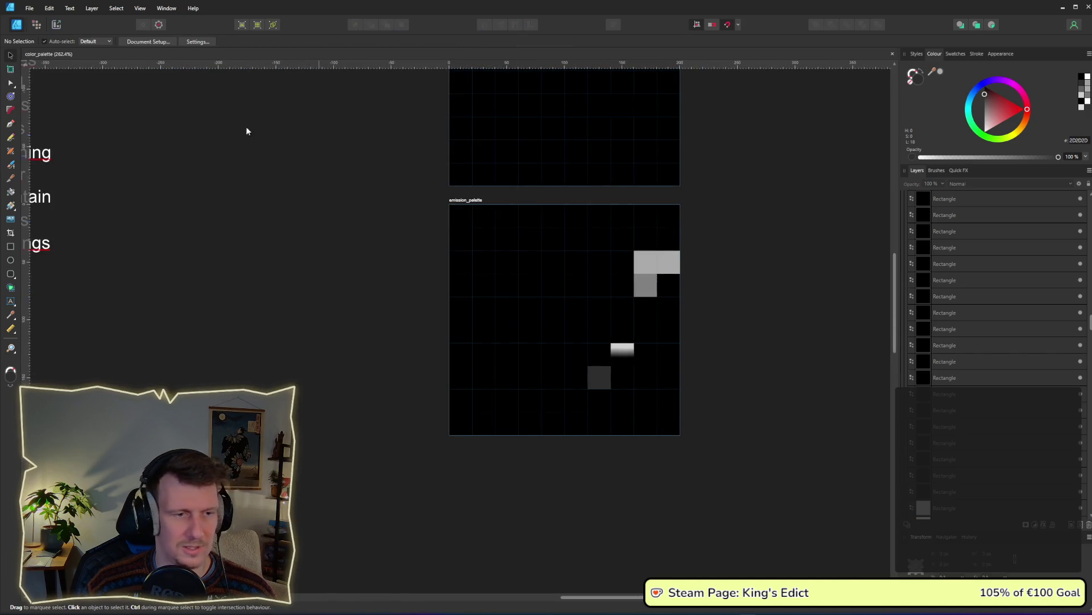
Export the emission_palette slice as an image from the Export persona
left_click(54, 25)
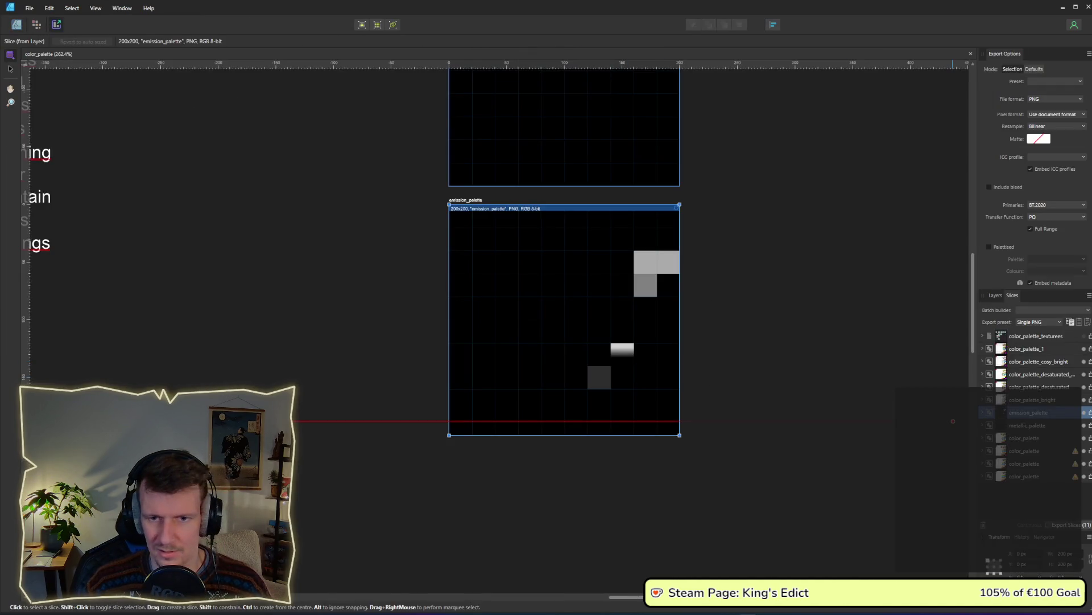
left_click(1088, 416)
key("Return")
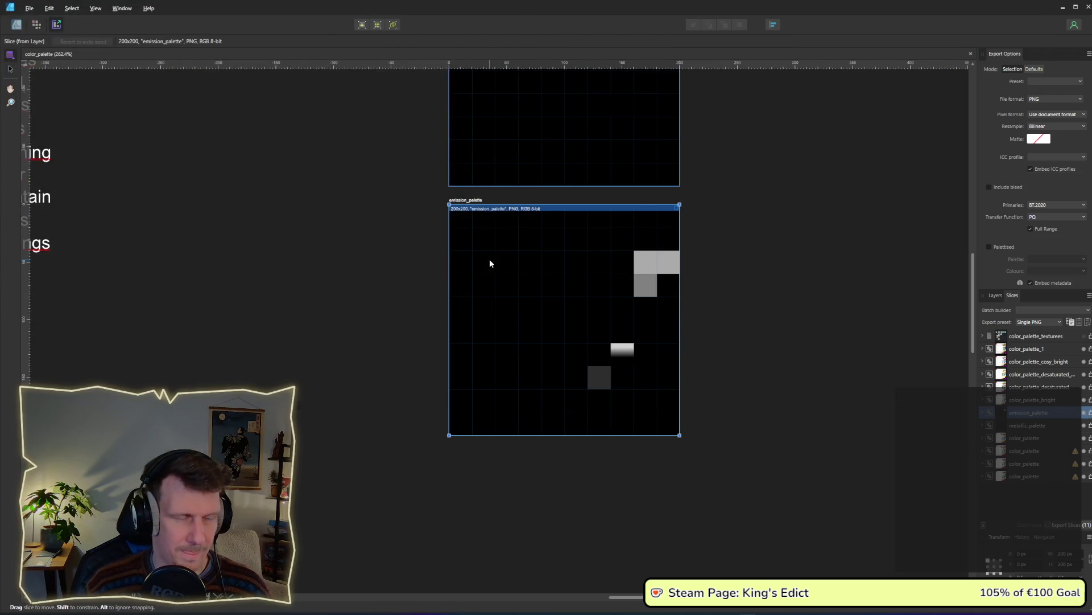
key("alt+Tab")
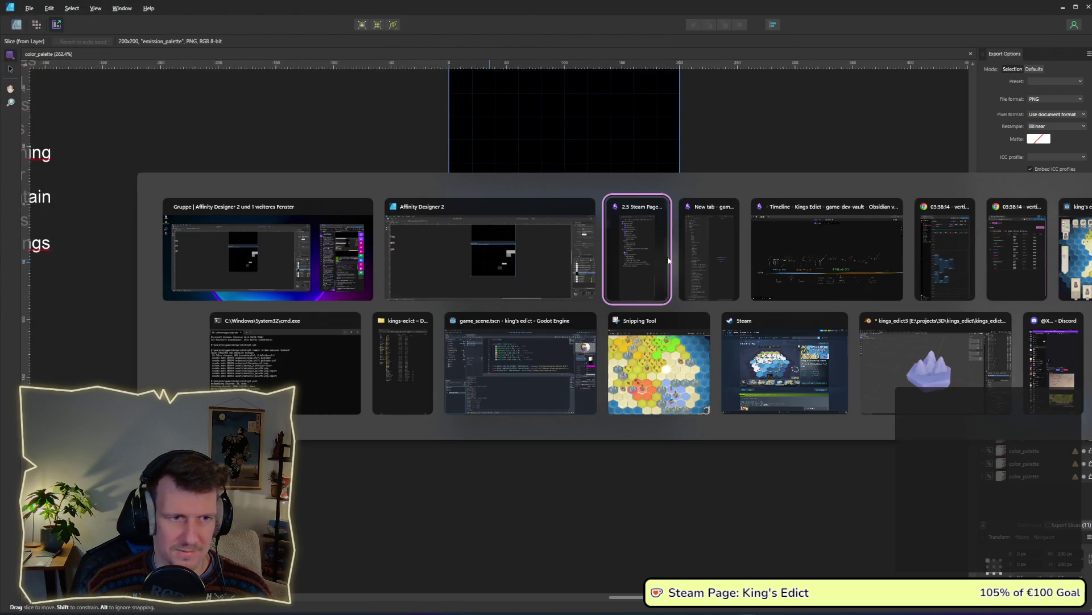
Bring the King's Edict debug game forward and zoom its hex map in and out
left_click(521, 365)
key("alt+Tab")
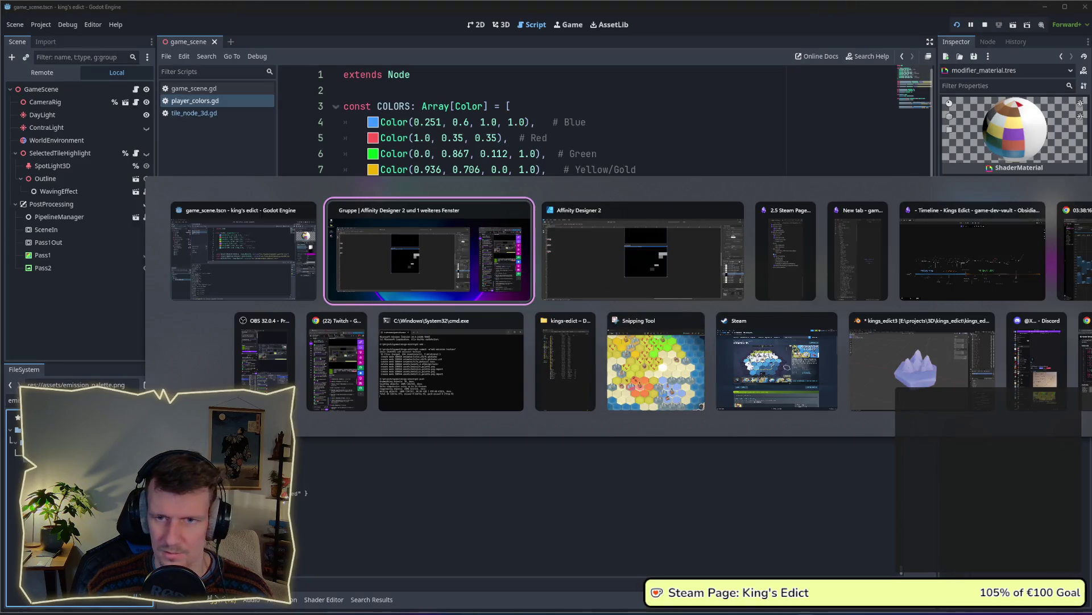
left_click(683, 321)
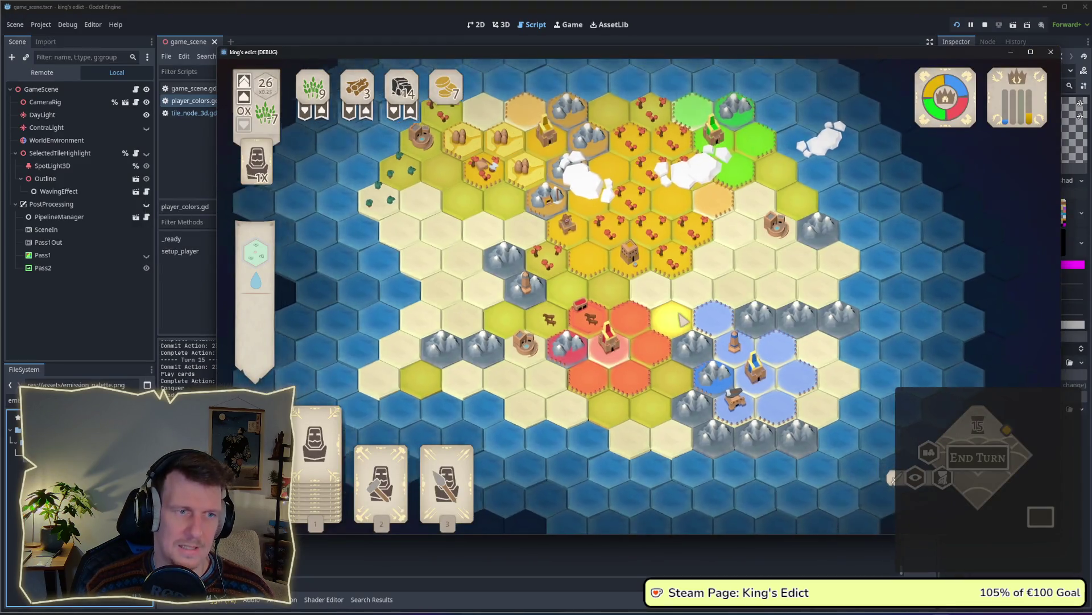
scroll(682, 320, "down", 1)
scroll(675, 292, "down", 1)
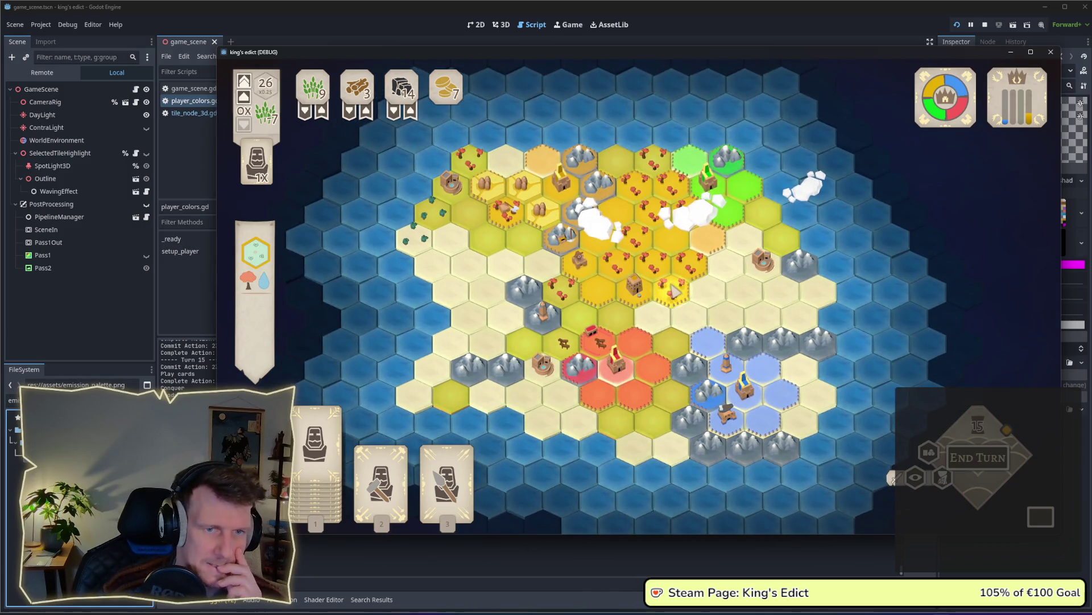
scroll(674, 292, "up", 2)
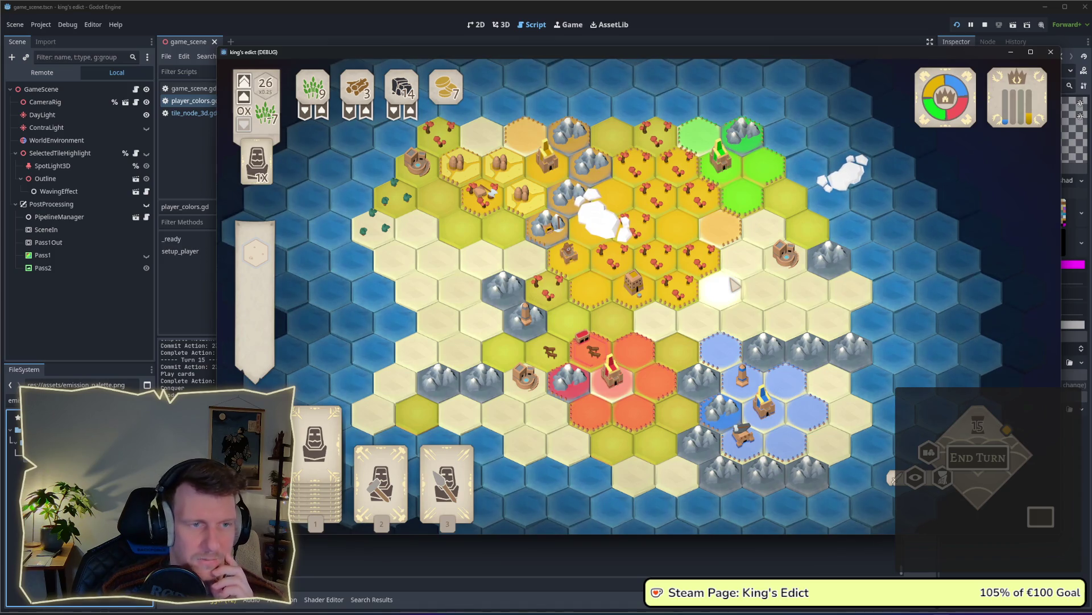
scroll(734, 285, "down", 1)
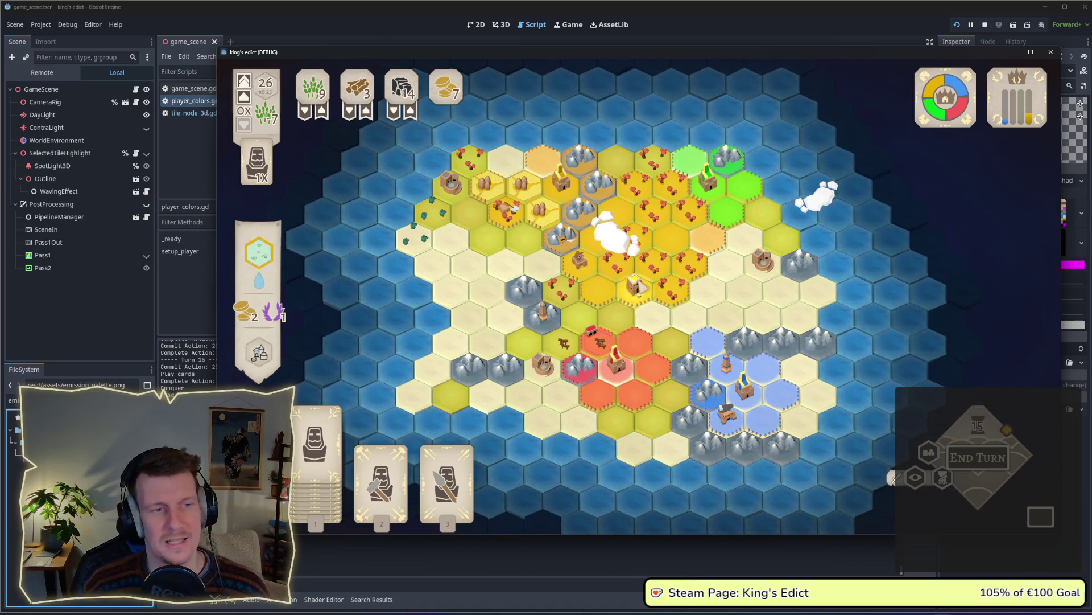
key("alt+Tab")
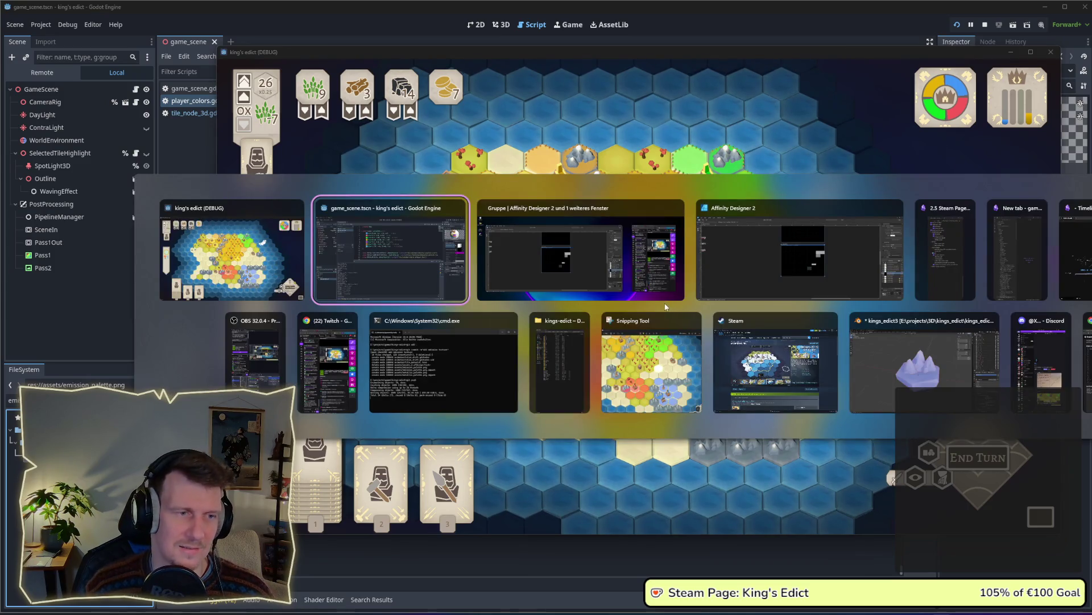
Re-export the emission_palette PNG over the existing file and switch back to Godot
left_click(575, 259)
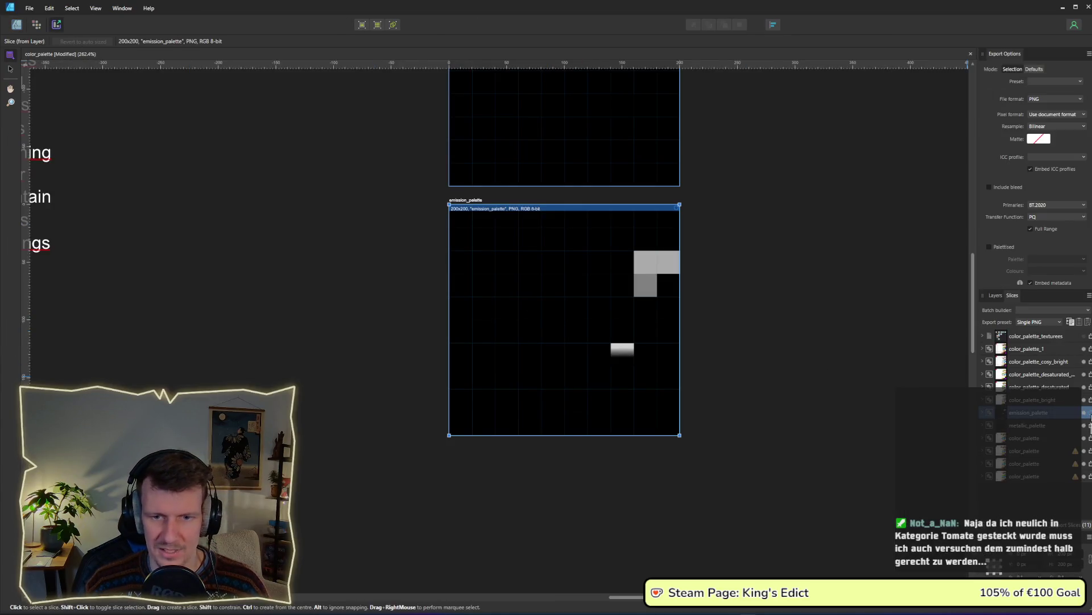
key("Return")
key("Return")
key("alt+Tab")
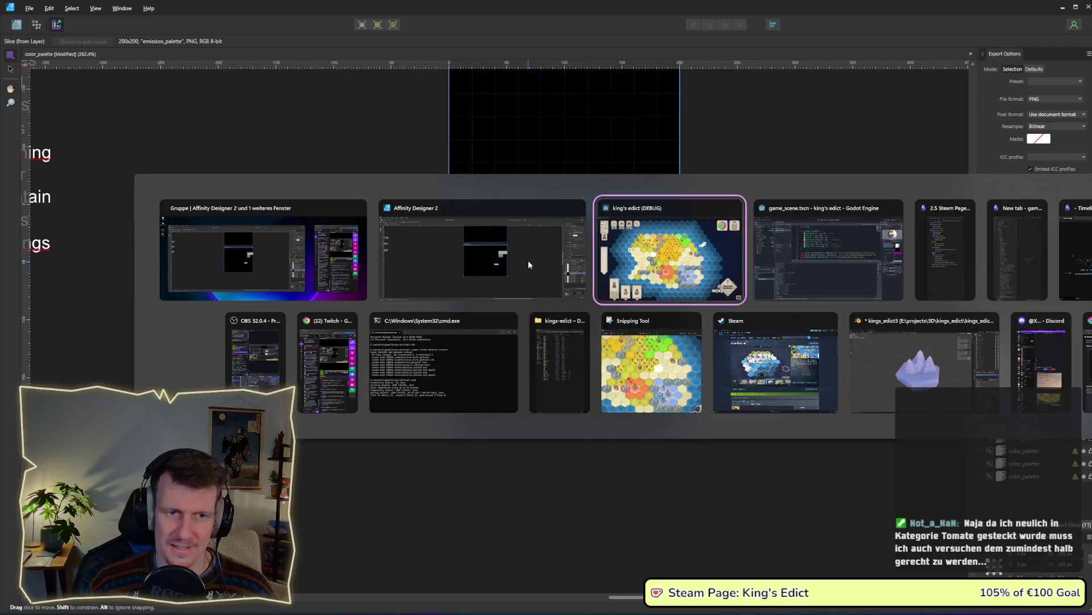
Pan around the running game's hex map to check a highlighted sand tile's glow
left_click(804, 264)
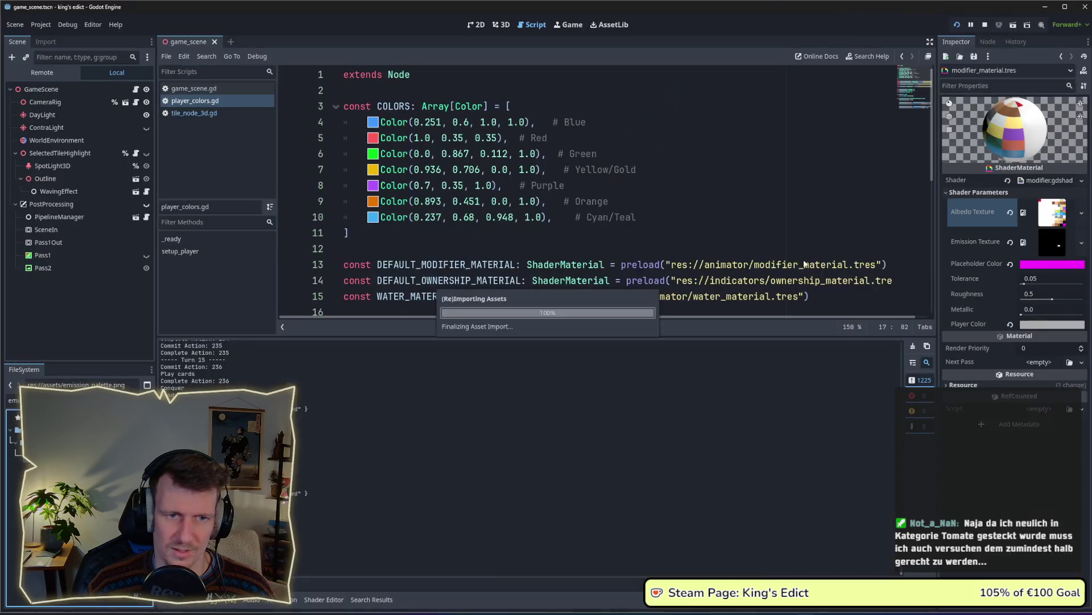
key("alt+Tab")
left_click(808, 251)
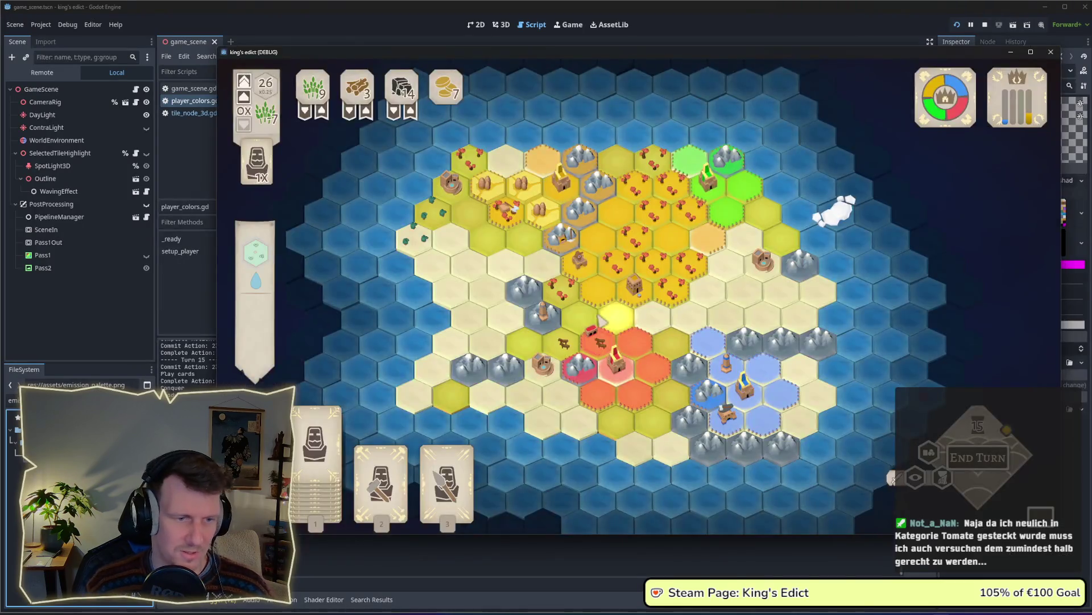
left_click_drag(602, 319, 593, 271)
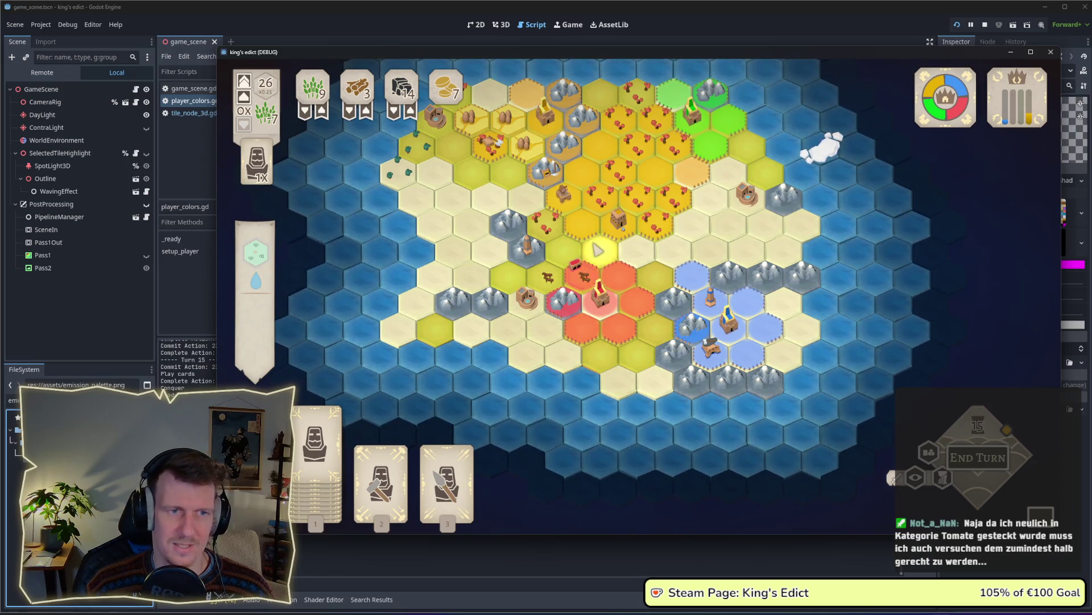
scroll(597, 250, "up", 3)
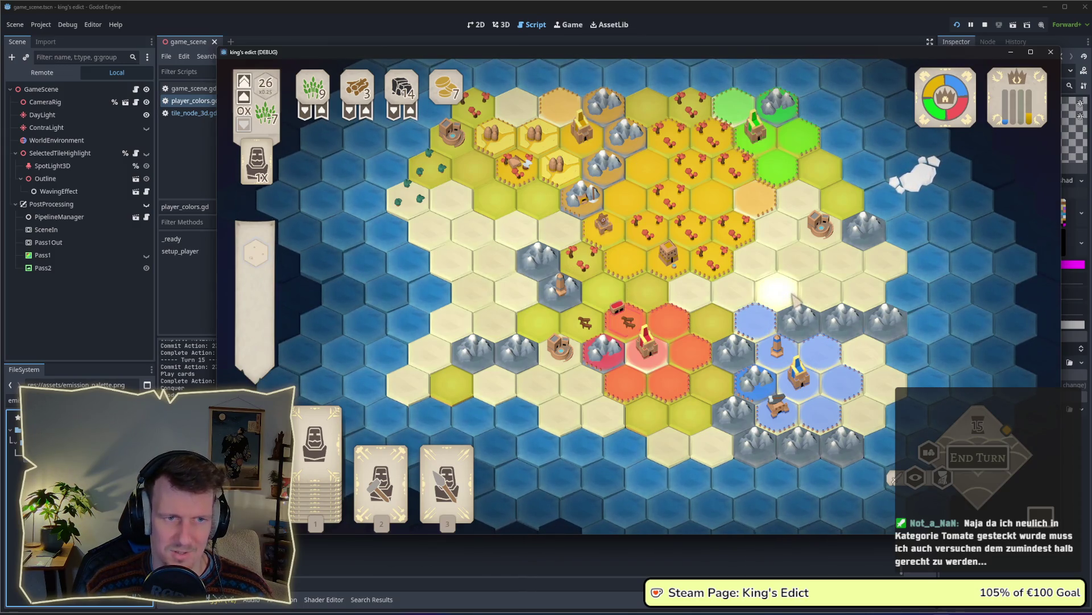
key("w")
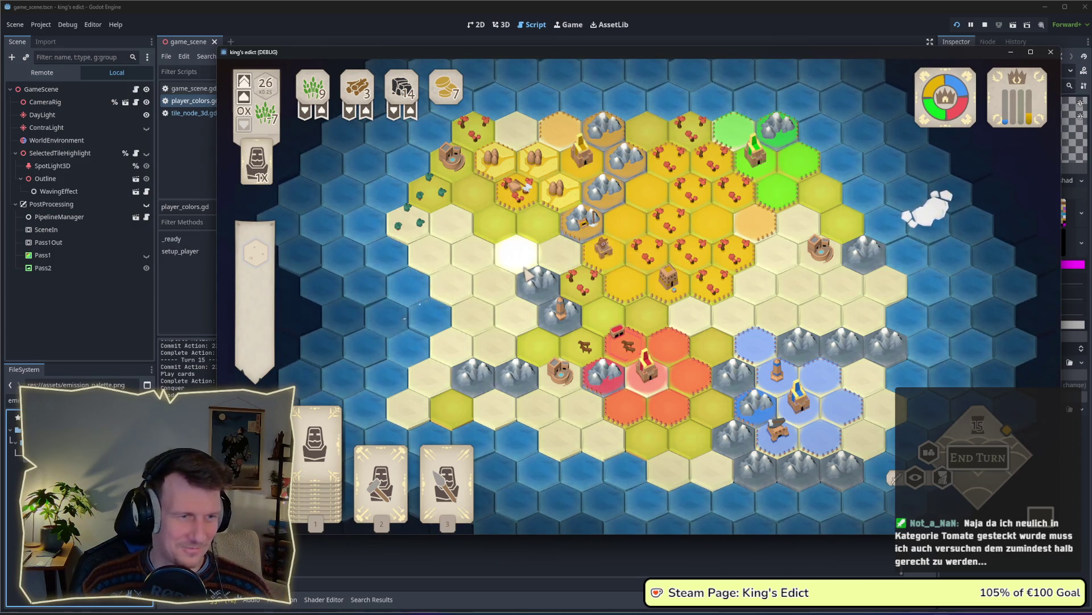
left_click(649, 314)
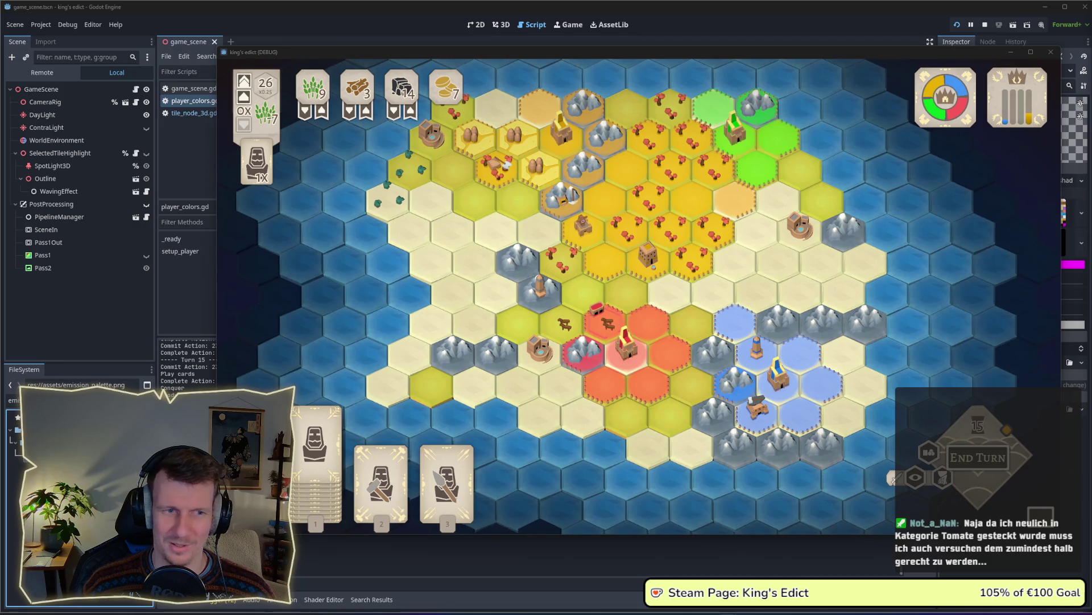
left_click(677, 289)
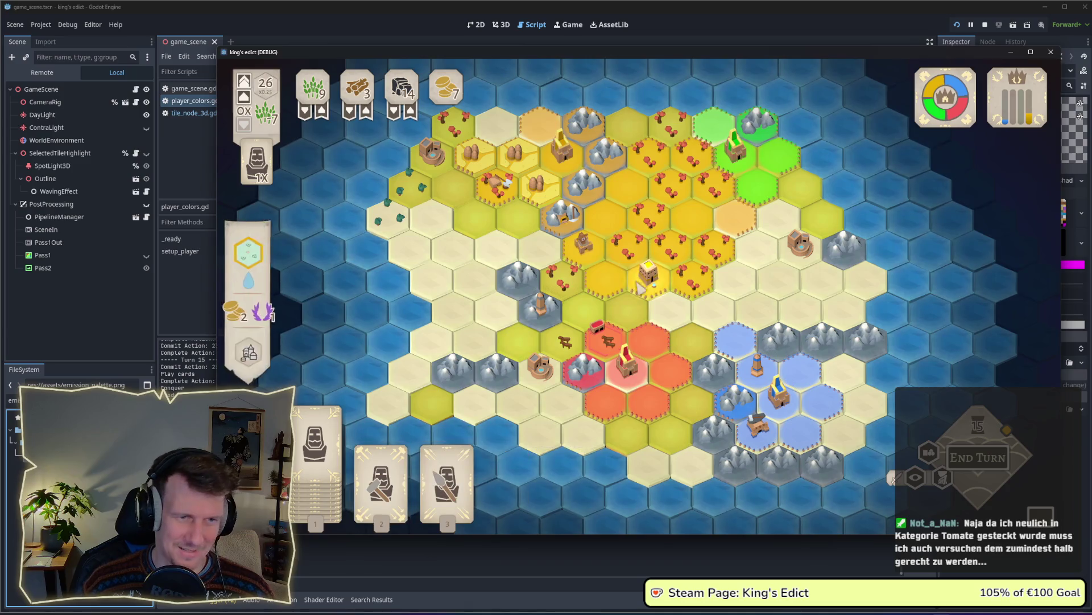
Select the third card, the spearmen, play it onto a board tile, and close the game
left_click(316, 444)
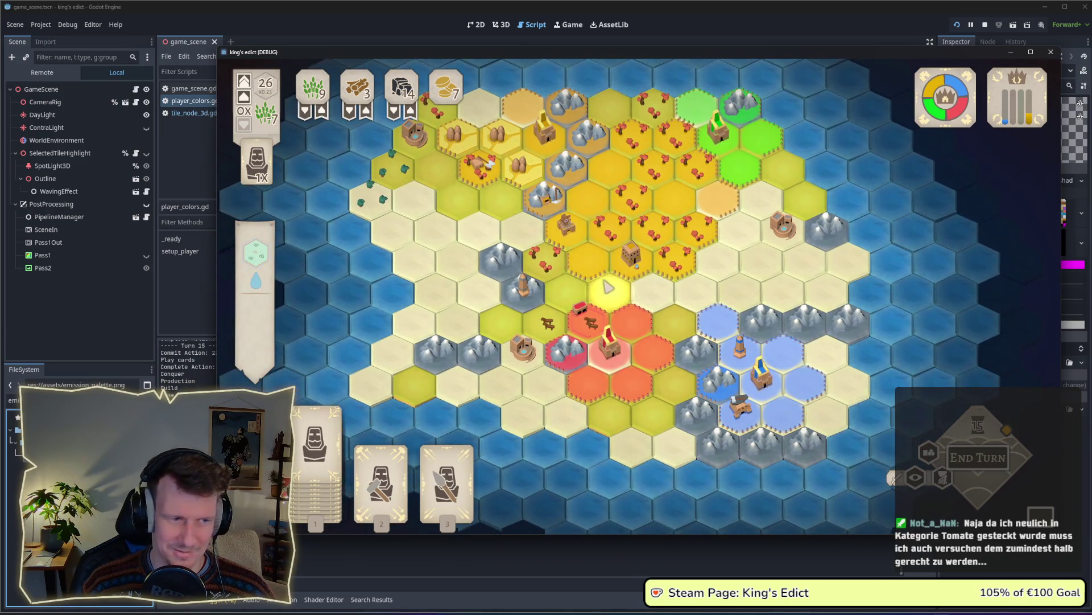
right_click(654, 288)
left_click_drag(660, 287, 602, 286)
key("1")
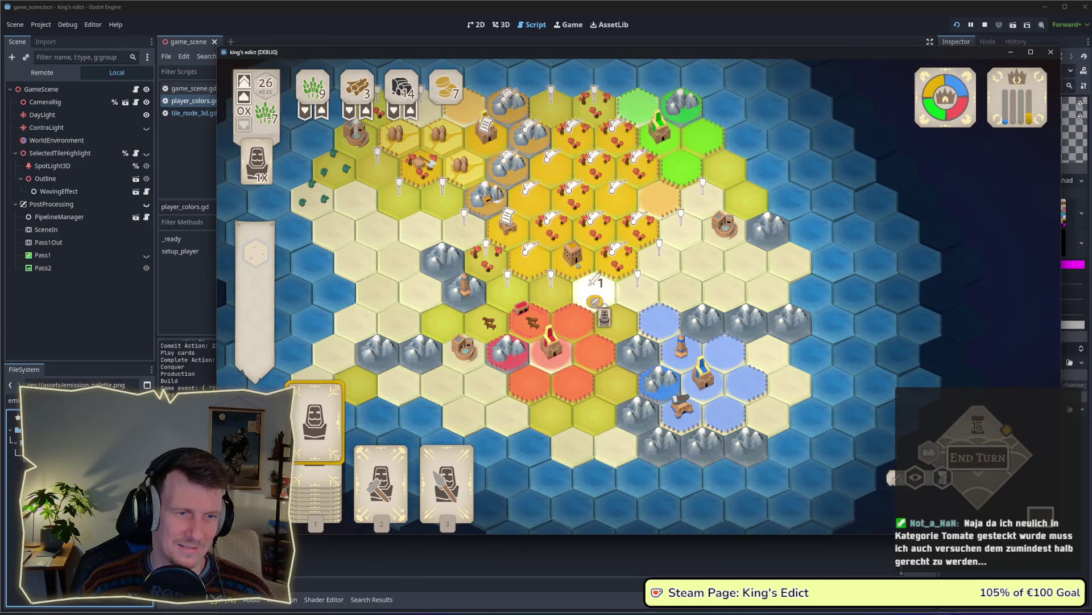
scroll(430, 231, "up", 3)
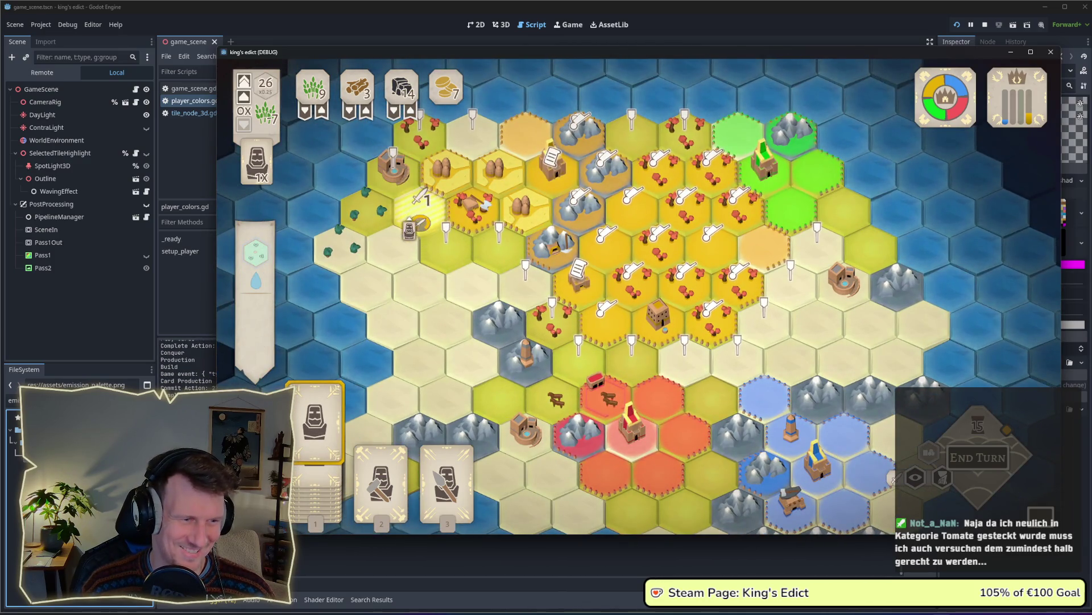
key("3")
left_click(410, 230)
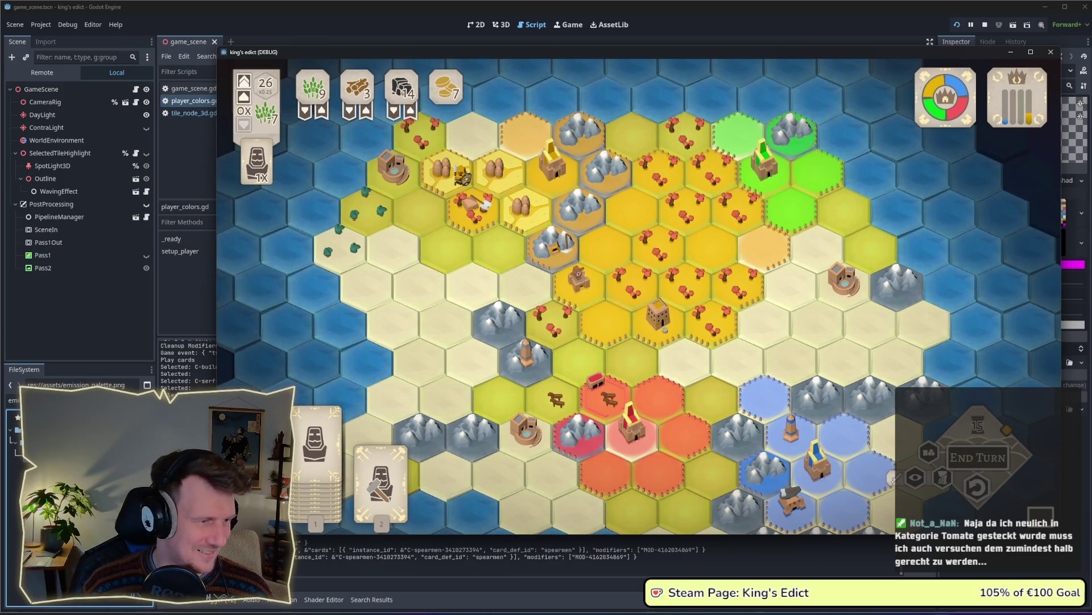
key("F8")
Read the Steam Page screenshot checklist in Obsidian, then return through Godot to Affinity Designer
mouse_move(708, 611)
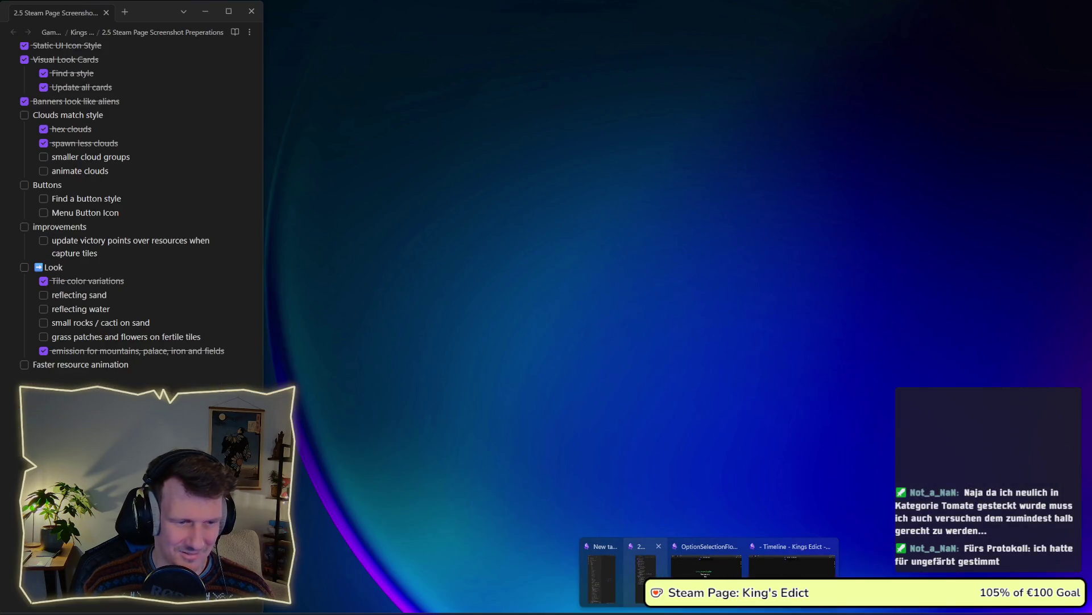
left_click(643, 572)
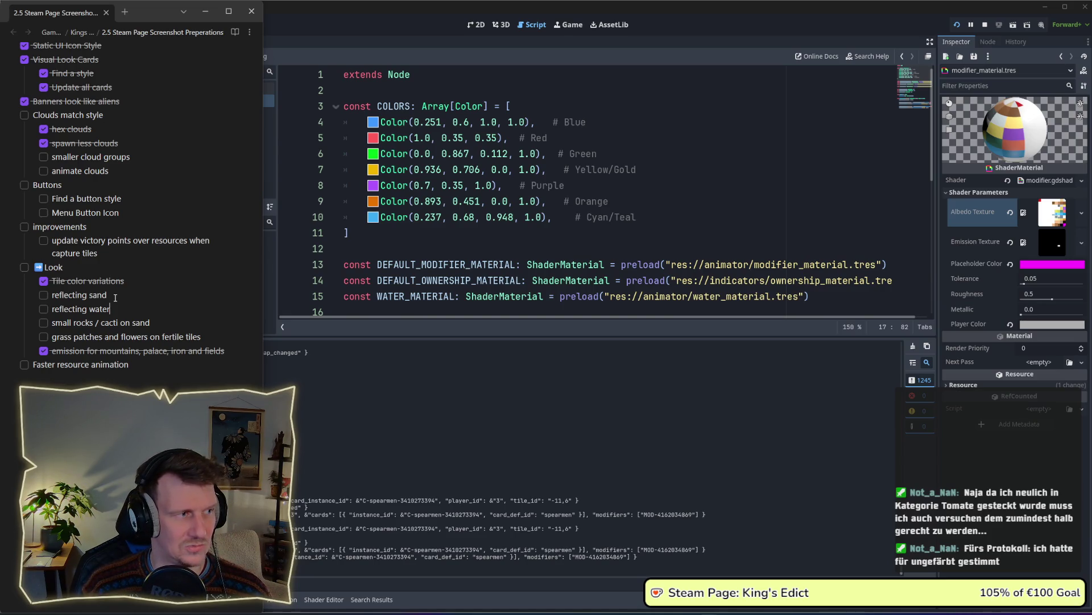
left_click(500, 243)
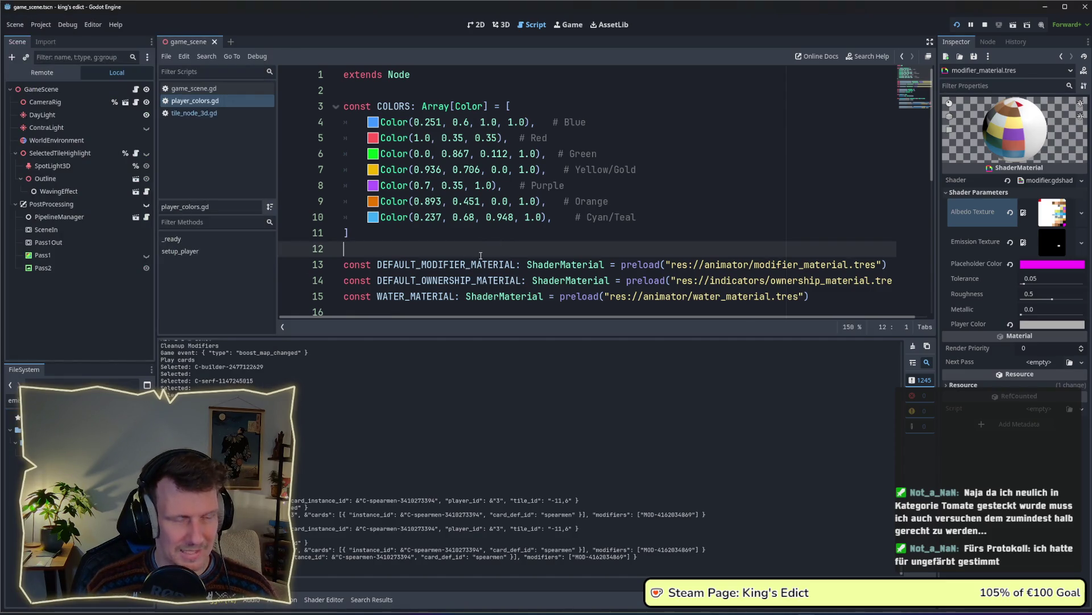
key("alt+Tab")
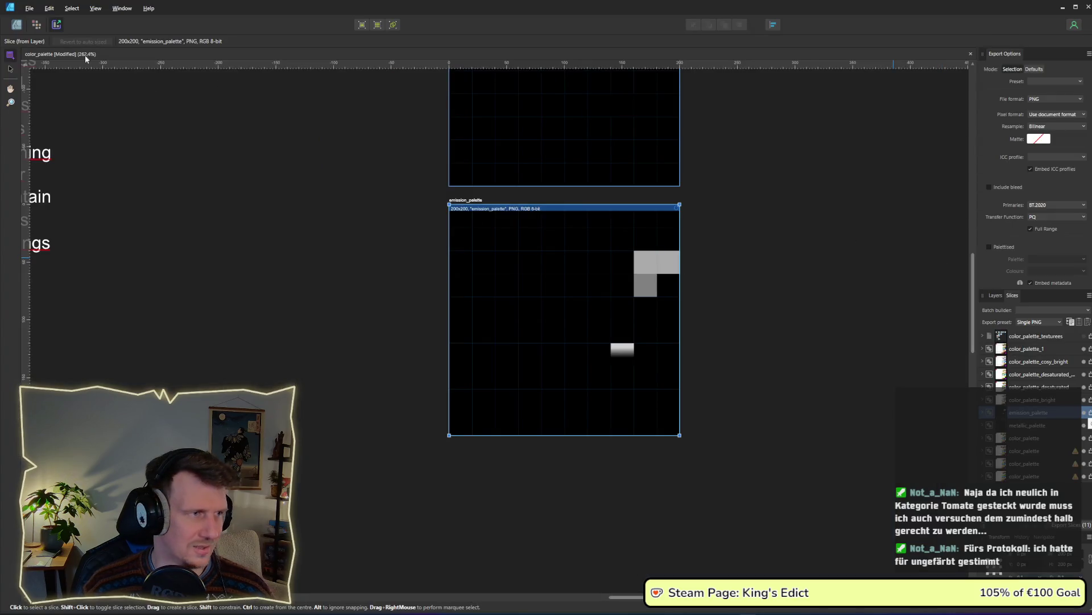
Drag a copy of the emission_palette artboard below the original and name it roughness_palette
left_click(16, 25)
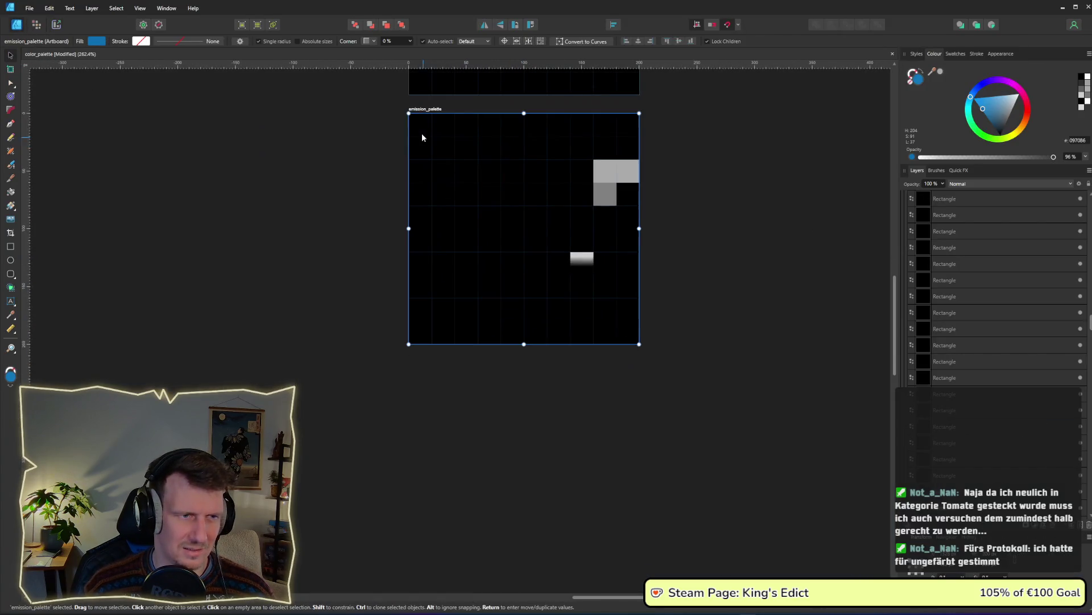
mouse_move(419, 110)
left_mouse_down()
mouse_move(433, 177)
mouse_move(435, 356)
left_mouse_up()
scroll(687, 316, "down", 2)
double_click(420, 231)
type("roughness_palette")
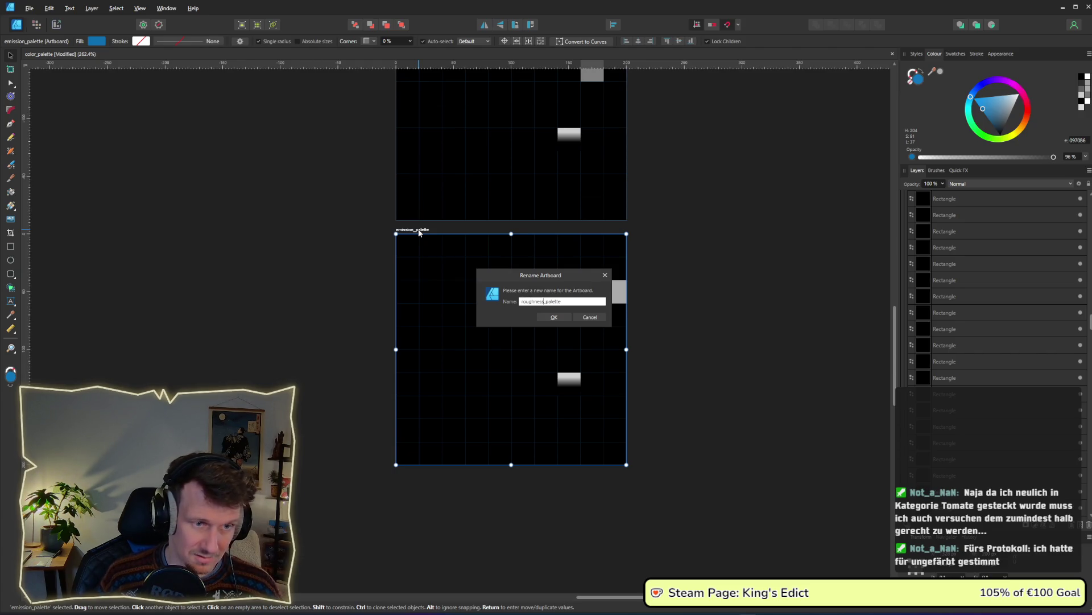
left_click(554, 317)
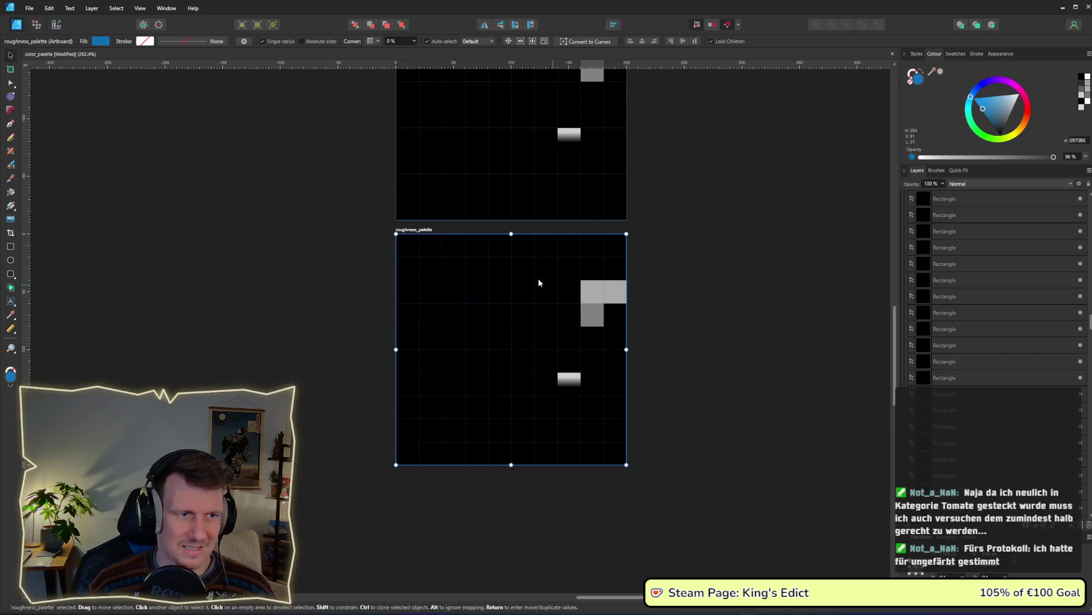
scroll(683, 296, "up", 2)
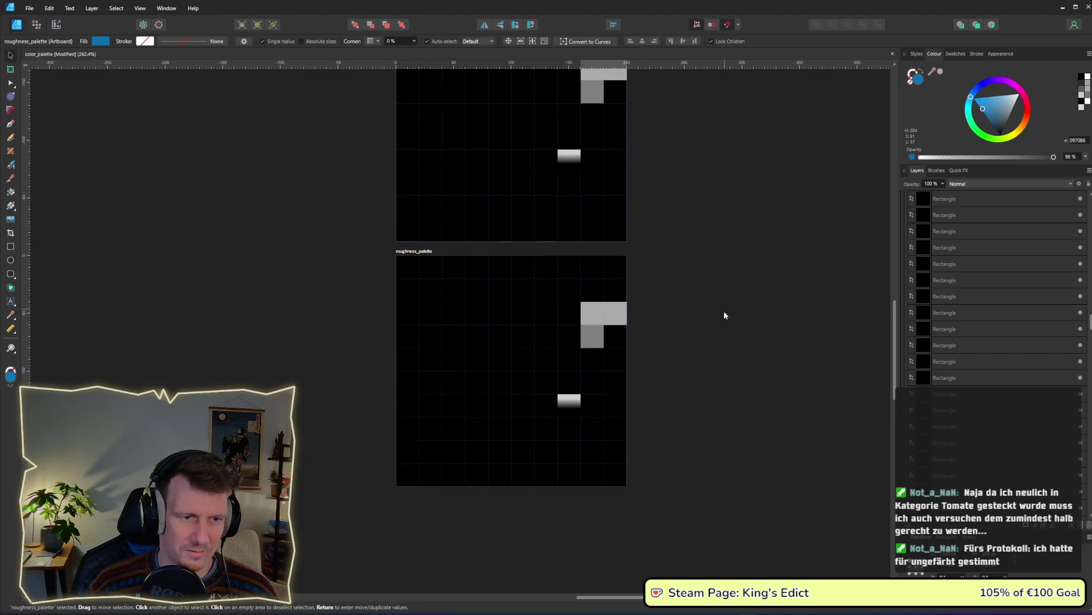
left_click(581, 416)
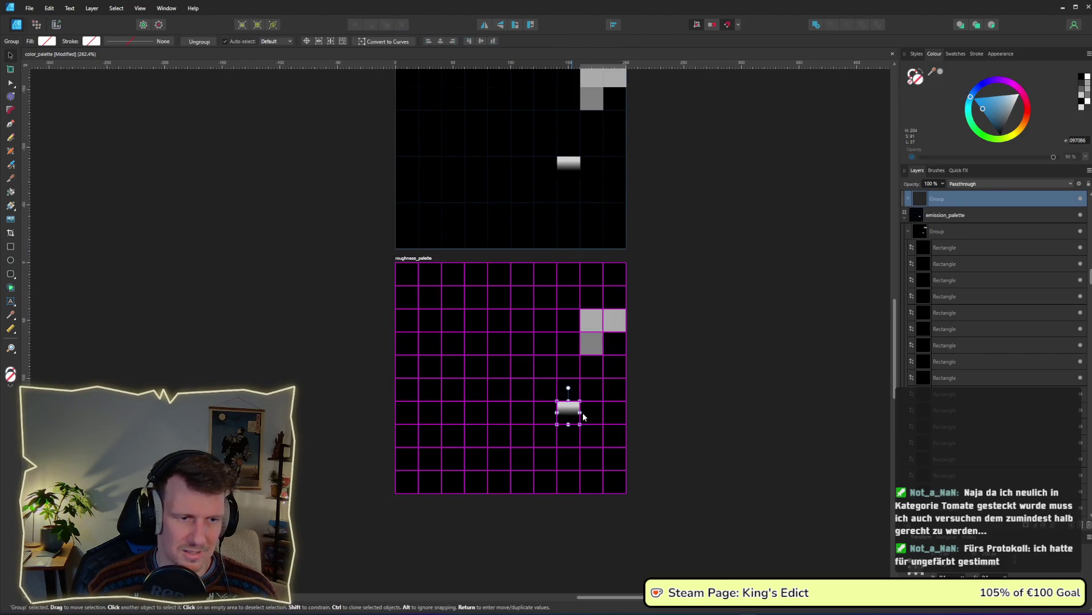
Fill every rectangle in the roughness_palette grid with mid-grey 838383 (HSL lightness 51)
double_click(606, 483)
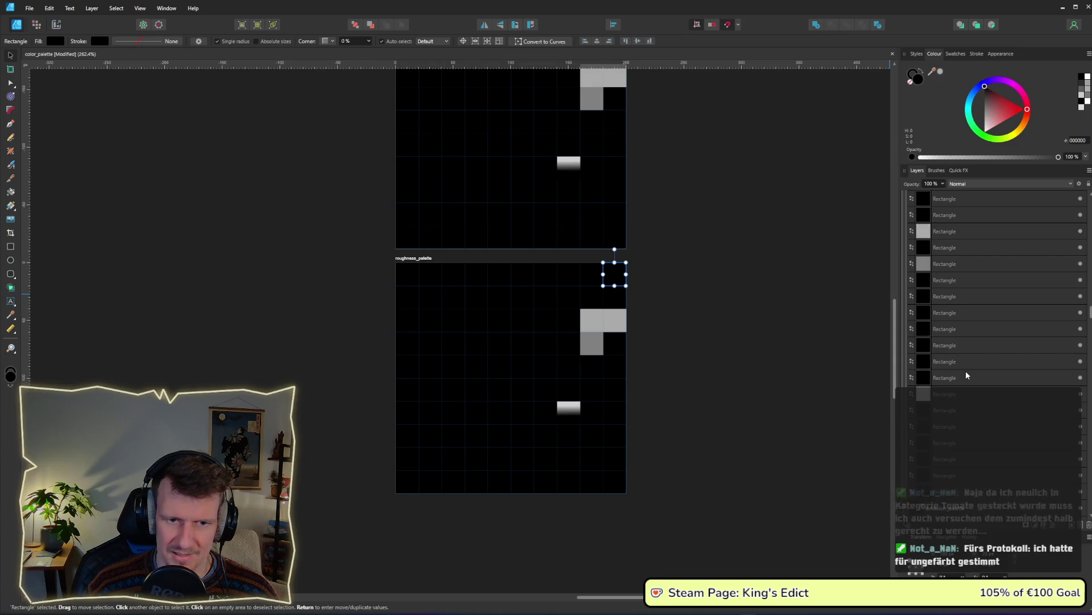
scroll(966, 375, "down", 1)
key("ctrl+a")
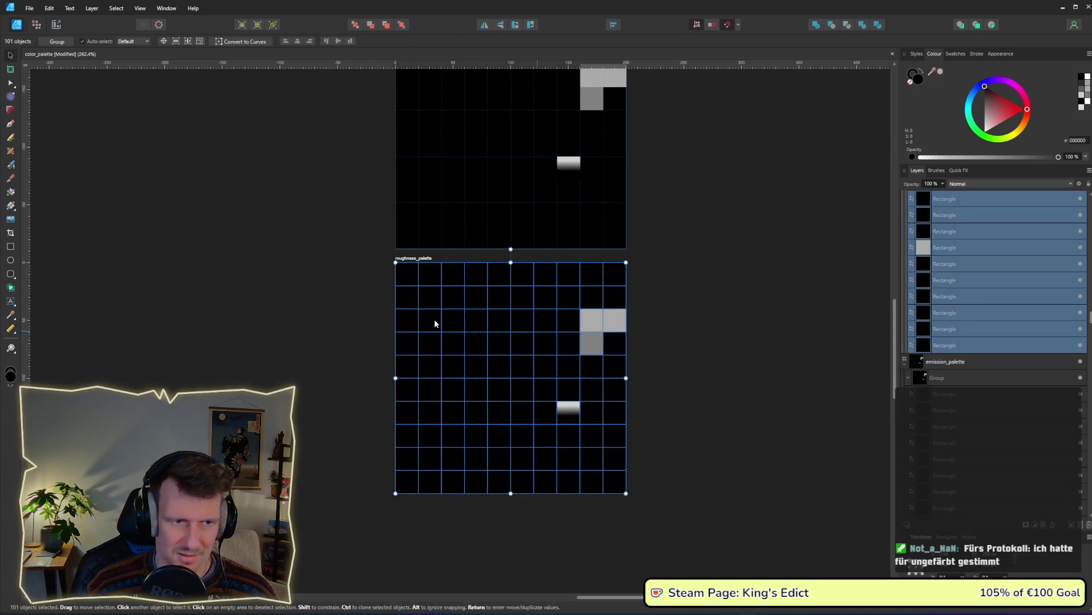
left_click(10, 83)
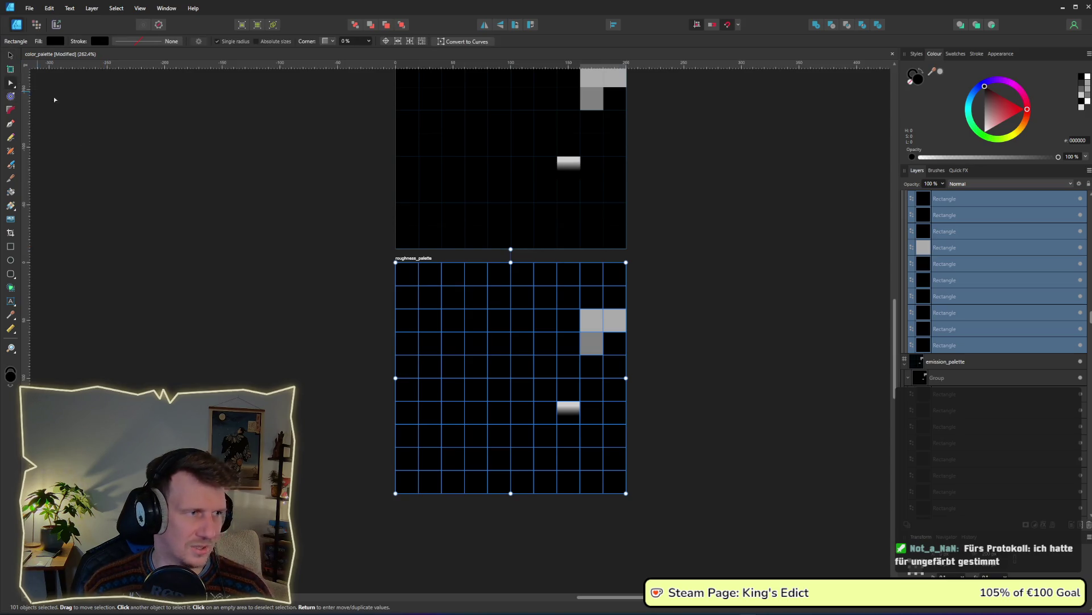
left_click(55, 42)
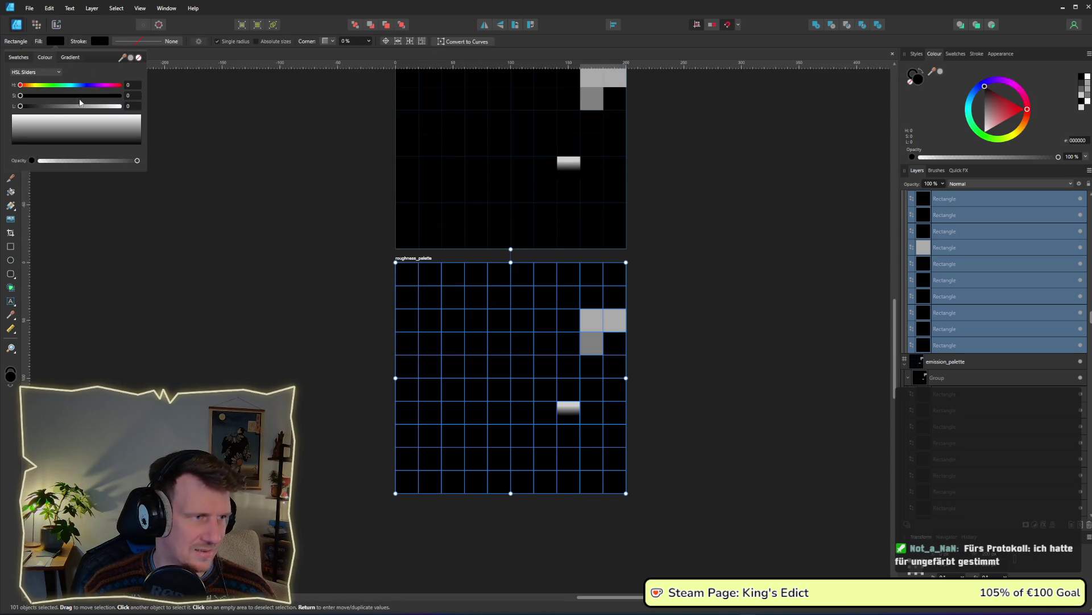
left_click_drag(62, 107, 71, 108)
left_click(133, 106)
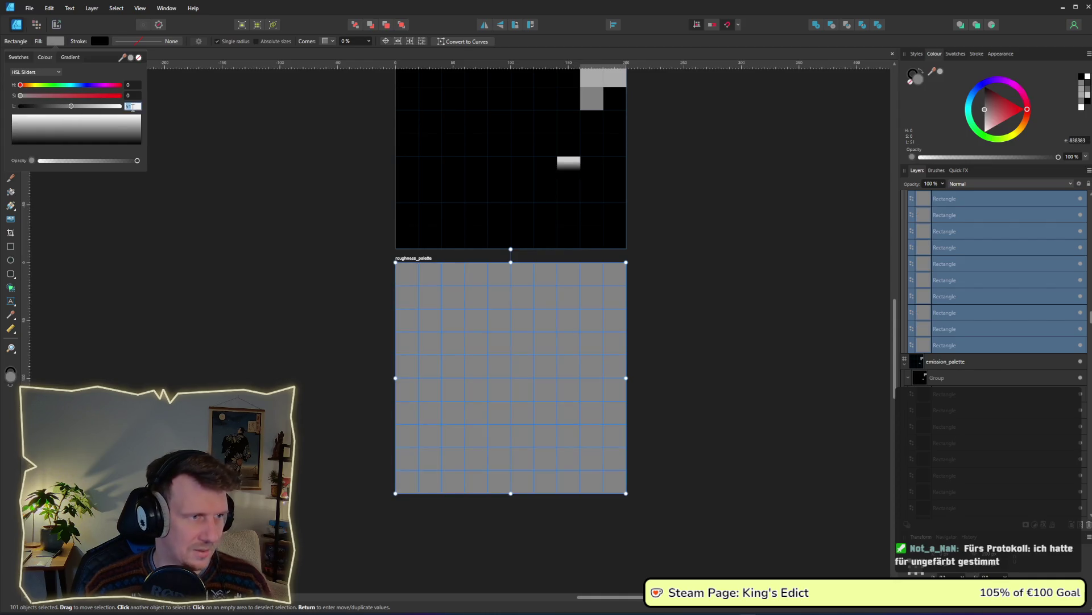
key("v")
left_click(235, 271)
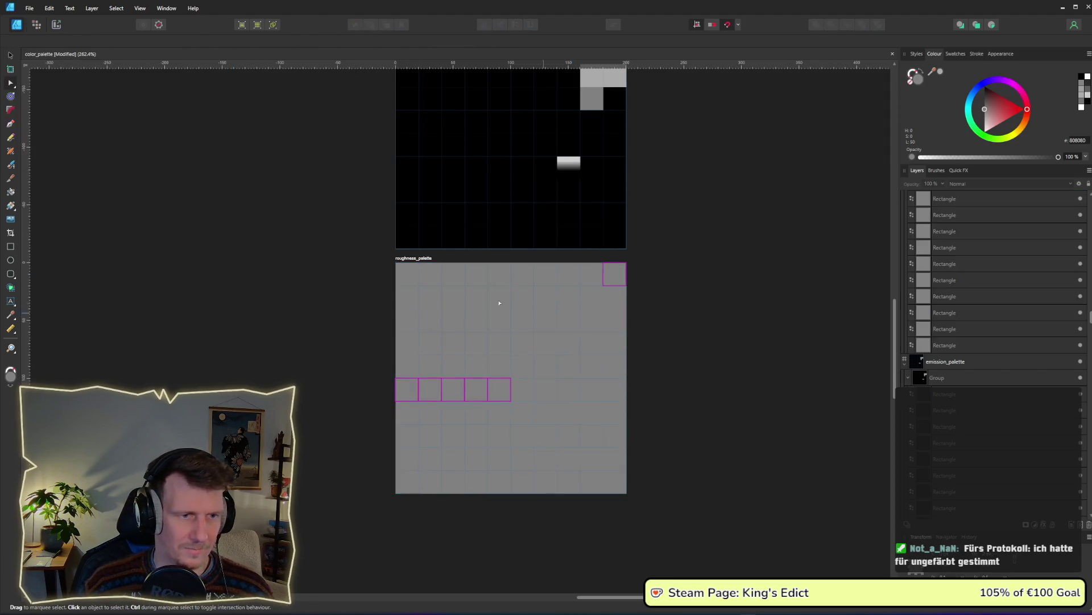
Export the roughness_palette slice as roughness_palette.png and return to Godot
scroll(621, 338, "up", 3)
scroll(621, 338, "down", 4)
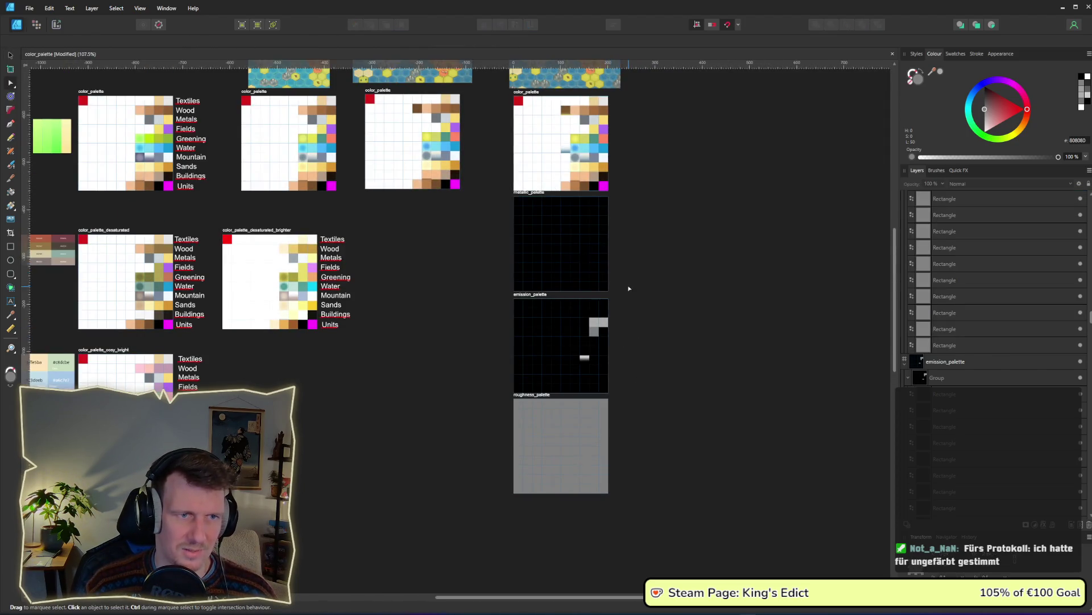
left_click_drag(630, 289, 519, 302)
scroll(538, 415, "up", 4)
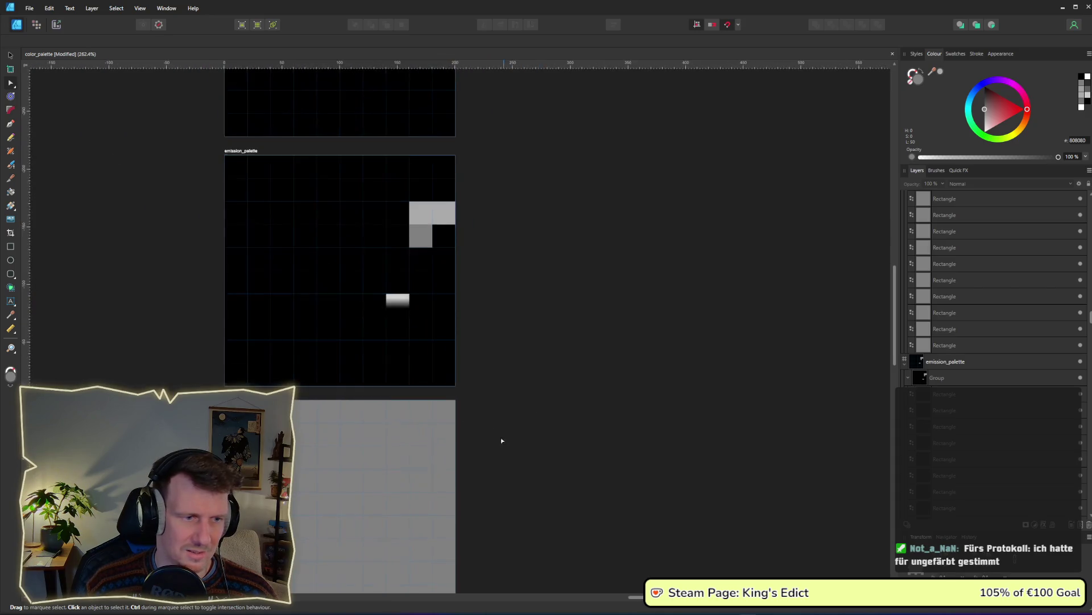
scroll(157, 147, "down", 2)
left_click(55, 26)
left_click(399, 292)
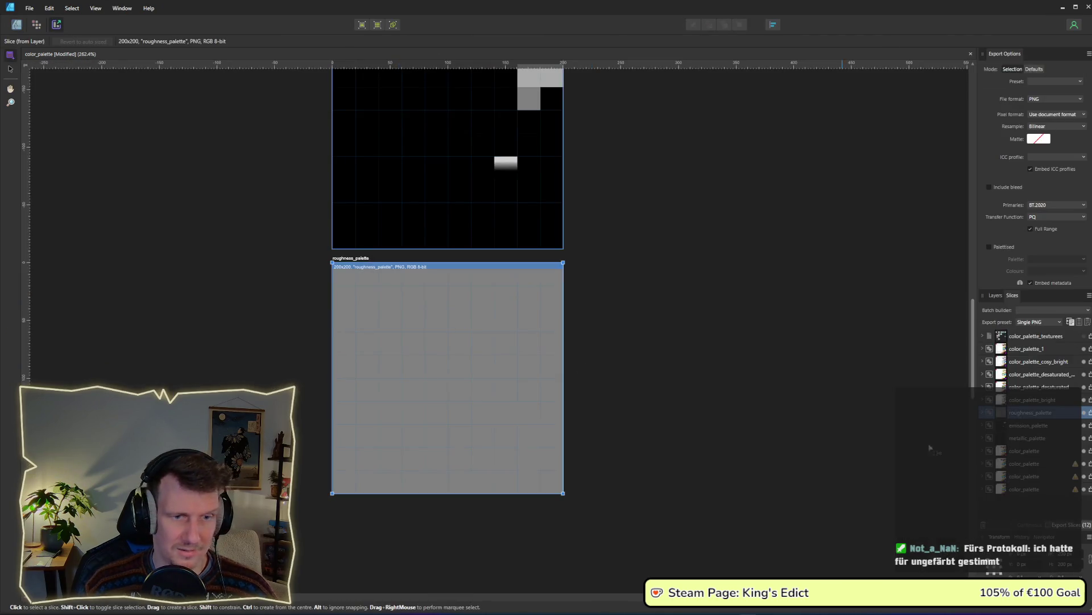
left_click(1088, 413)
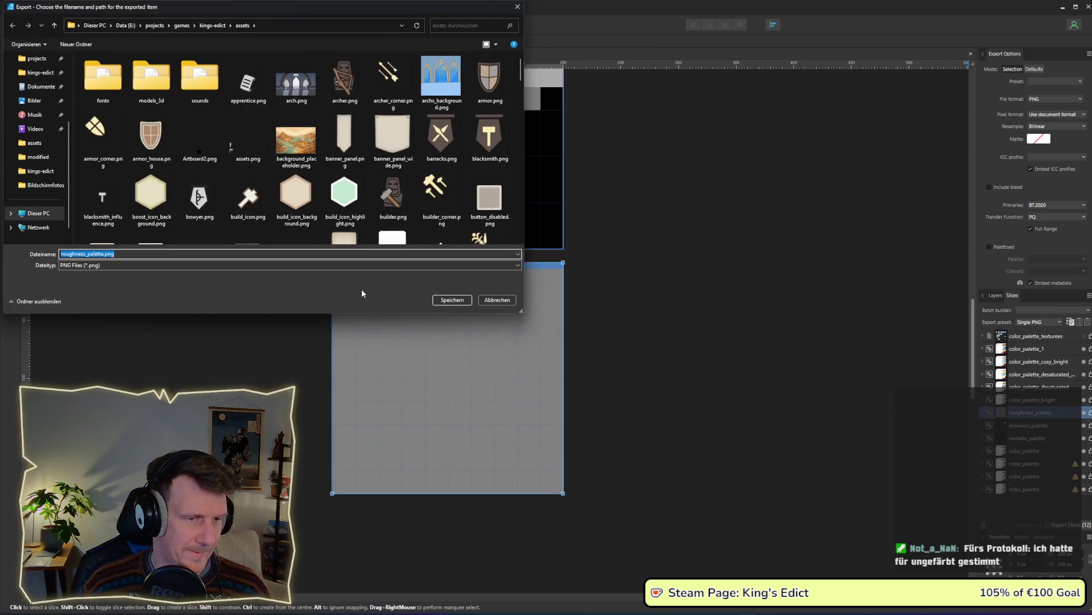
key("Return")
key("alt+Tab")
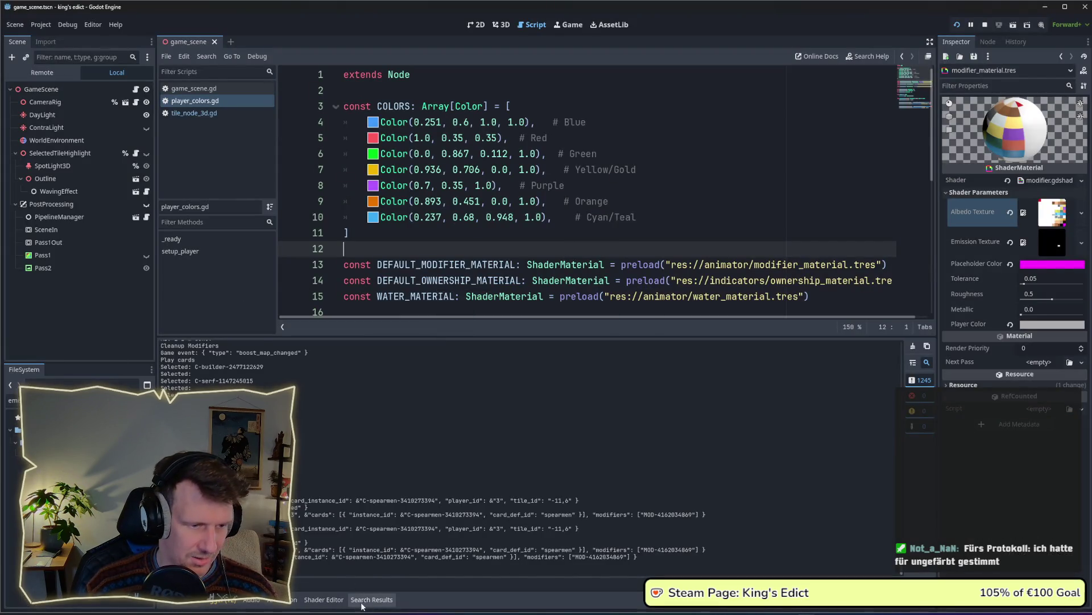
Open color_shift.gdshader in the shader editor through the file filter
left_click(324, 599)
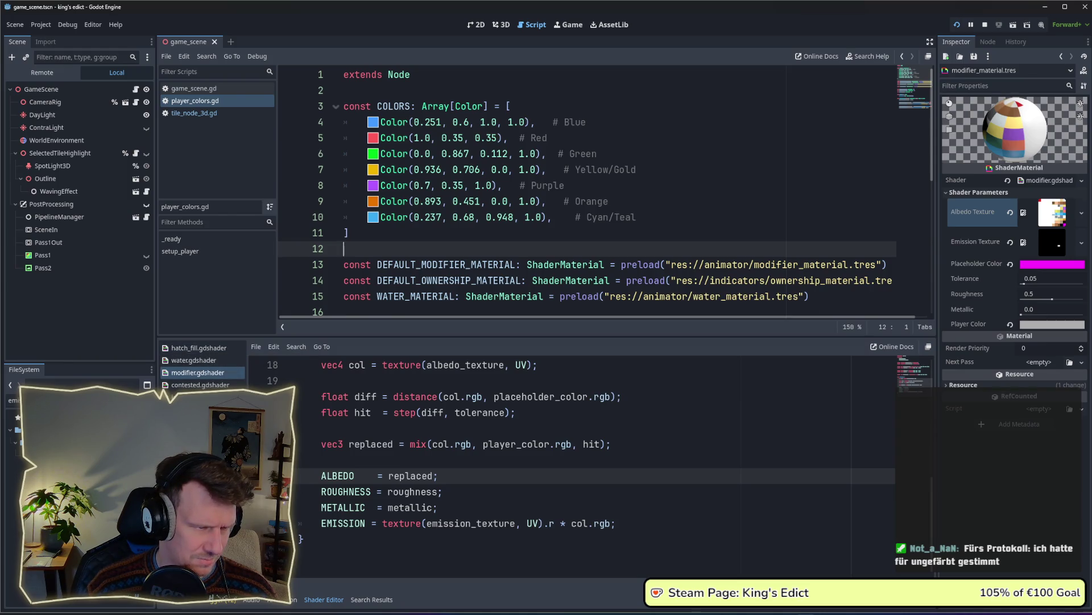
key("BackSpace")
key("BackSpace")
key("BackSpace")
type("colo")
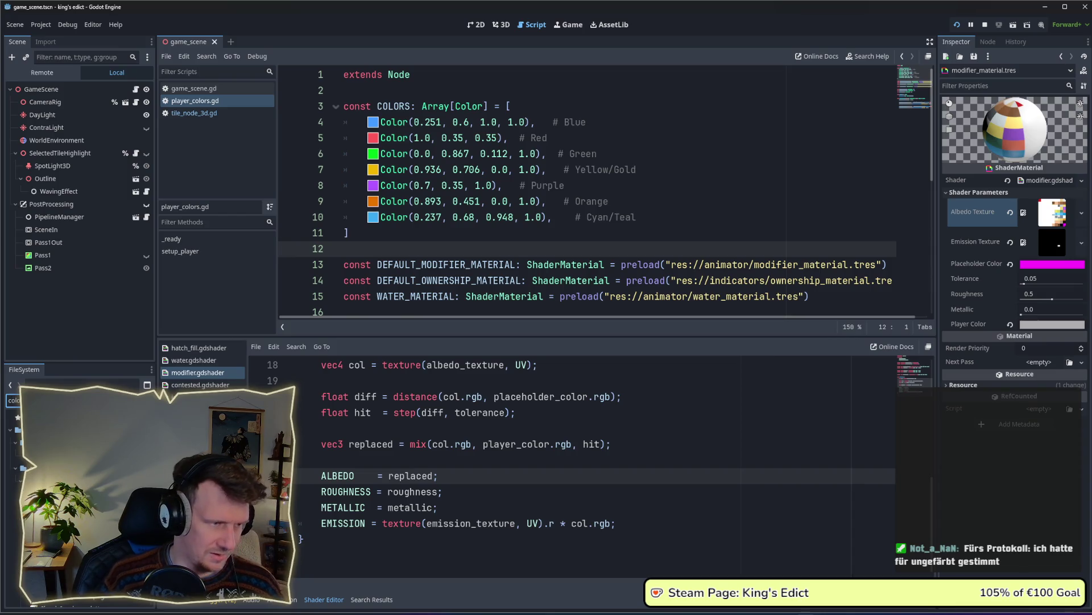
key("Down")
key("Return")
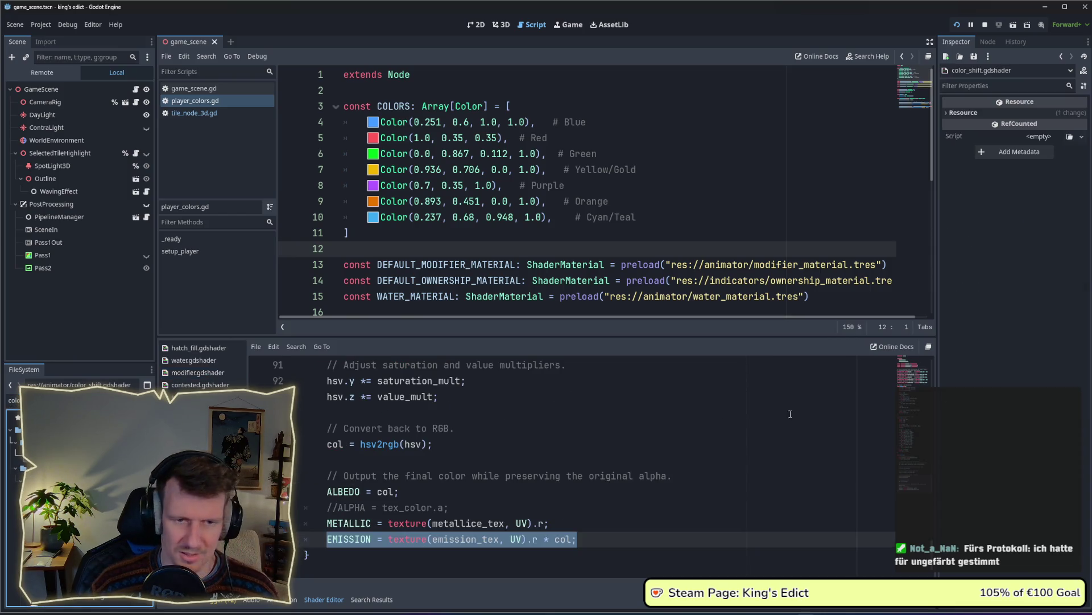
Duplicate the emission_tex uniform and rename the copy to roughness_tex
left_click(913, 375)
left_click(581, 490)
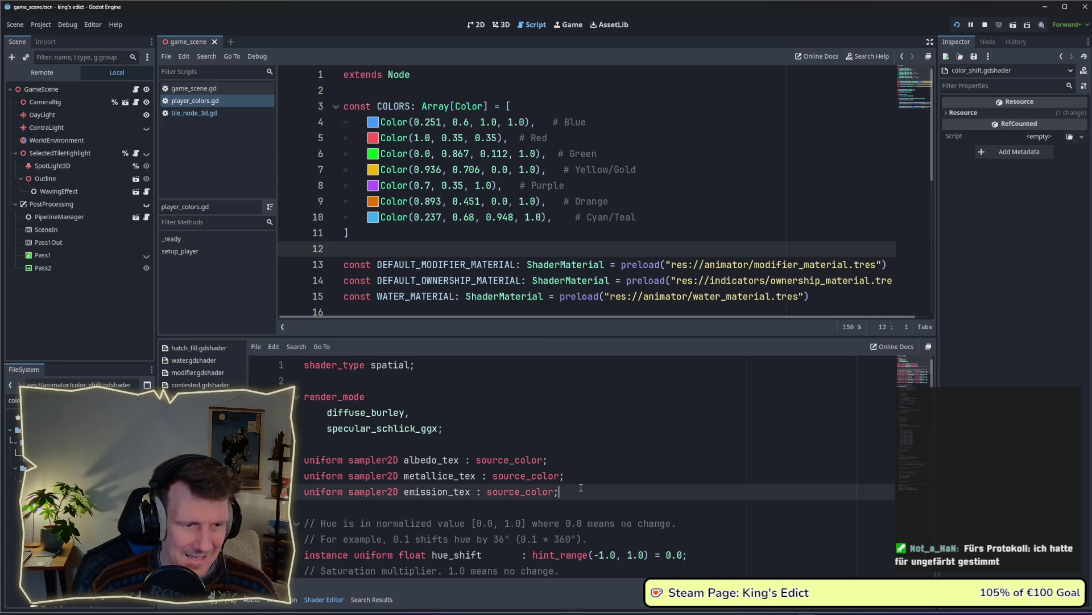
key("ctrl+shift+d")
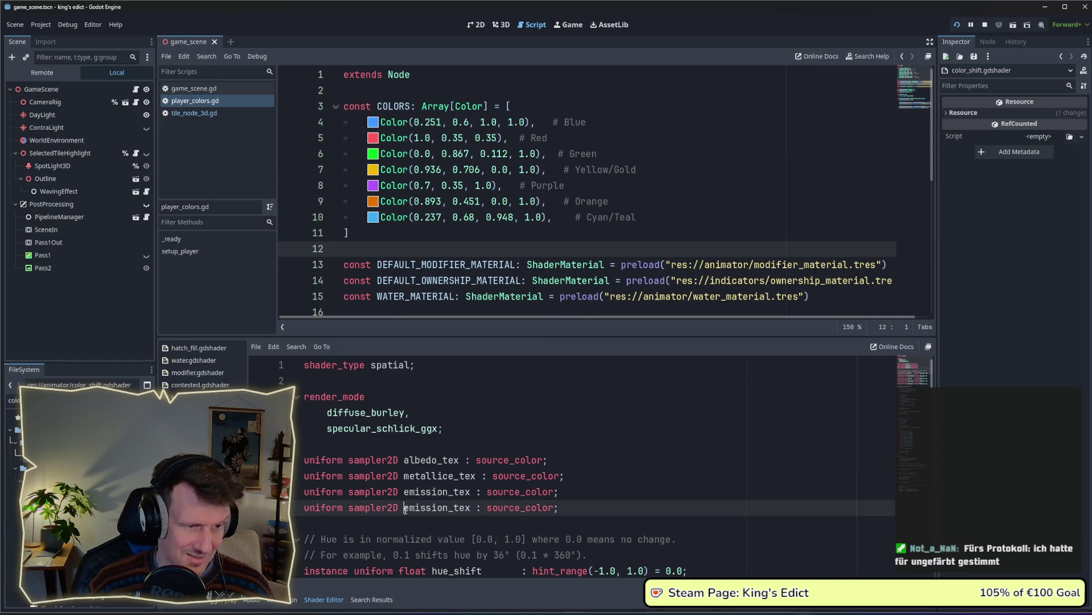
left_click_drag(405, 508, 449, 508)
type("rou")
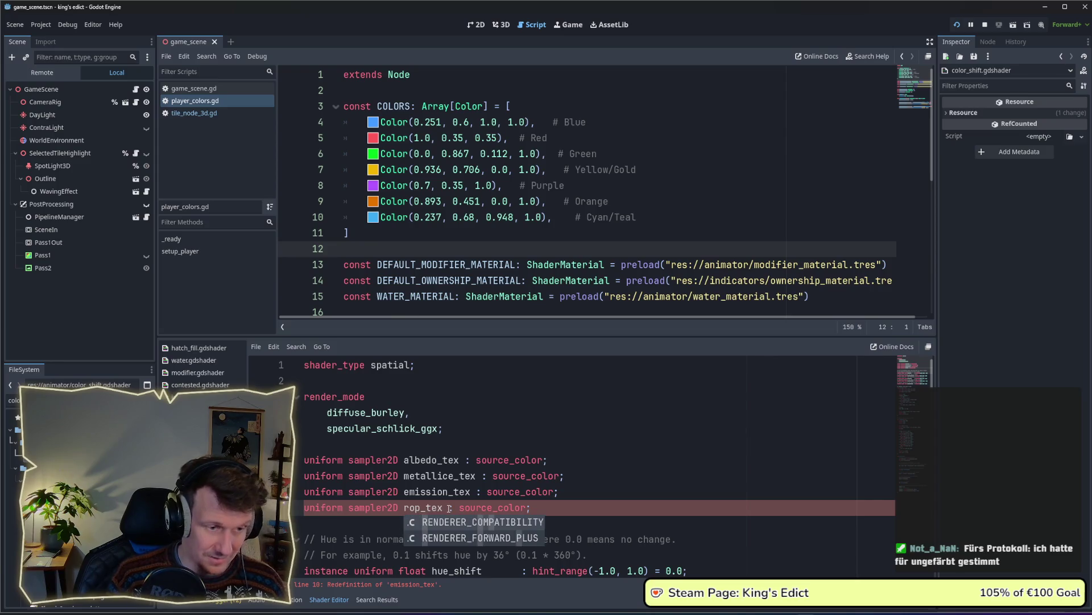
type("ghness")
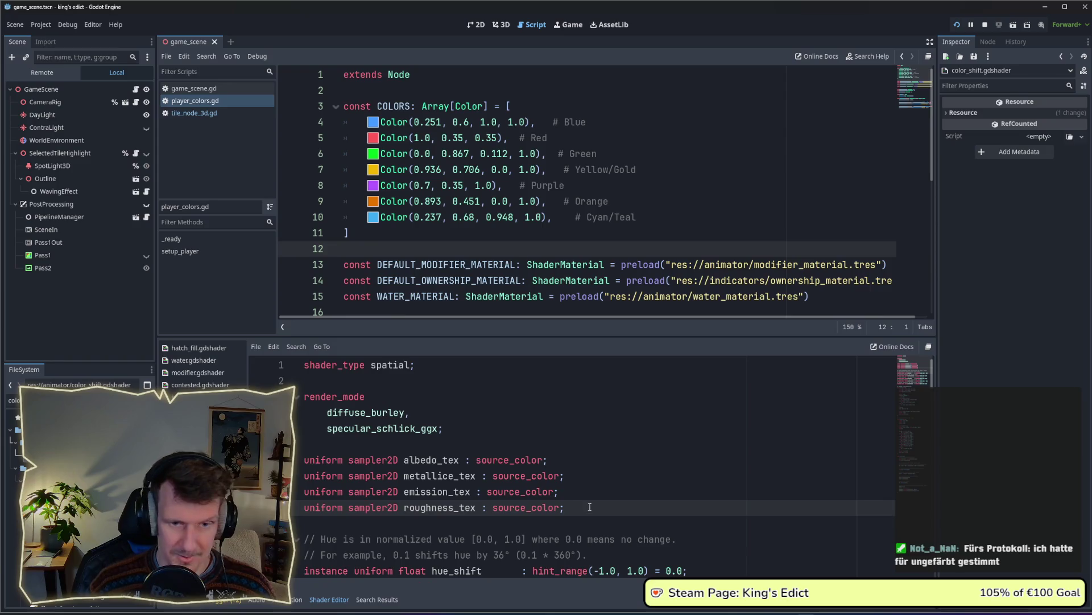
Duplicate the EMISSION line and change the copy's output to ROUGHNESS
left_click(904, 492)
left_click(600, 524)
key("ctrl+shift+d")
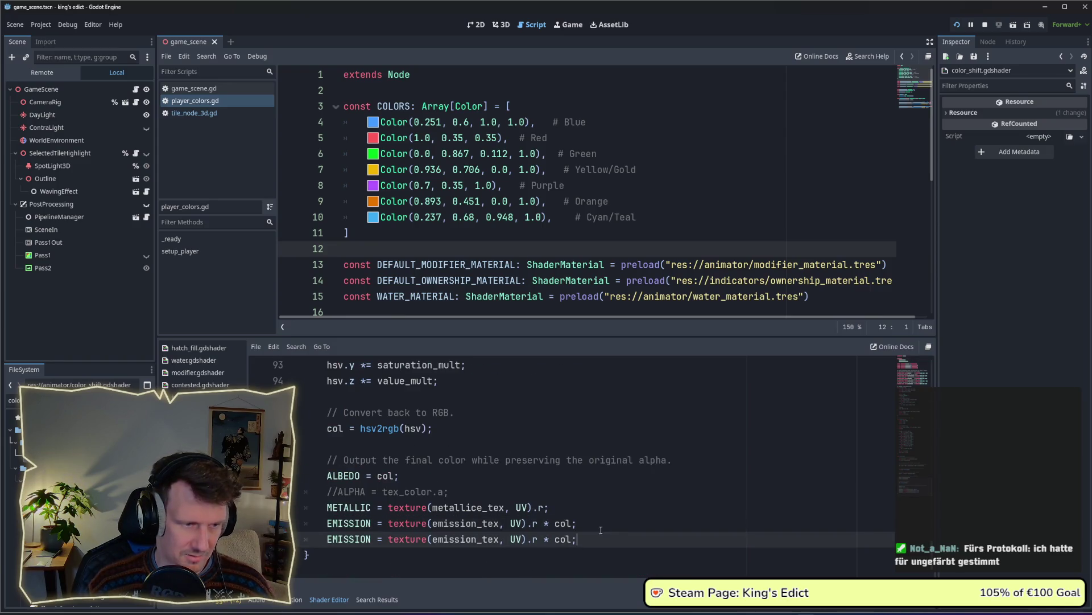
double_click(355, 539)
type("R")
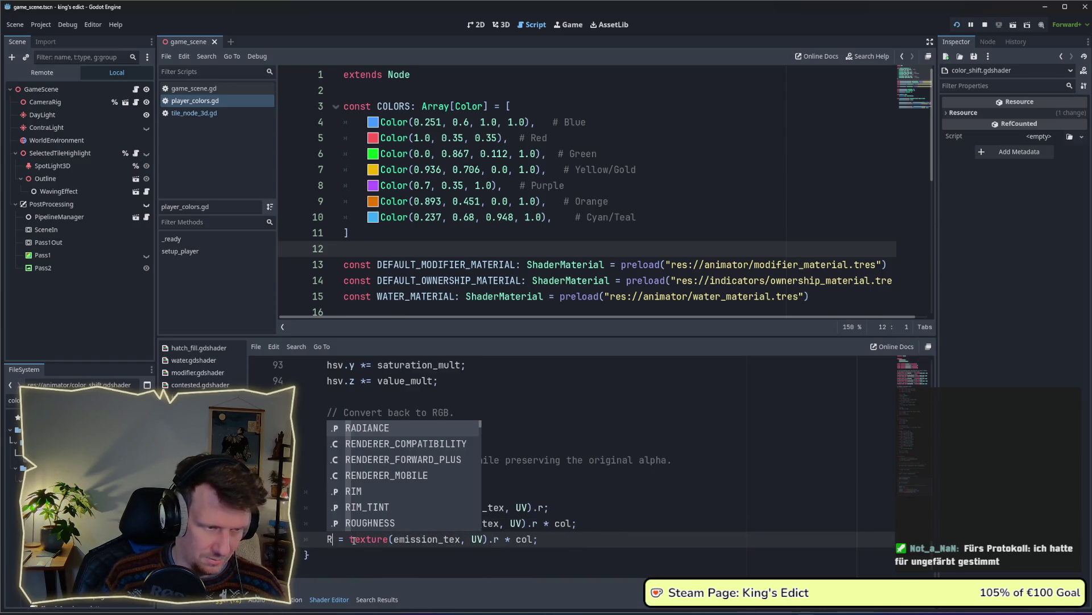
type("ou")
key("Return")
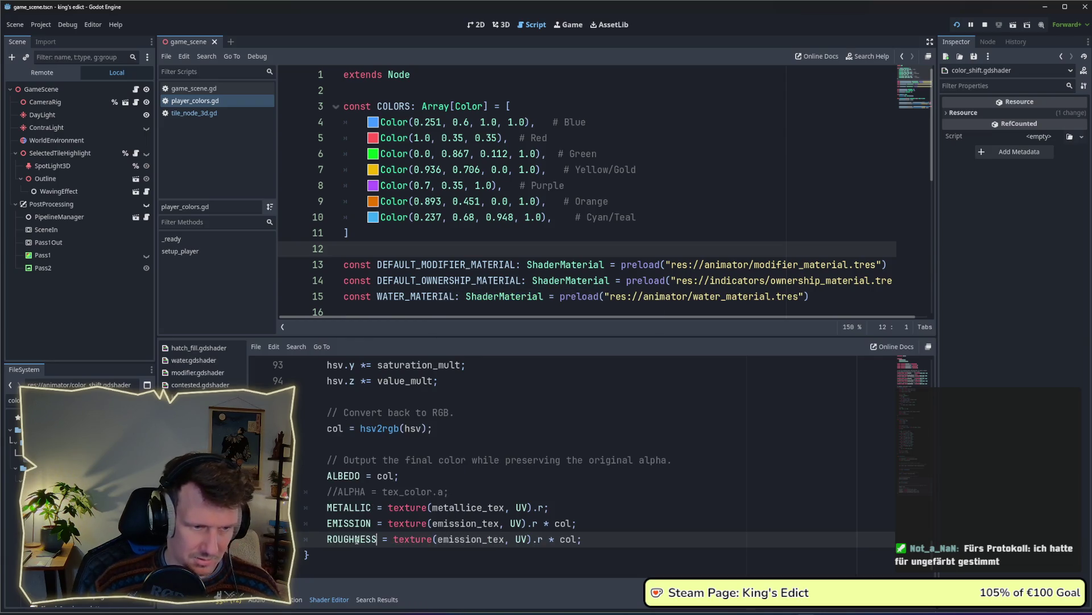
Make the line read ROUGHNESS = texture(roughness_tex, UV).r, then stop the running game
double_click(468, 539)
type("re")
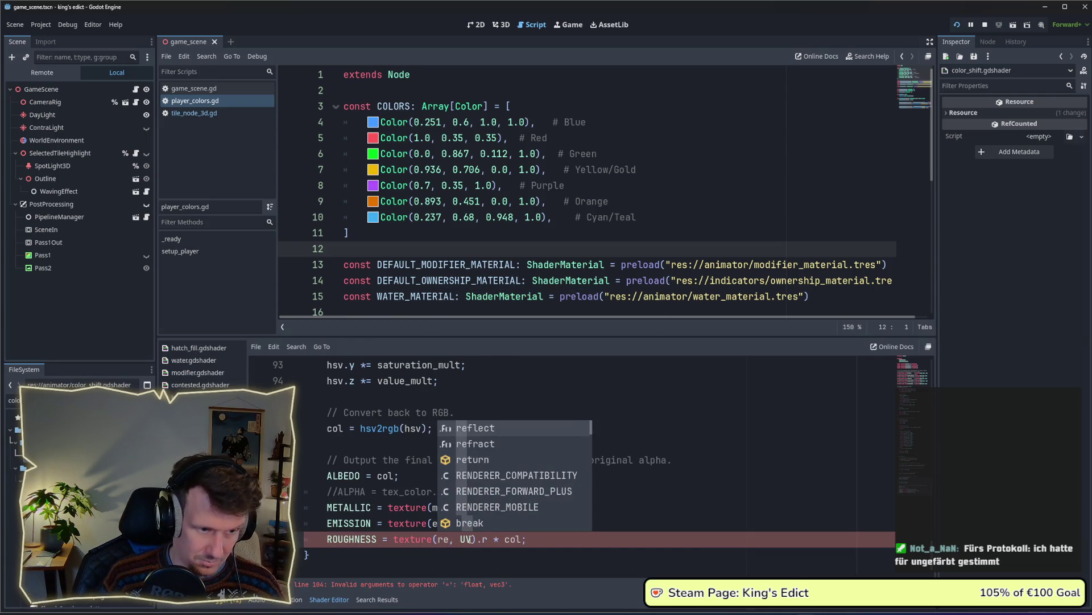
type("o")
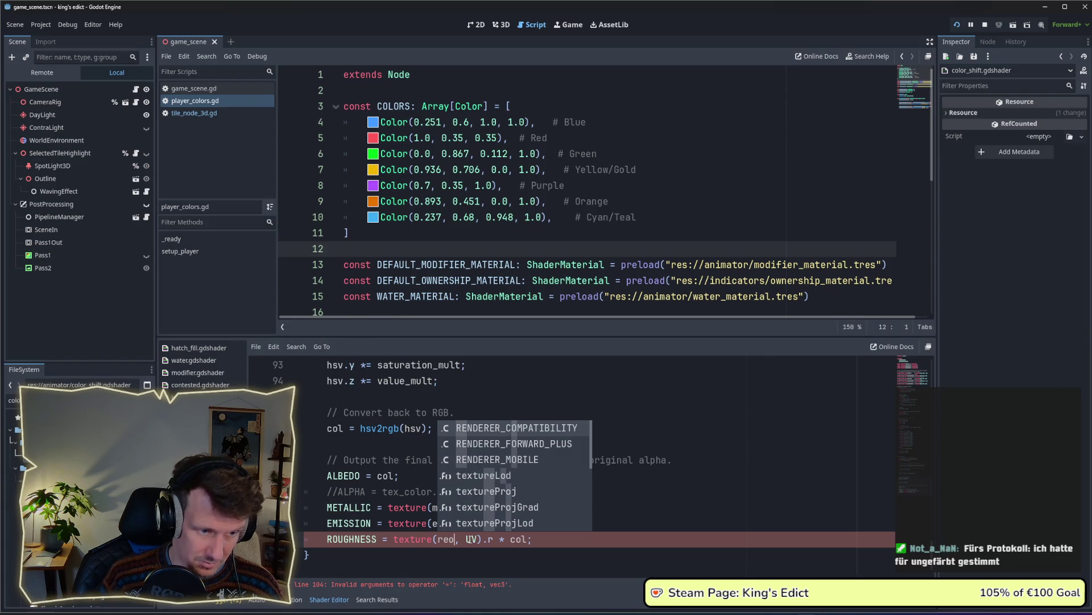
key("BackSpace")
key("BackSpace")
type("oghn")
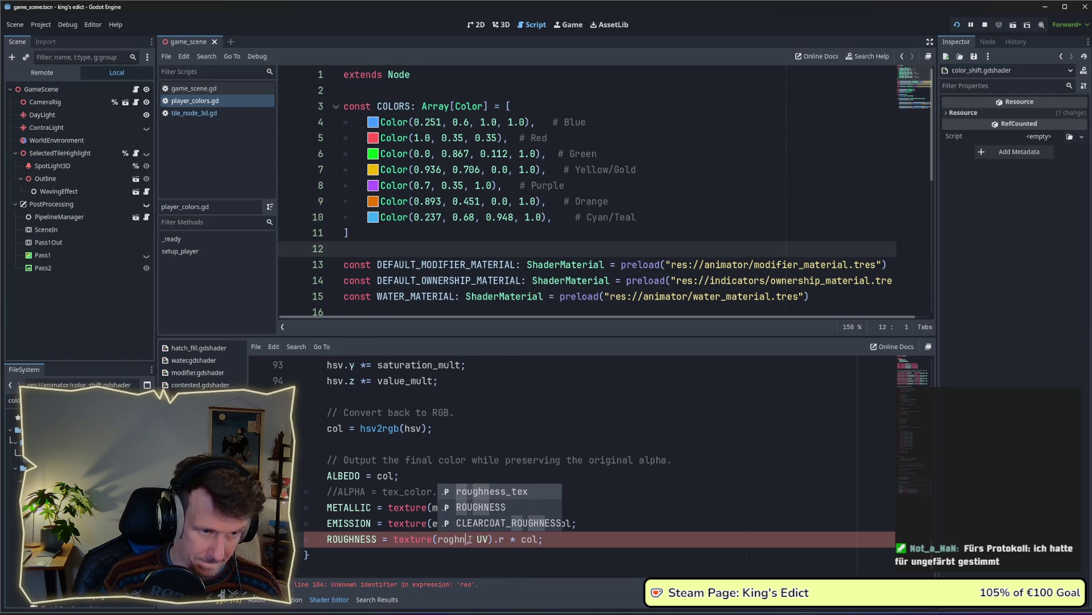
key("Return")
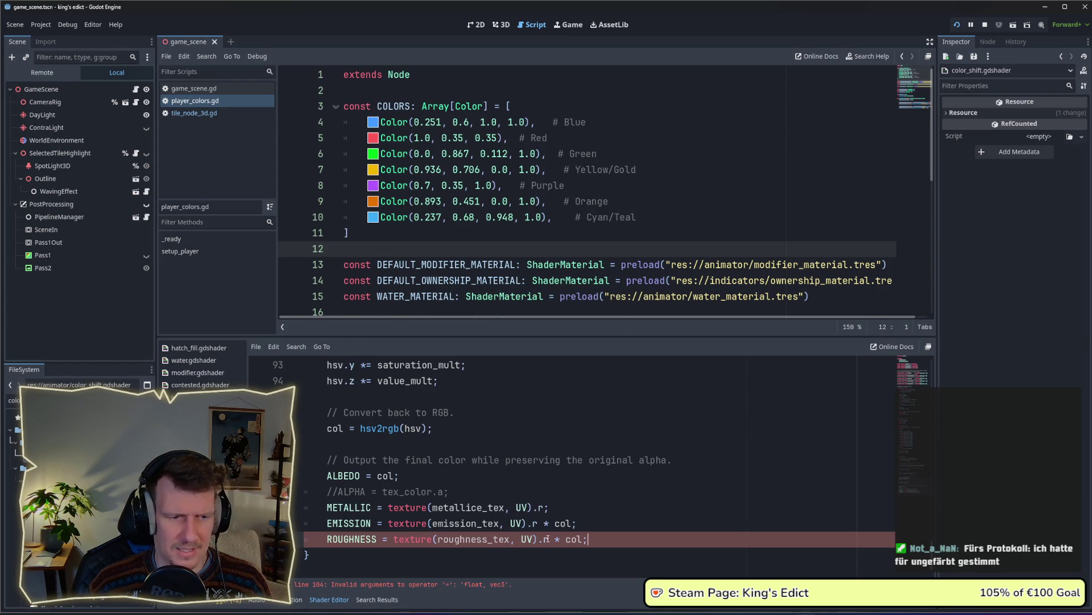
left_click_drag(574, 540, 580, 541)
key("BackSpace")
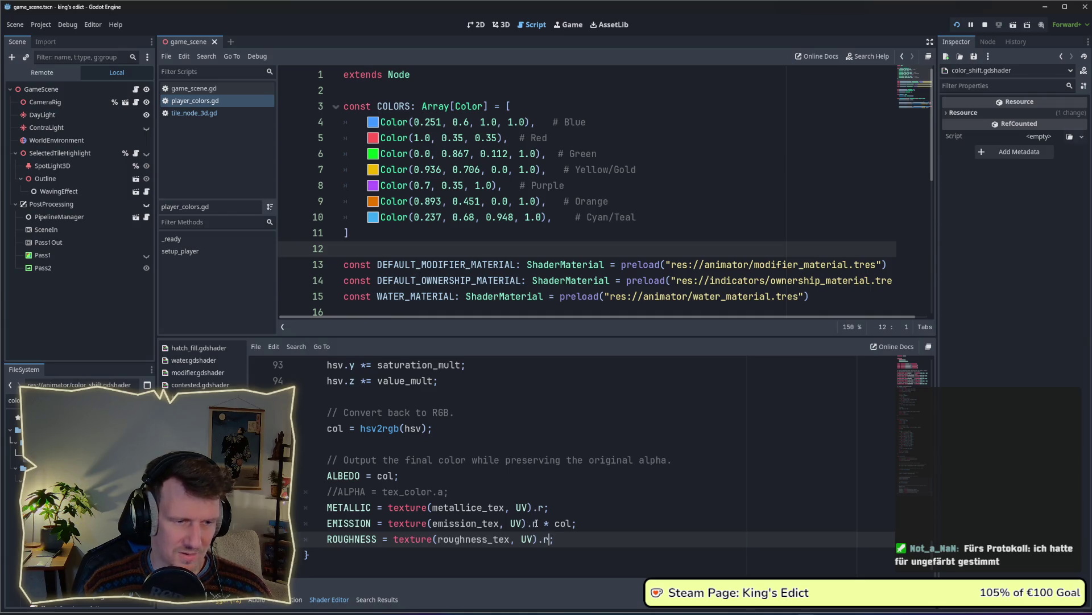
double_click(545, 539)
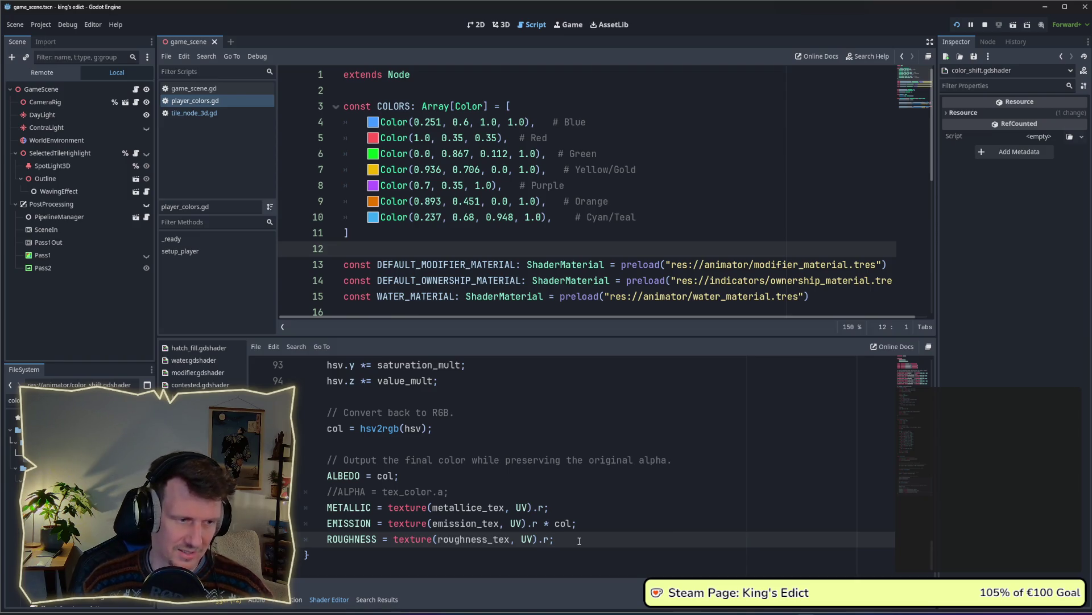
left_click(554, 472)
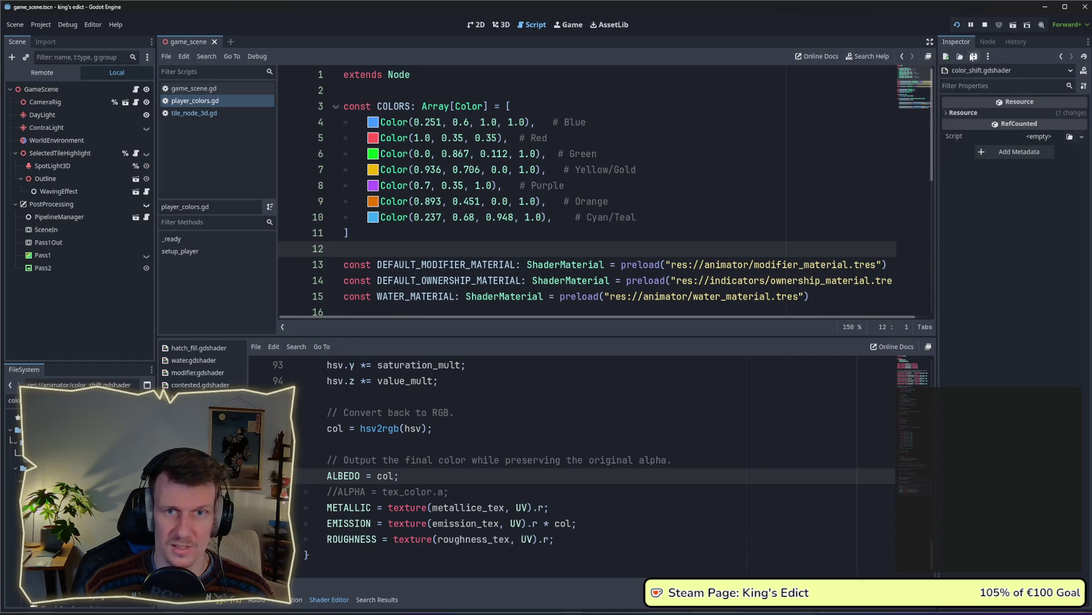
left_click(985, 25)
Launch the game, start a multiplayer match on i_know_this_place.map, and inspect the glowing sand tile
left_click(956, 26)
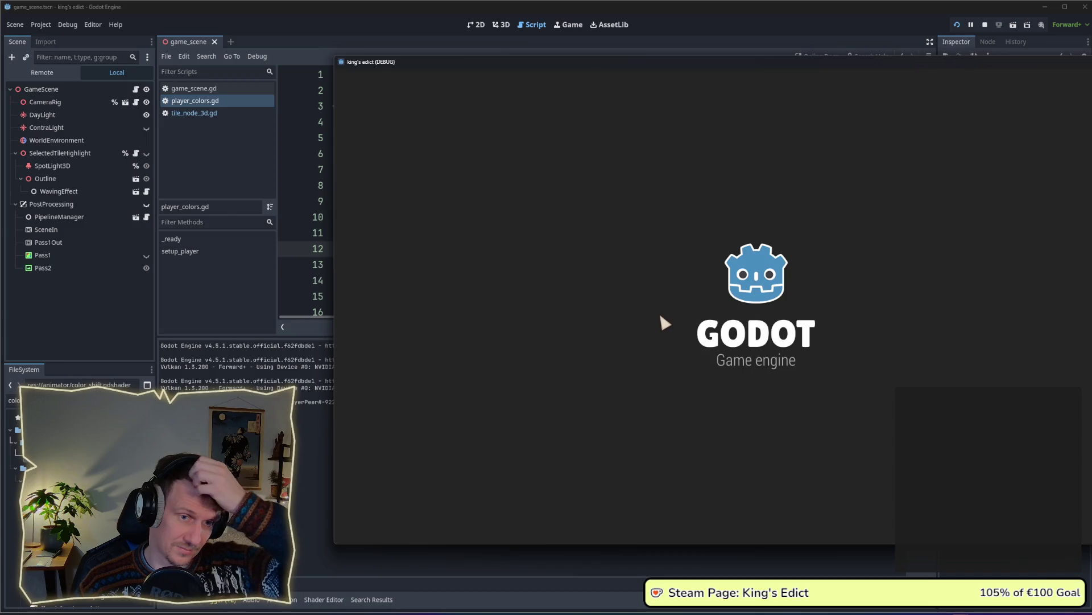
left_click(768, 210)
left_click(843, 215)
left_click(866, 118)
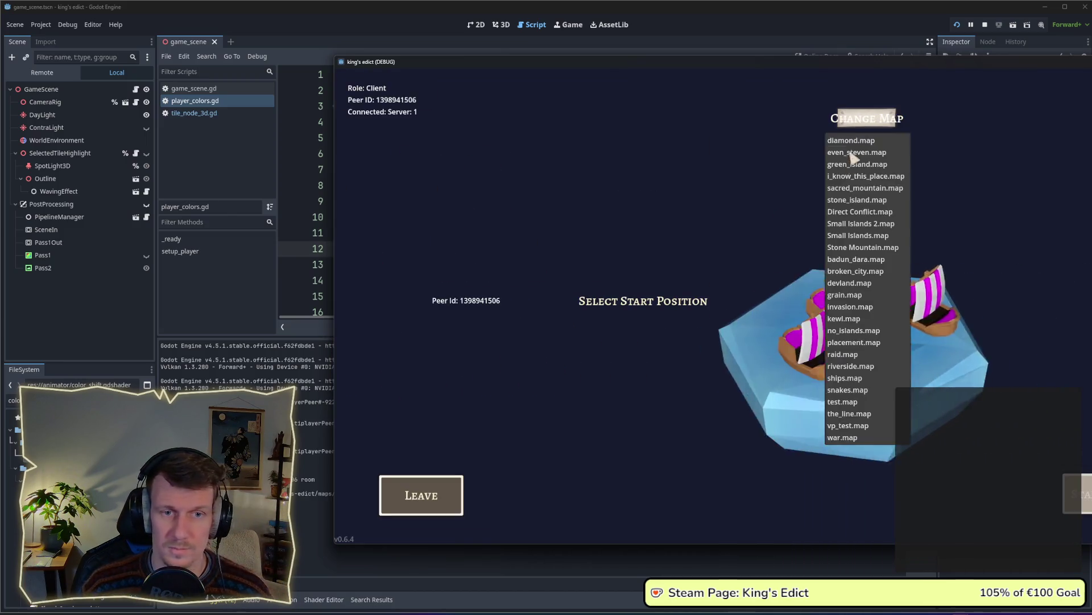
left_click(843, 177)
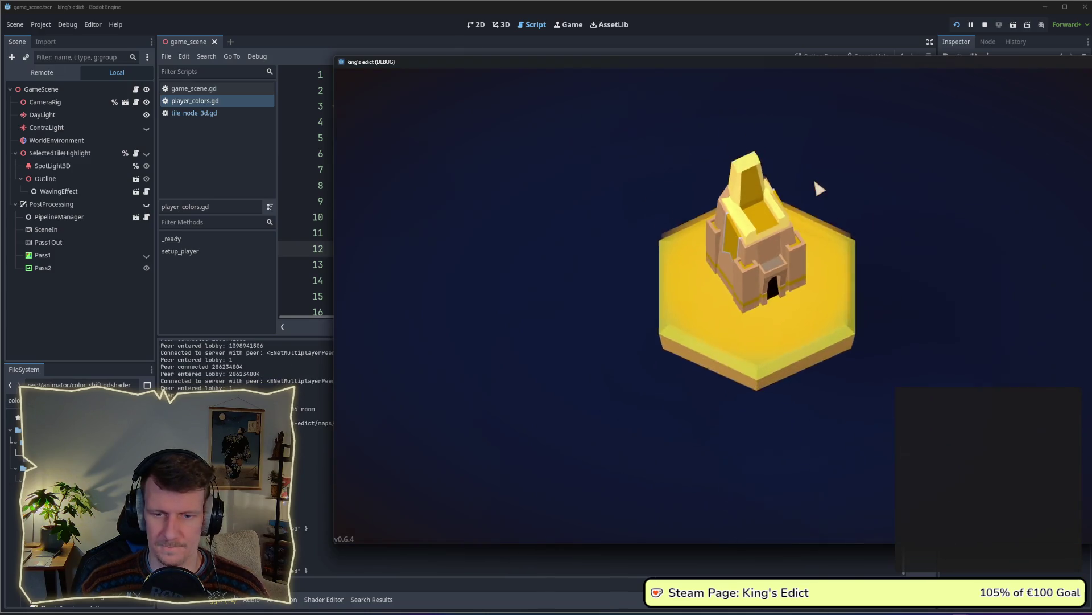
left_click_drag(810, 66, 796, 67)
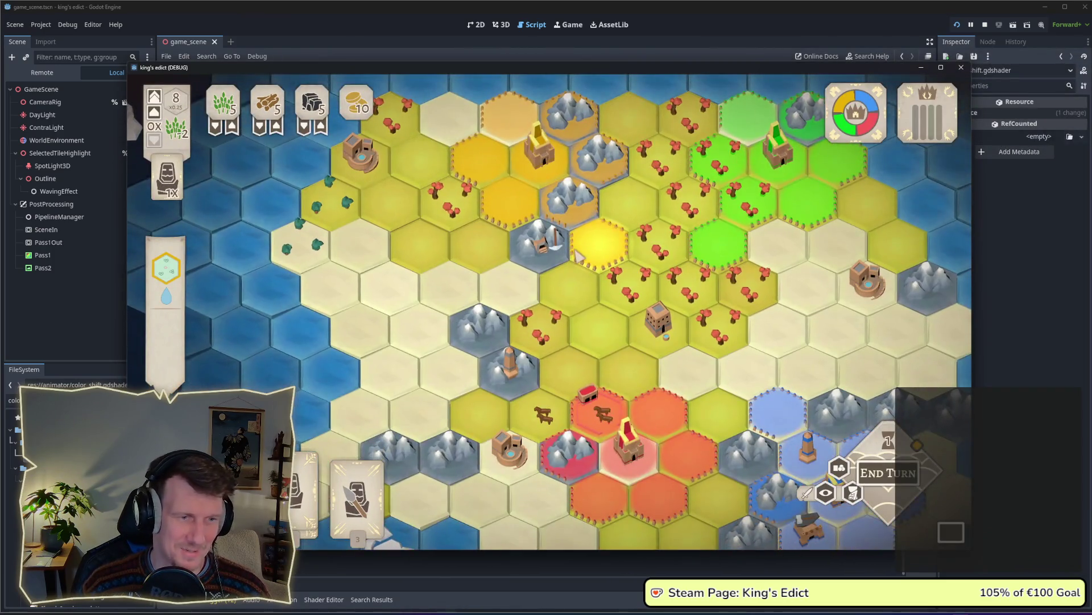
scroll(577, 256, "down", 3)
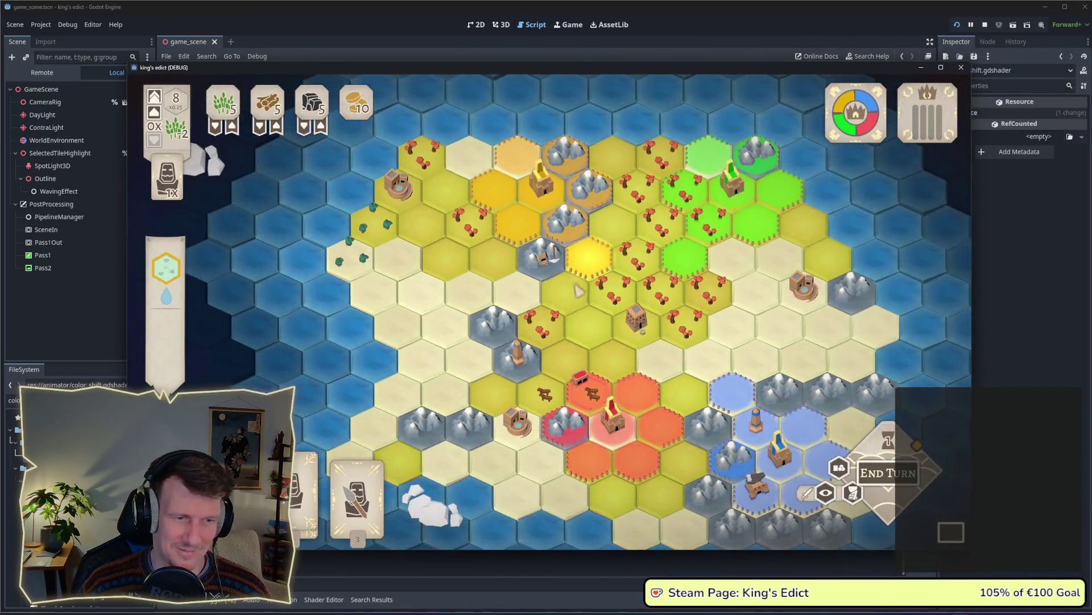
scroll(590, 326, "up", 2)
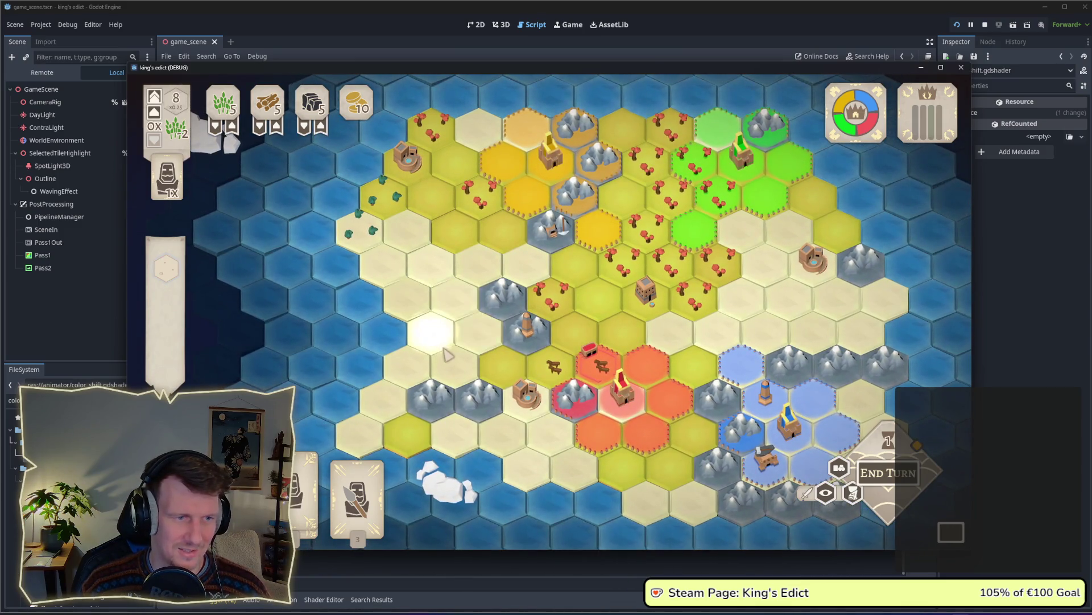
key("alt+Tab")
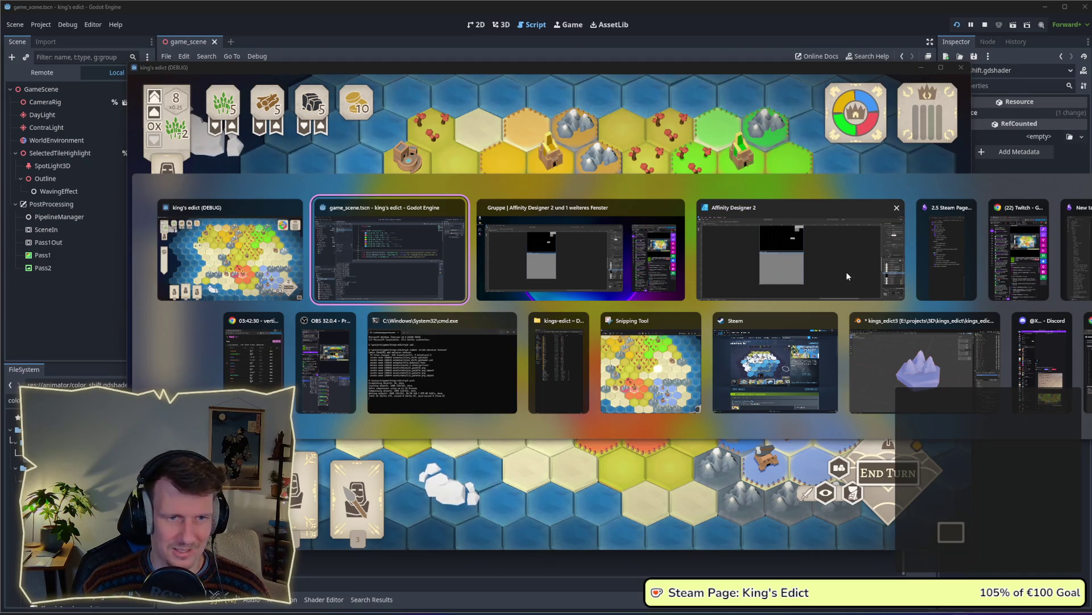
Back in Affinity's drawing workspace, select one square in the roughness palette grid
left_click(847, 276)
left_click(16, 25)
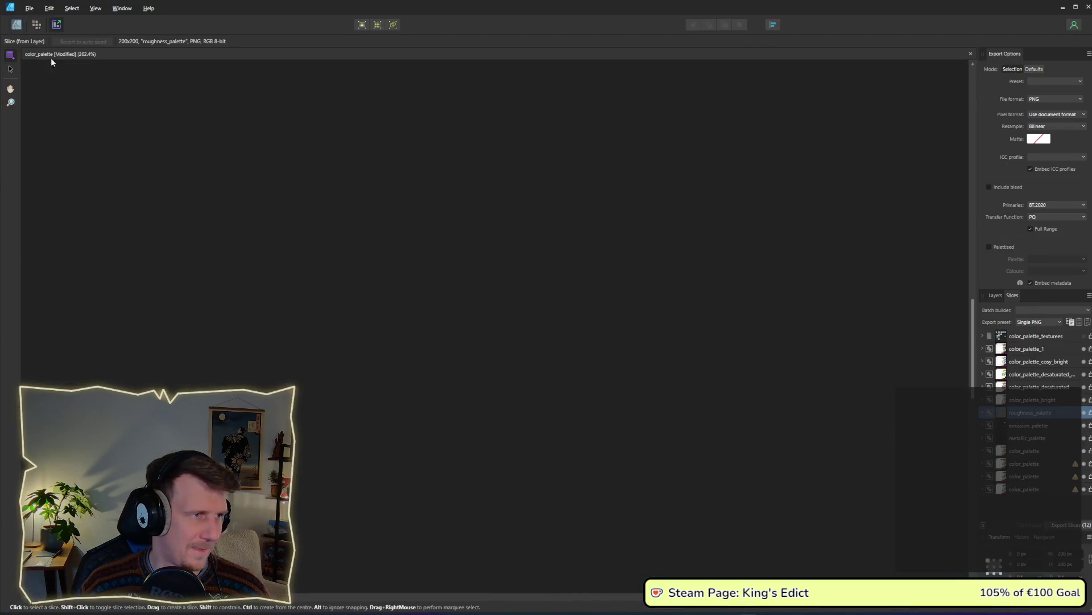
scroll(675, 303, "down", 2)
scroll(603, 341, "up", 3)
scroll(497, 186, "up", 3)
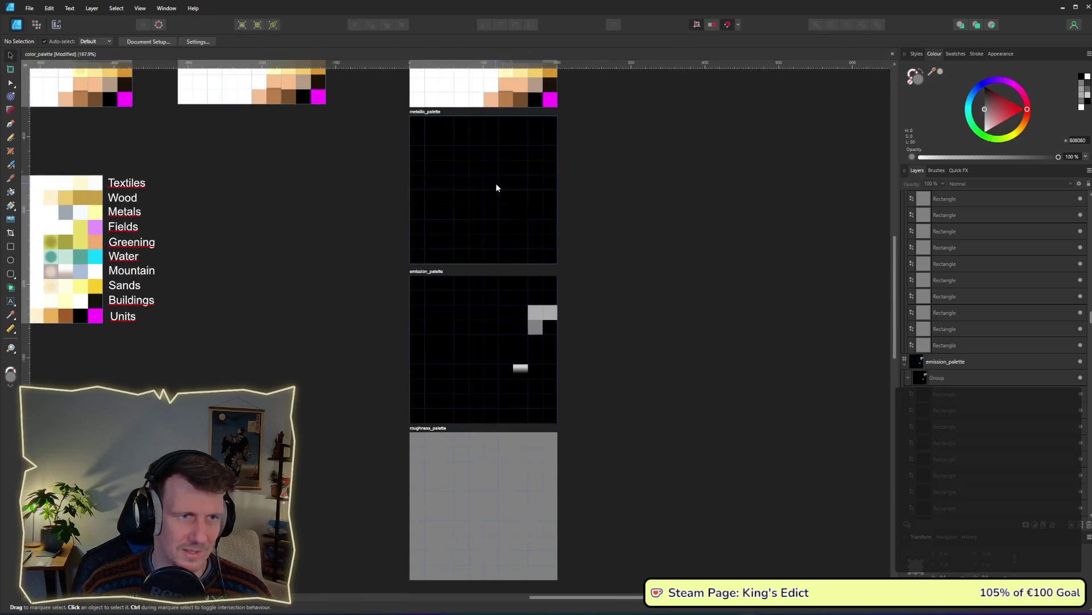
left_click(508, 138)
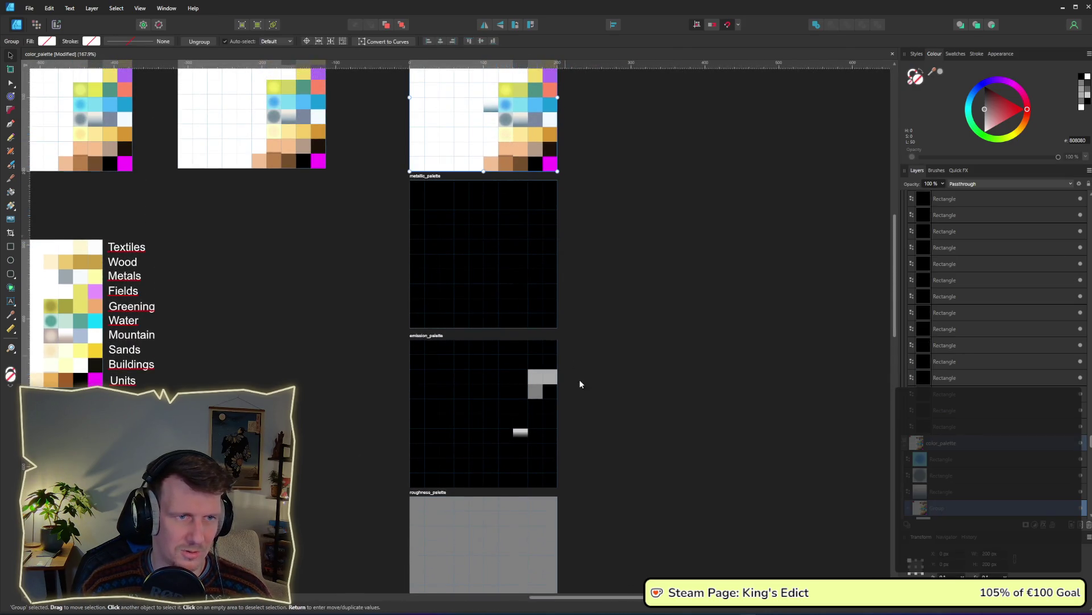
scroll(579, 379, "down", 10)
double_click(490, 329)
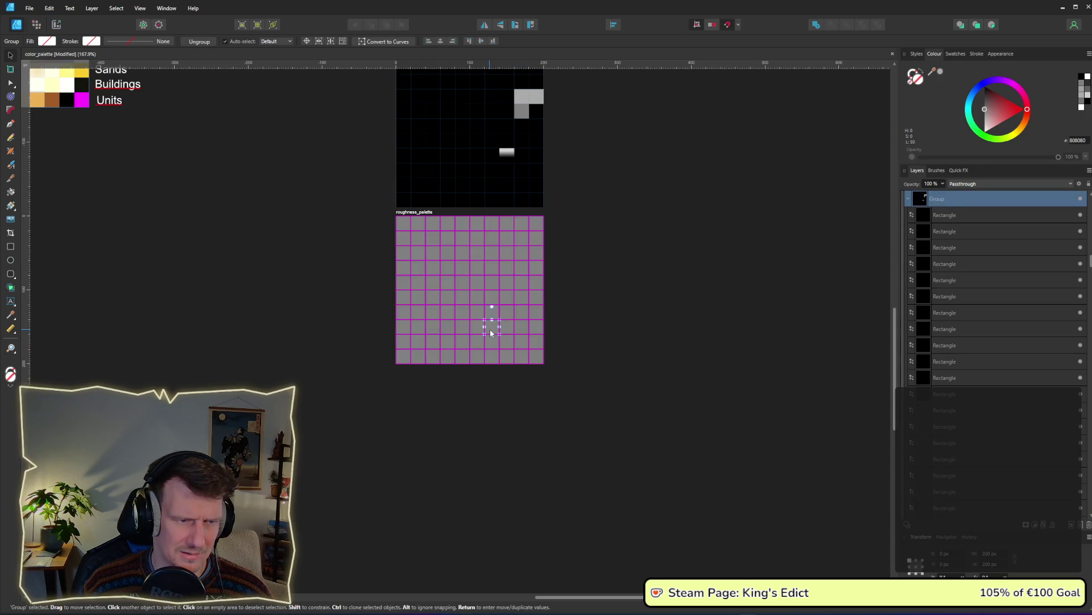
Set that square's fill lightness up to pure white
scroll(491, 333, "up", 3, "ctrl")
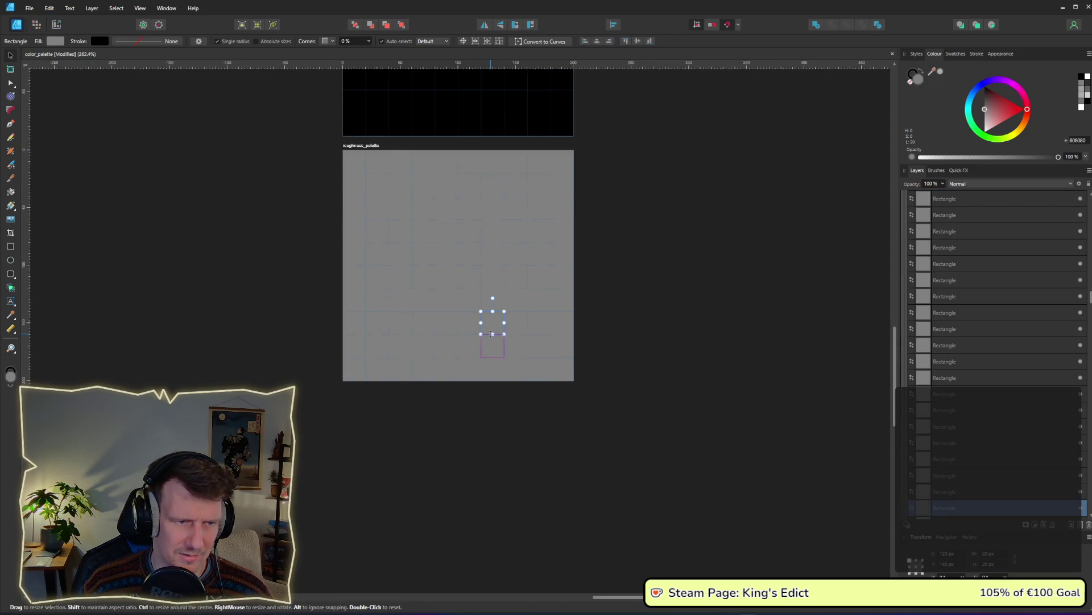
scroll(493, 396, "up", 5)
scroll(493, 396, "down", 3, "ctrl")
scroll(471, 386, "up", 5)
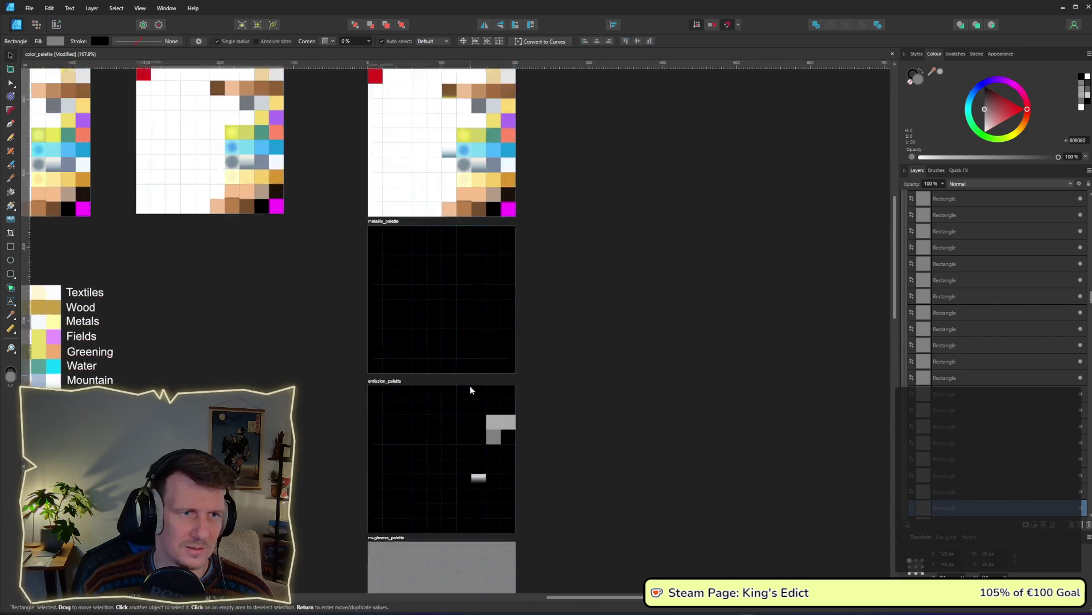
left_click_drag(470, 404, 476, 350)
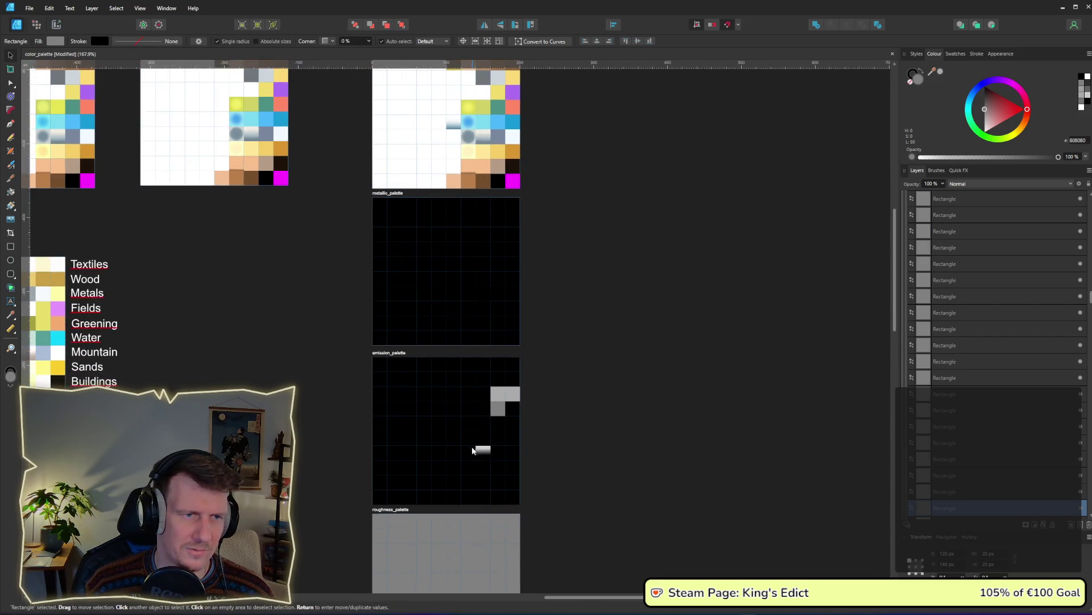
scroll(472, 450, "down", 5)
scroll(461, 444, "up", 3, "ctrl")
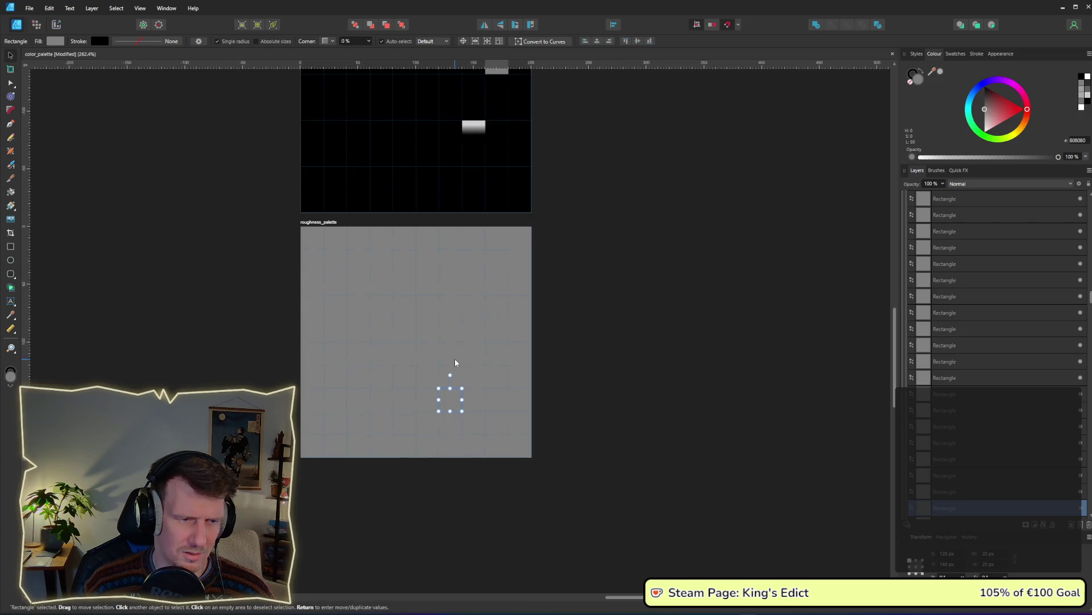
left_click(56, 41)
left_click(117, 106)
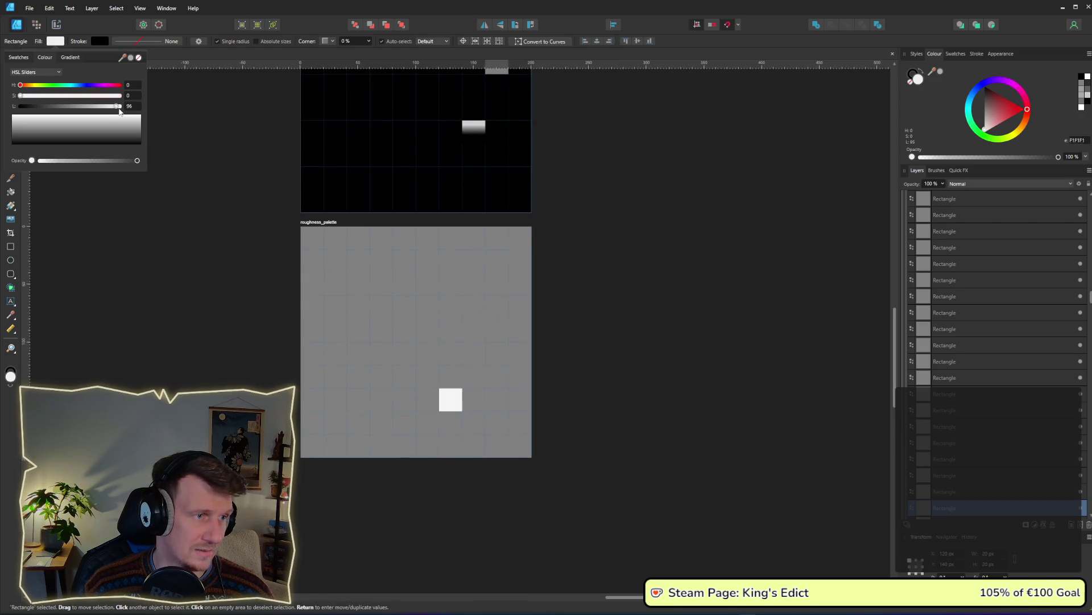
left_click_drag(119, 112, 126, 113)
left_click(475, 286)
Export the roughness_palette slice as roughness_palette.png
left_click(57, 28)
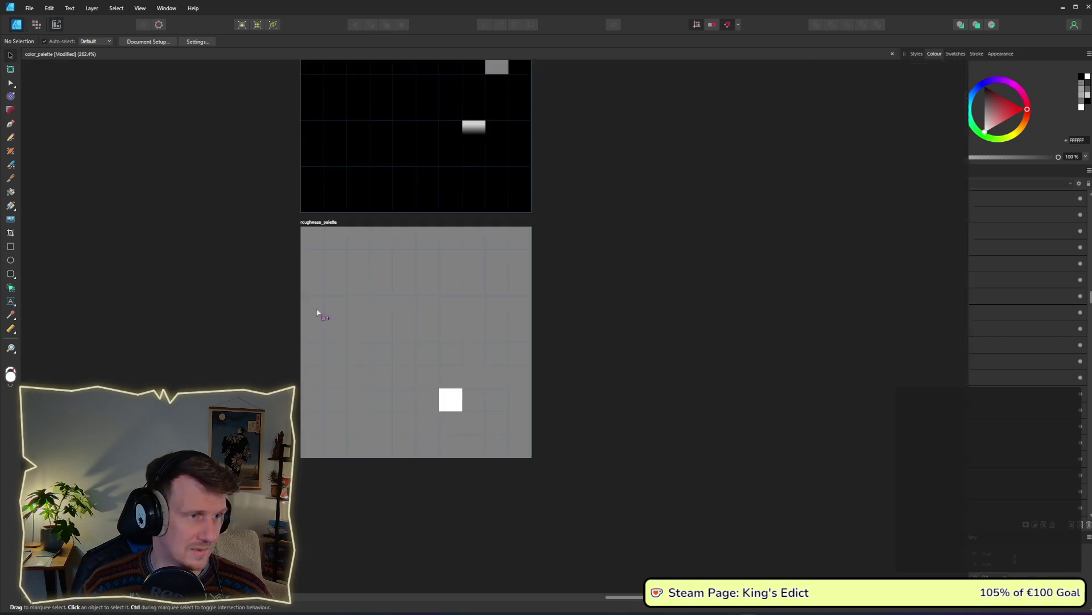
left_click(451, 398)
left_click(1090, 413)
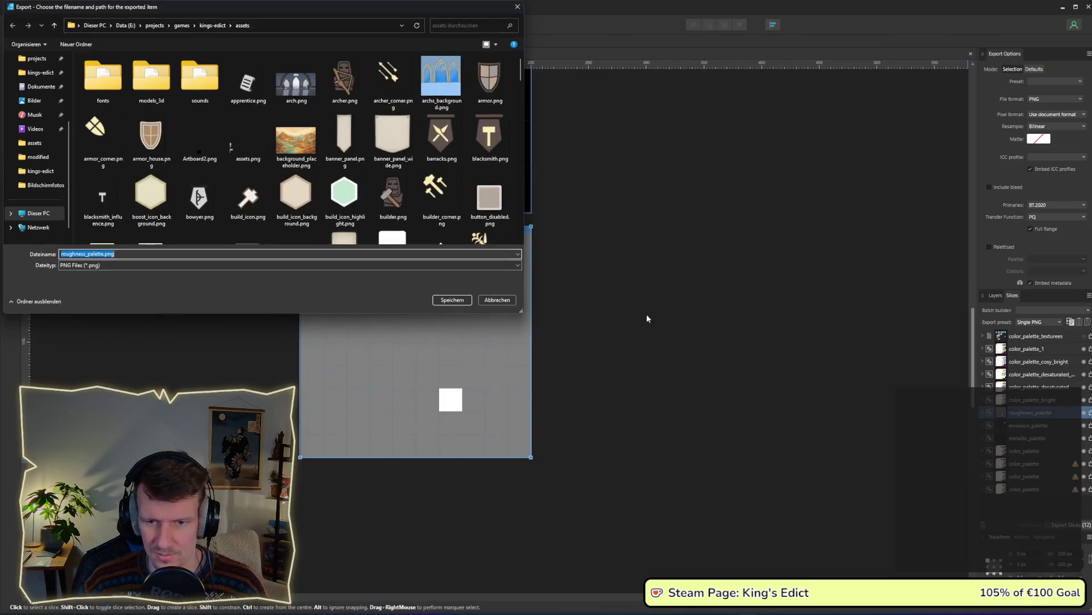
key("Return")
key("alt+Tab")
key("alt+Tab")
key("alt+Tab")
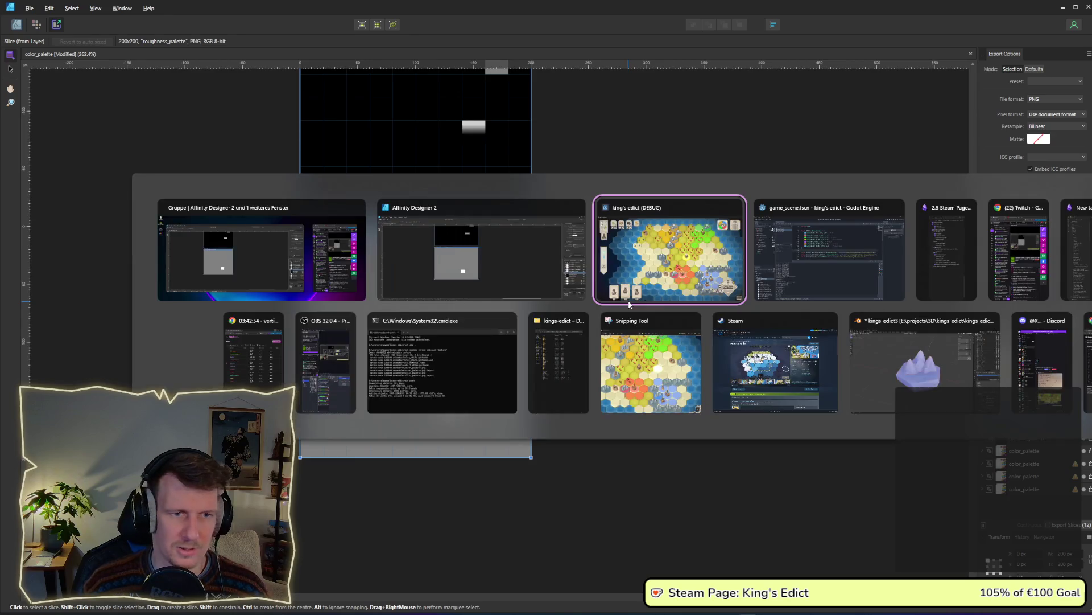
key("alt+Tab")
key("alt+Tab")
key("alt+Tab")
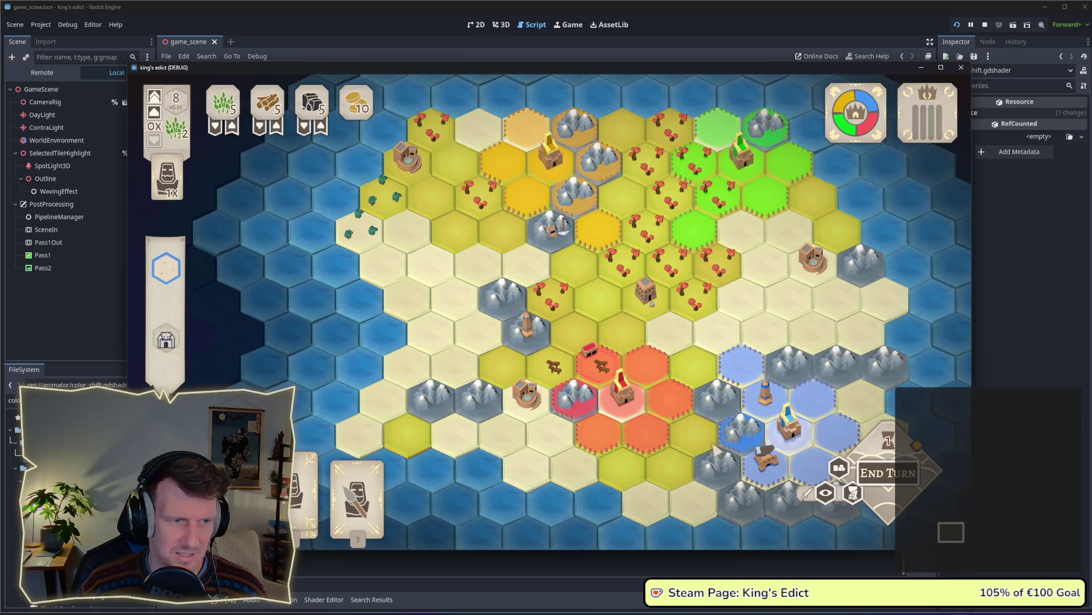
scroll(477, 452, "up", 2)
scroll(477, 452, "up", 2)
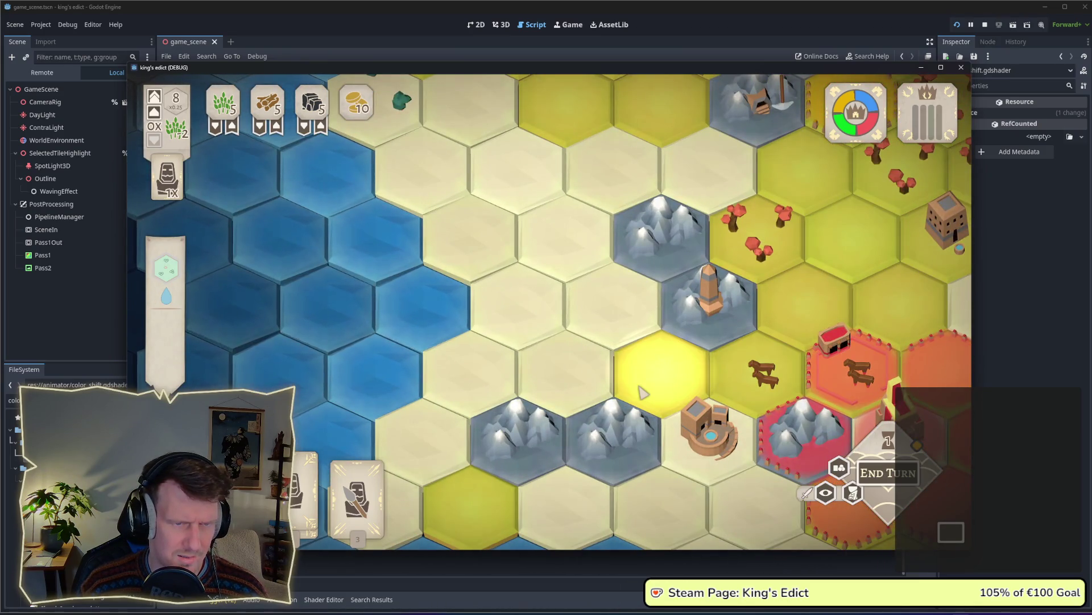
scroll(642, 392, "down", 3)
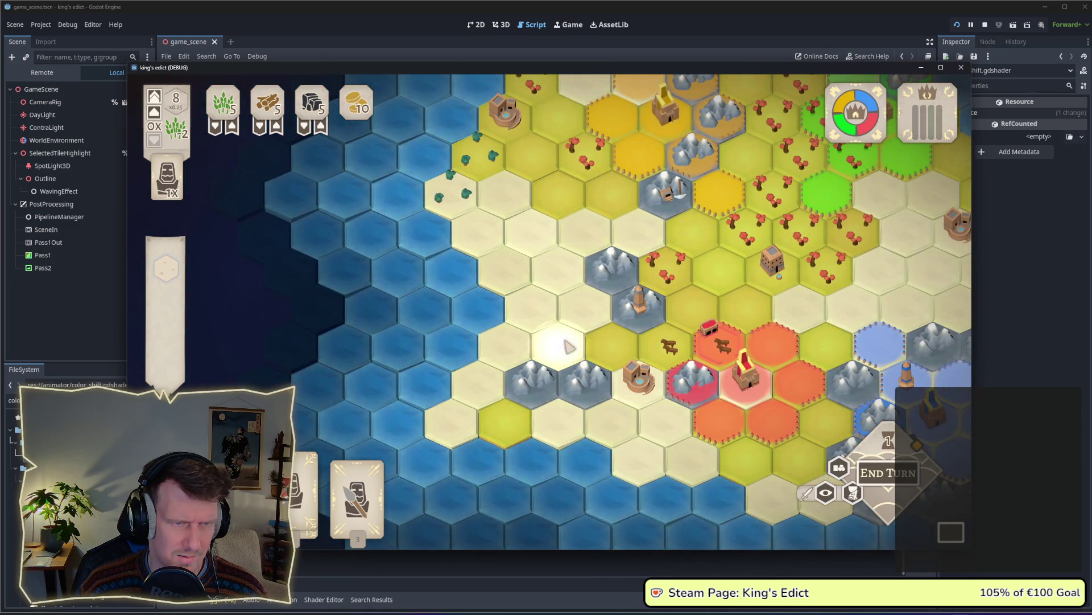
scroll(545, 323, "down", 1)
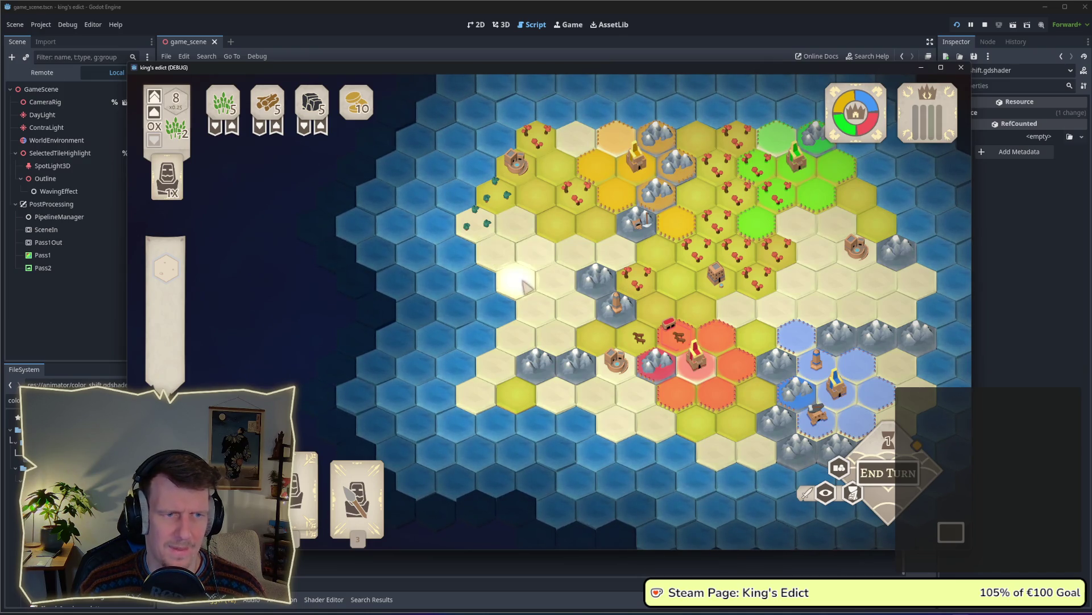
scroll(626, 329, "up", 1)
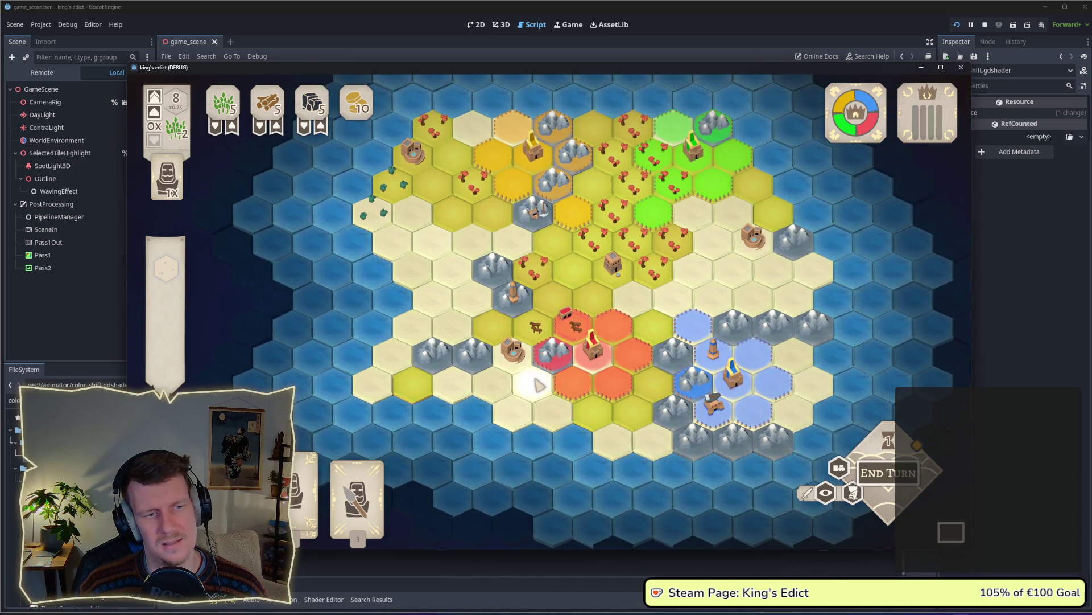
scroll(546, 370, "up", 2)
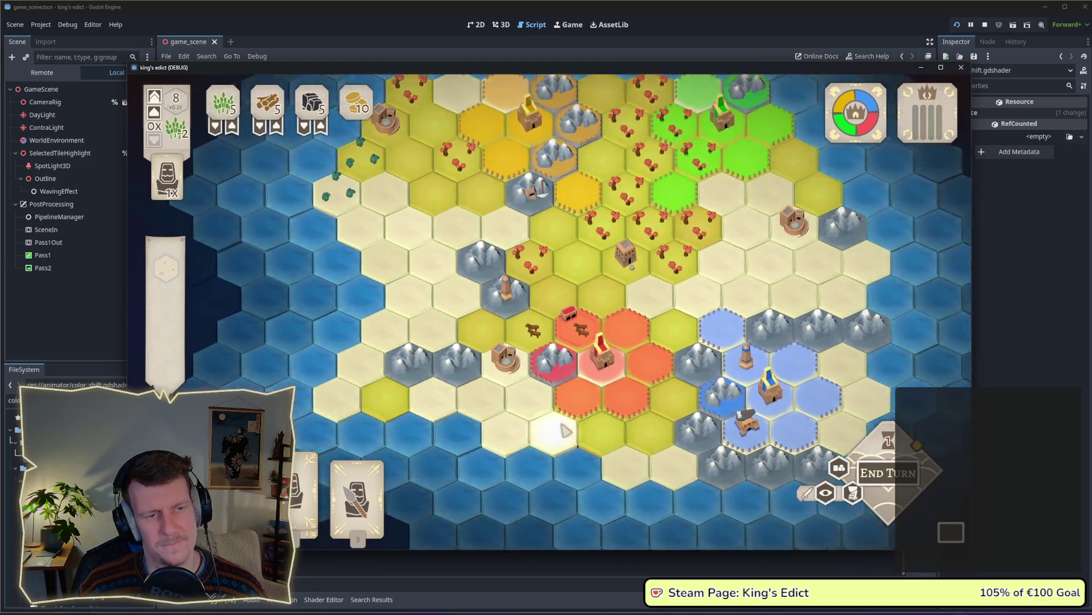
scroll(564, 348, "up", 1)
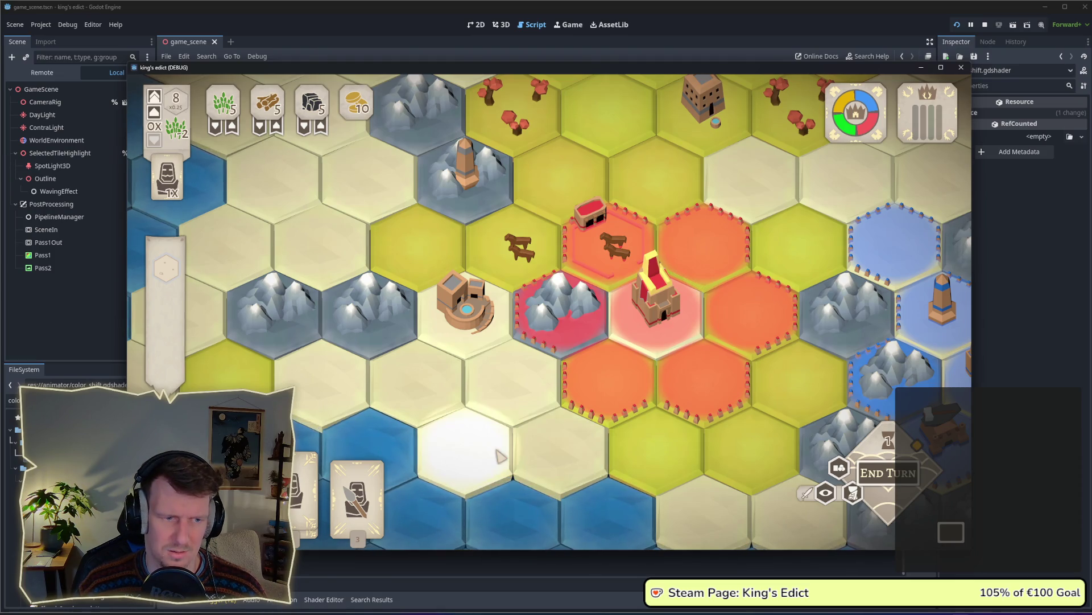
scroll(500, 455, "down", 1)
scroll(500, 455, "down", 1)
key("alt+Tab")
key("alt+Tab")
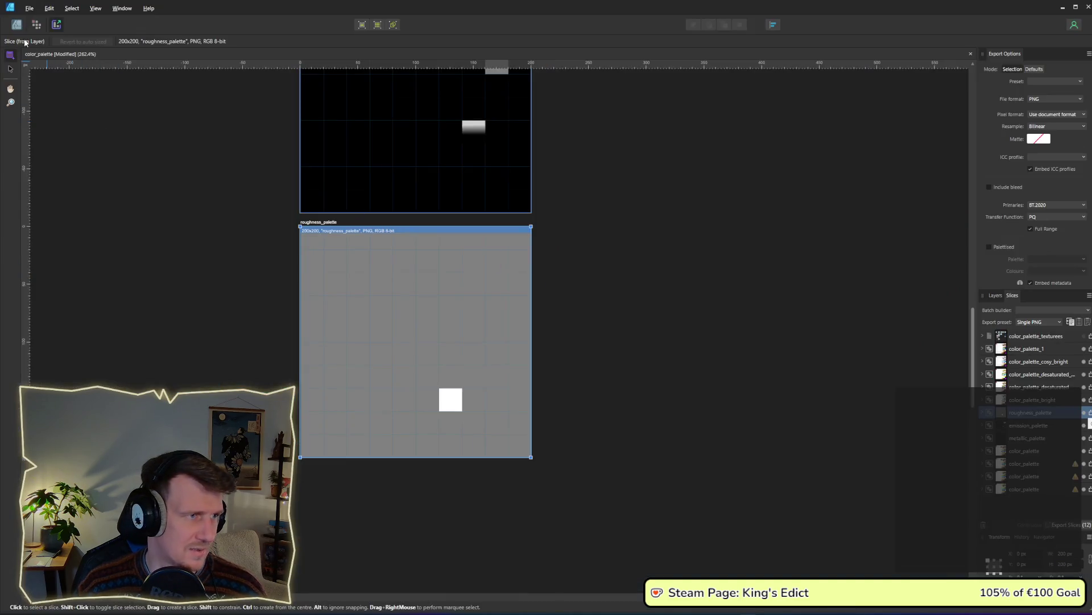
Change the roughness_palette square's fill from white to black
left_click(17, 25)
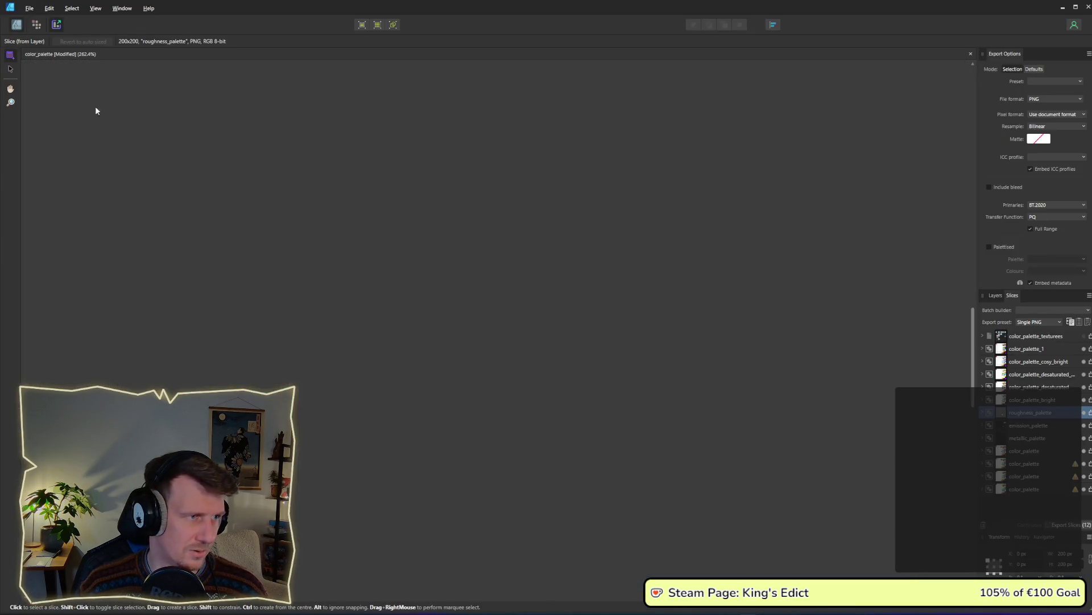
left_click(450, 397)
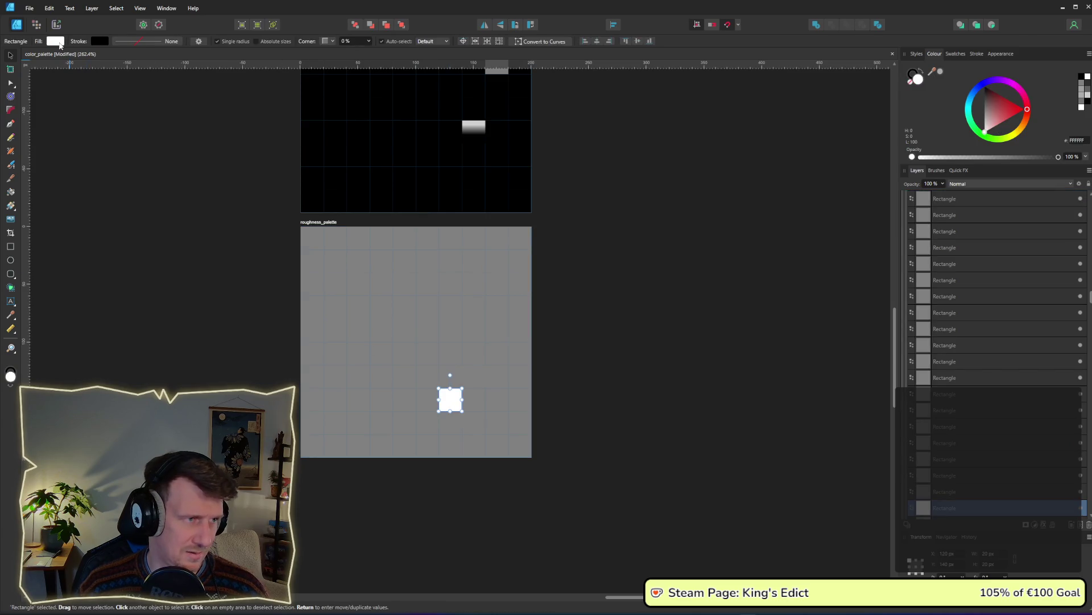
left_click(60, 41)
left_click(77, 101)
left_click(664, 318)
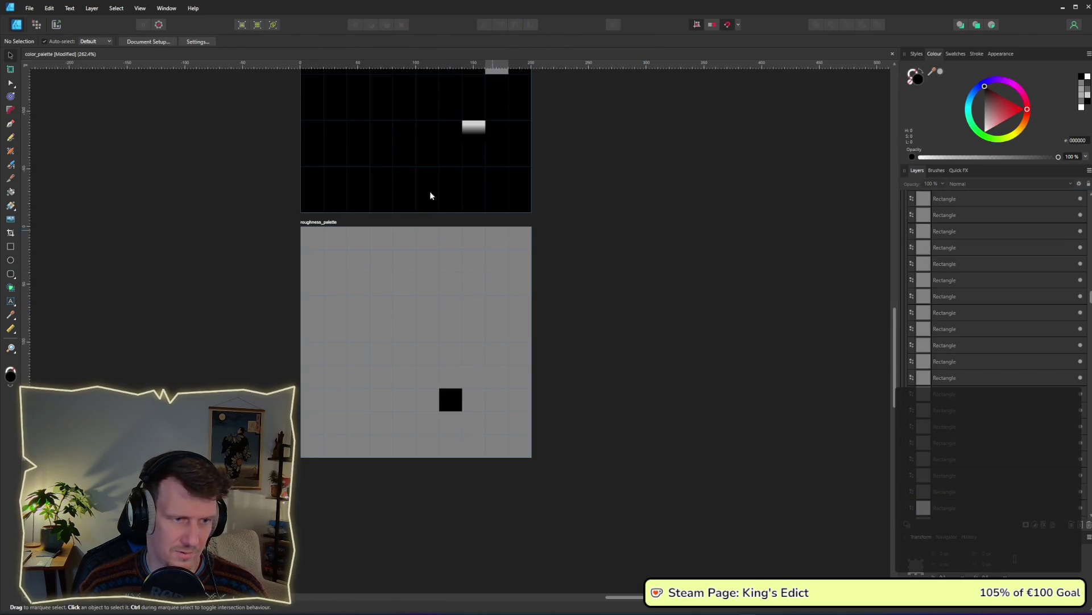
Re-export roughness_palette.png, replacing the existing file, and return to the game
left_click(56, 24)
left_click(318, 225)
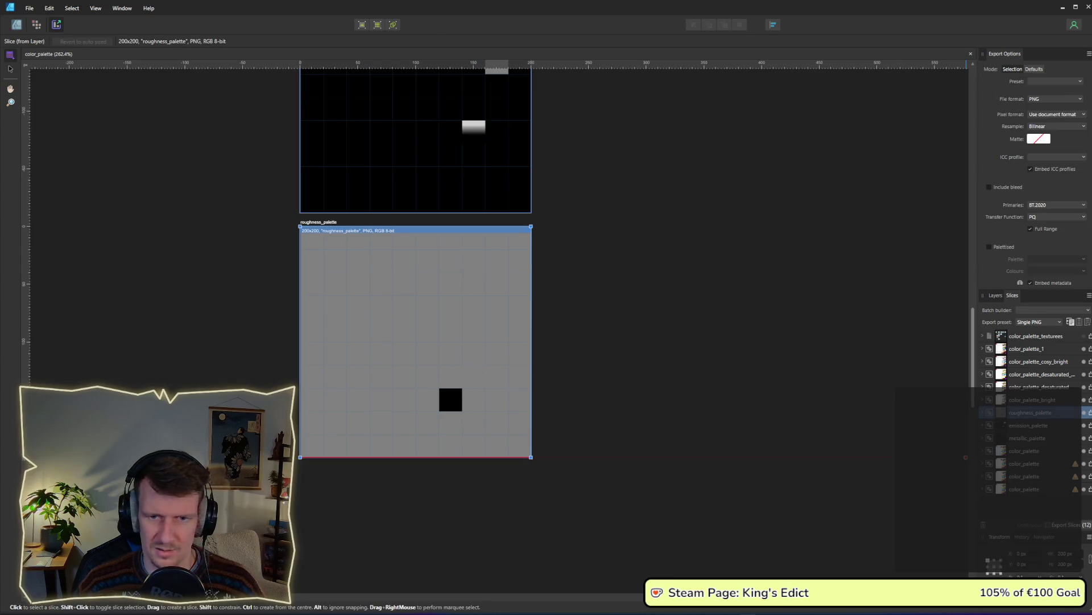
left_click(1090, 413)
key("Return")
key("y")
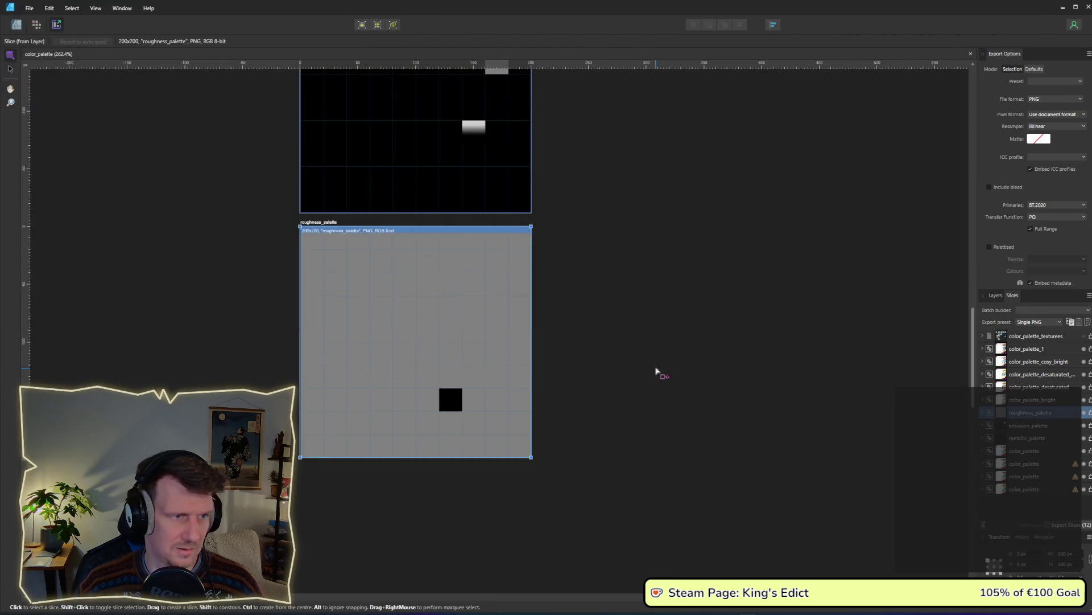
key("alt+Tab")
key("alt+Tab")
key("alt+Tab")
Restart the game, create and join a new match, and check the brightly lit sand tile
key("alt+Tab")
key("alt+Tab")
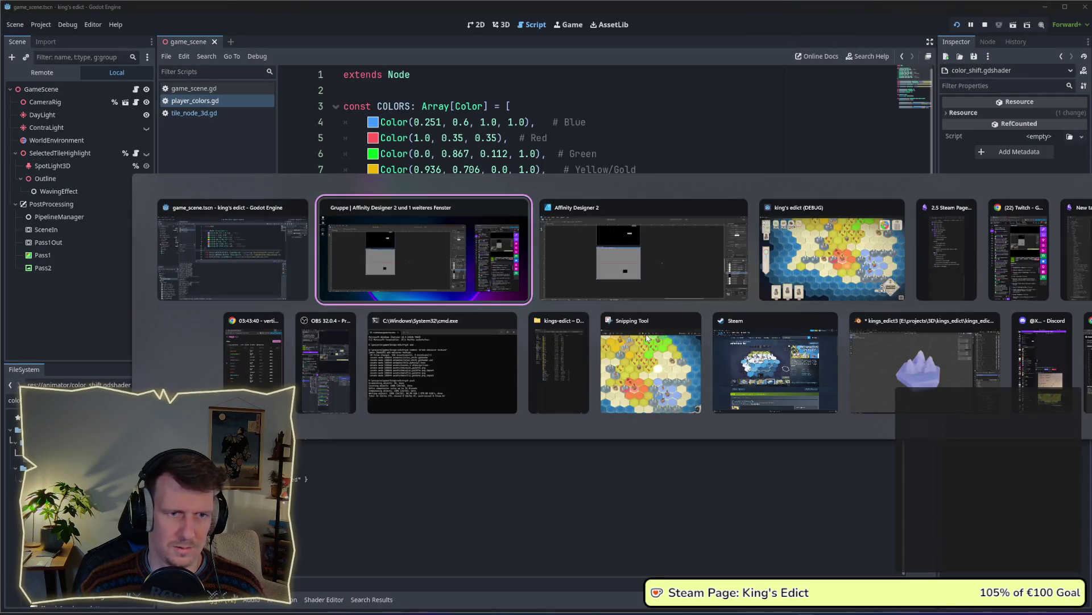
key("alt+Tab")
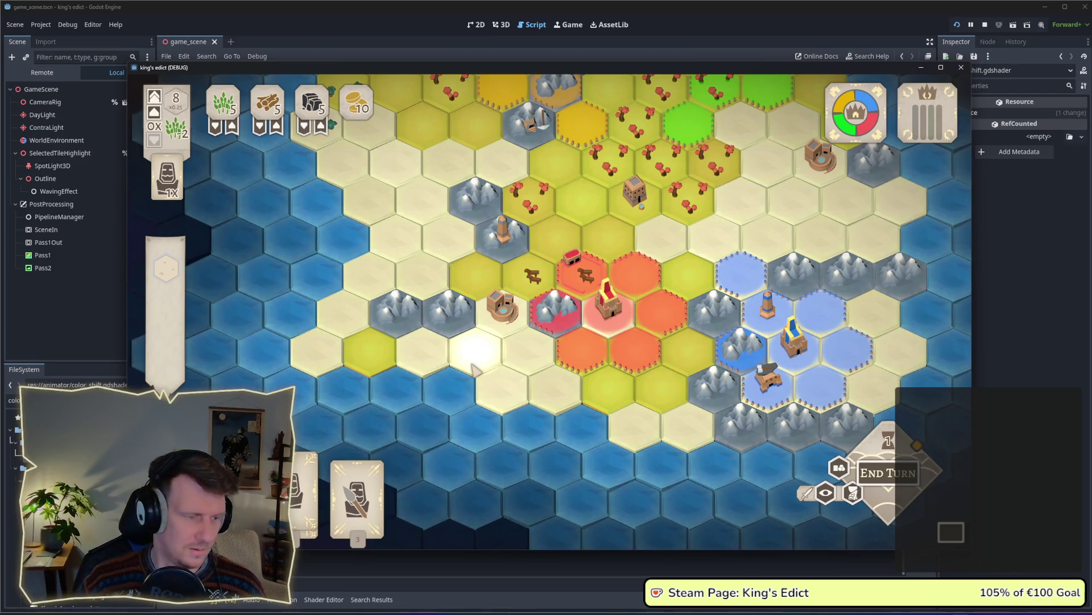
left_click(986, 25)
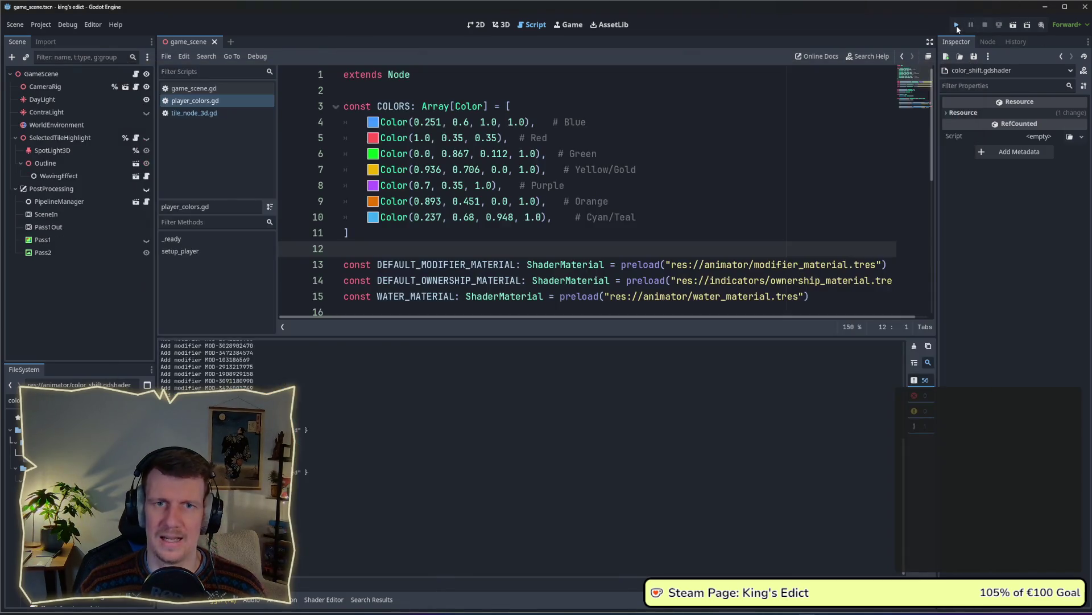
left_click(957, 26)
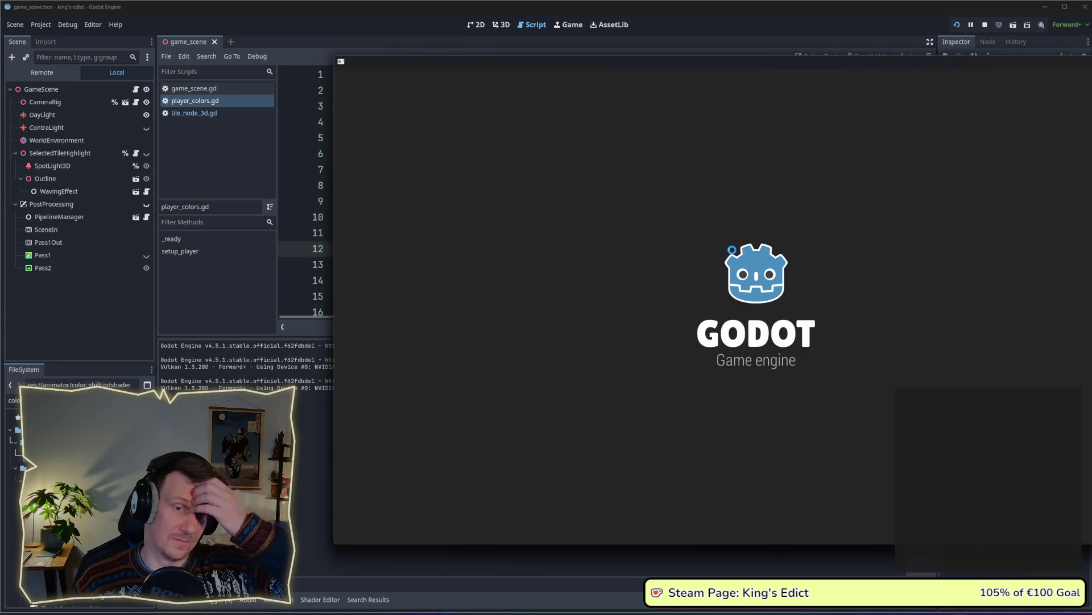
left_click(764, 213)
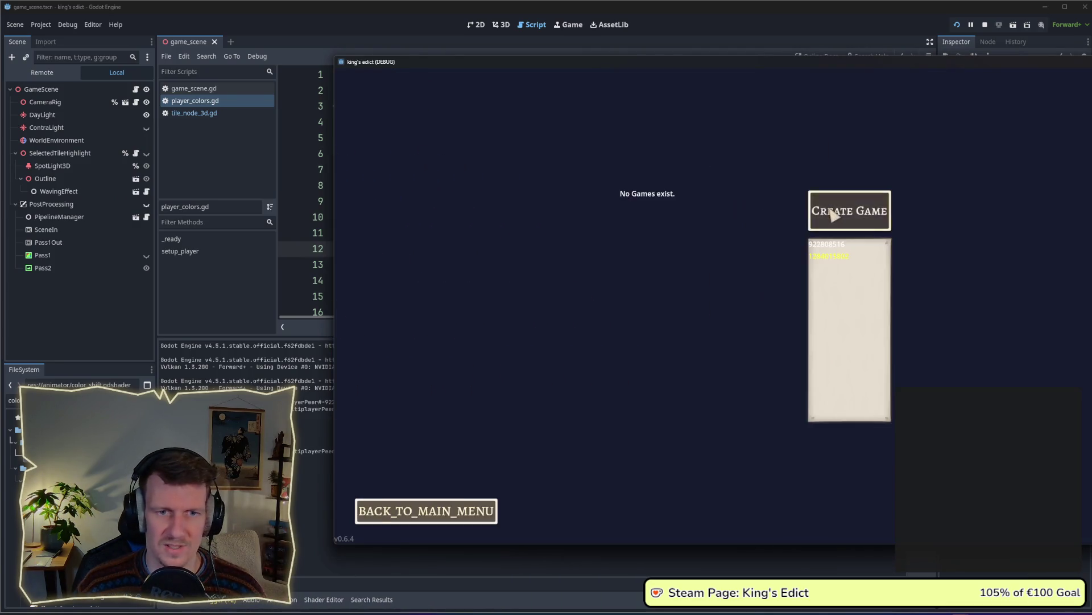
left_click(831, 251)
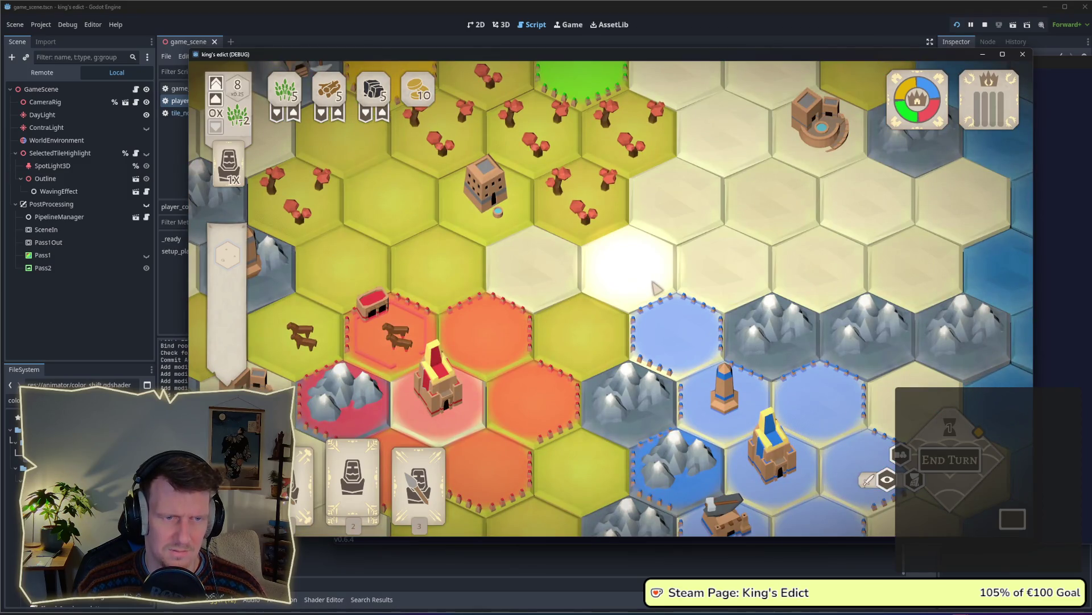
scroll(655, 287, "down", 2)
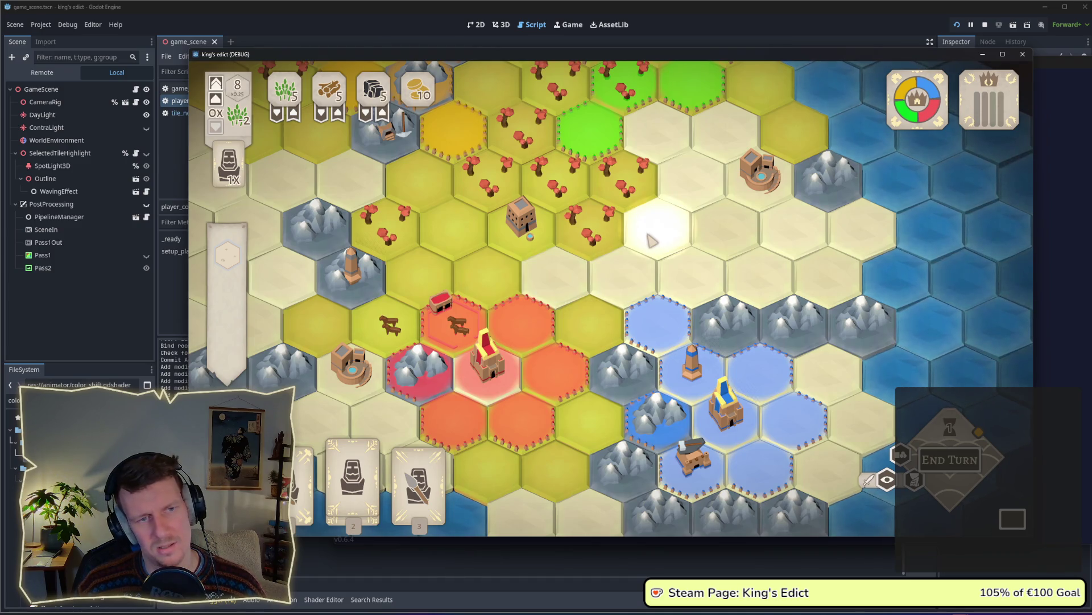
key("alt+Tab")
key("alt+Tab")
key("alt+Tab")
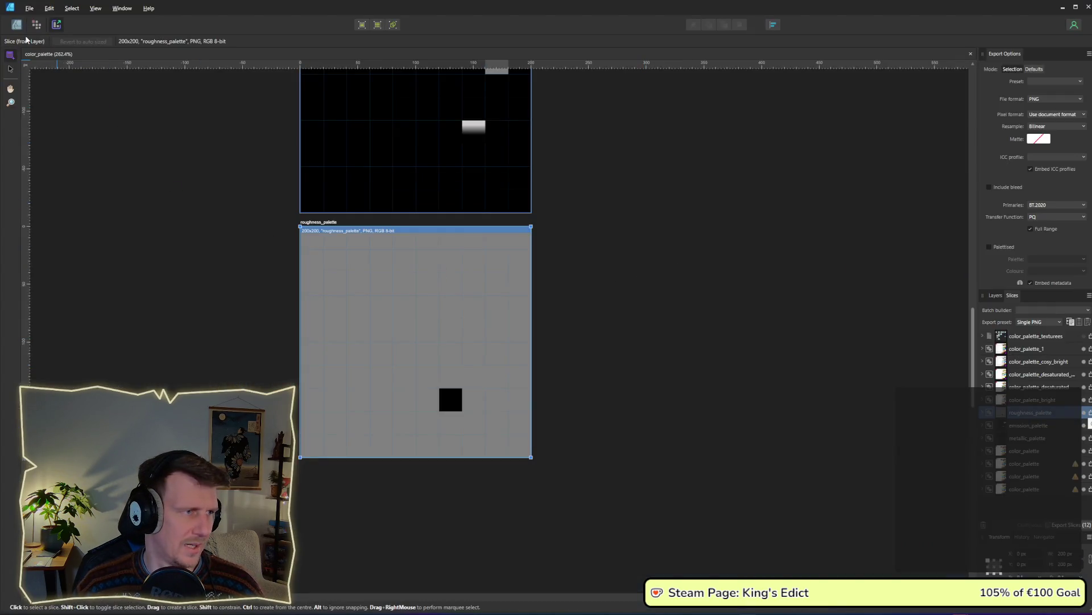
Change the black square on the roughness palette to a white fill
left_click(18, 25)
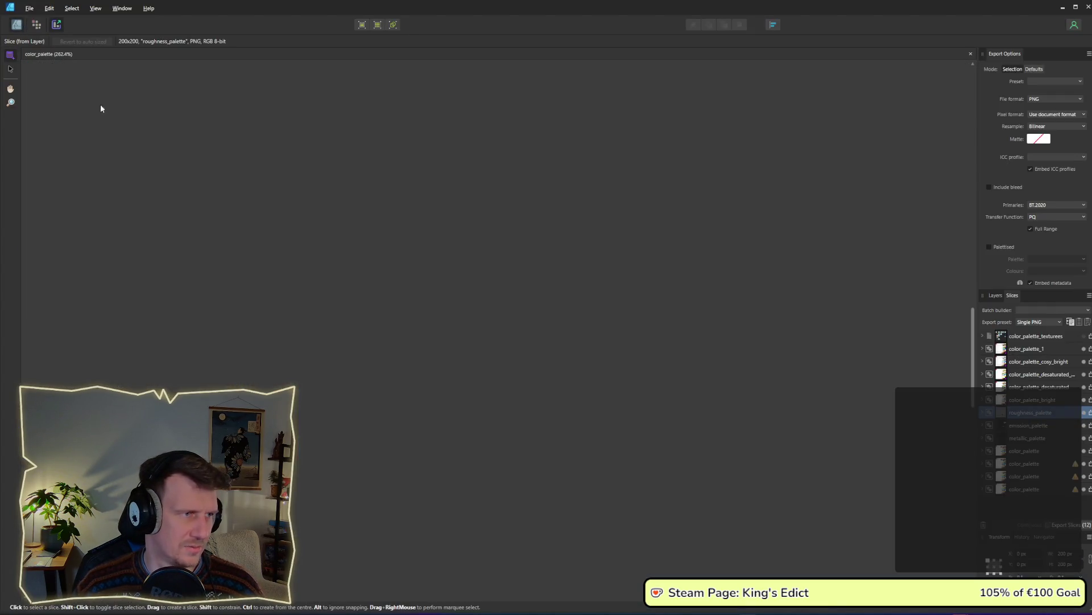
left_click(456, 403)
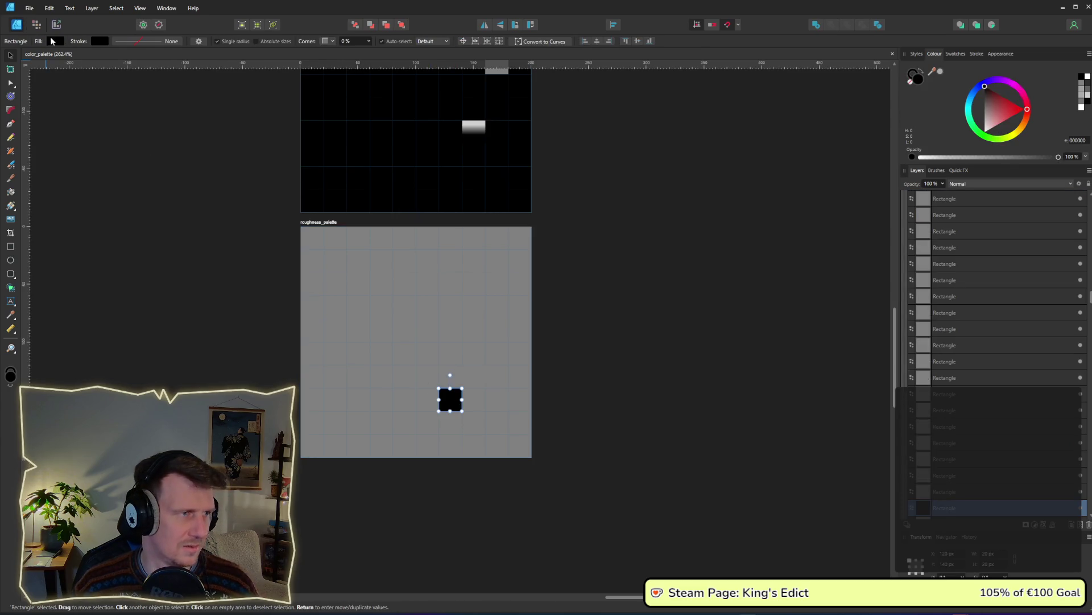
left_click(52, 41)
left_click(119, 96)
left_click(734, 310)
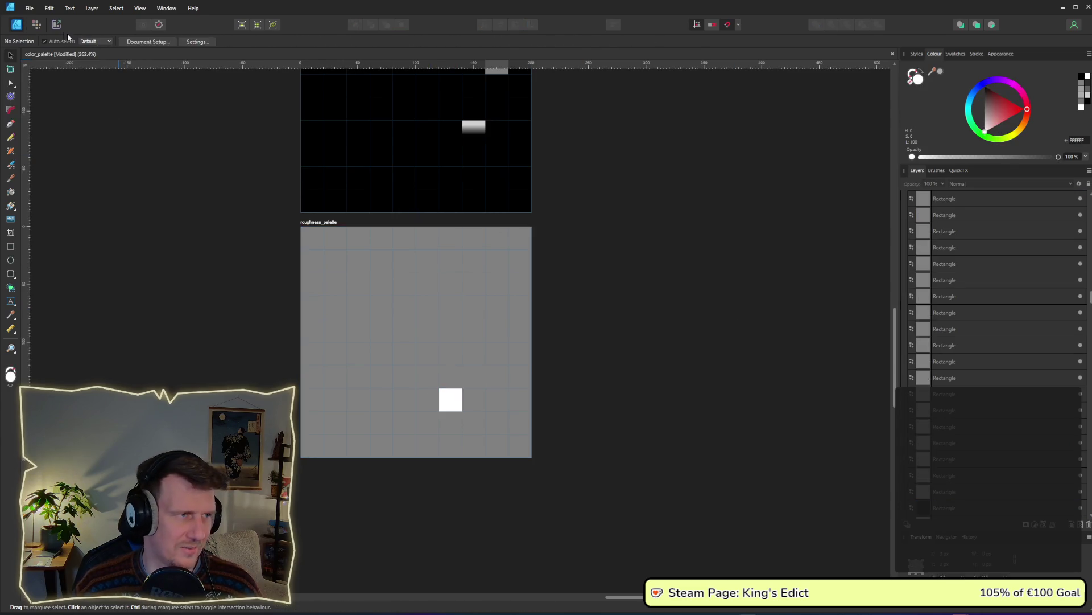
Re-export the roughness_palette slice, replacing the existing roughness_palette.png
left_click(57, 24)
left_click(423, 336)
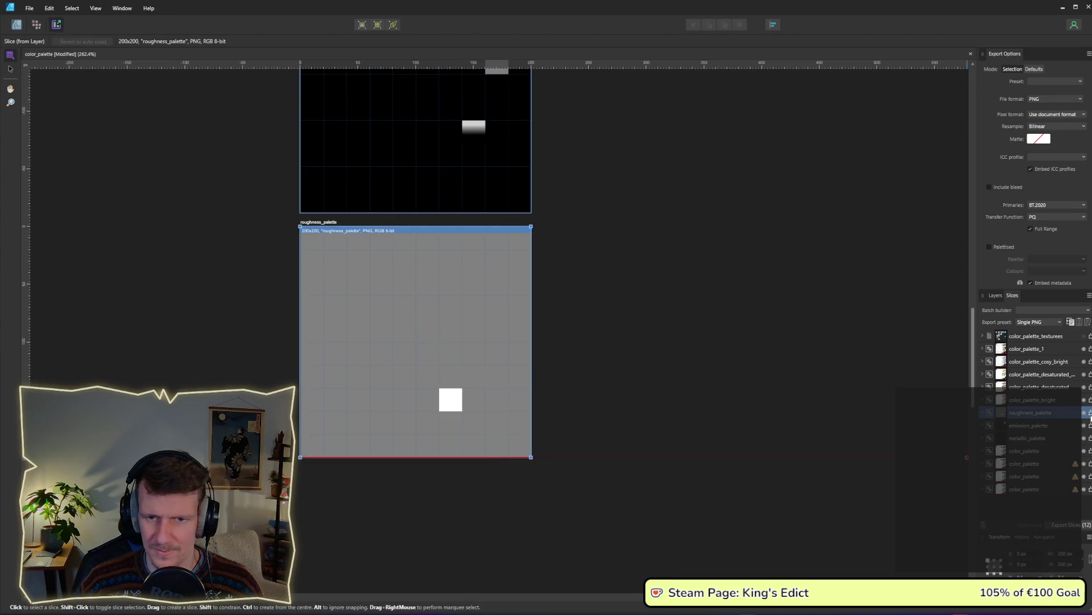
left_click(1090, 413)
key("Return")
left_click(786, 341)
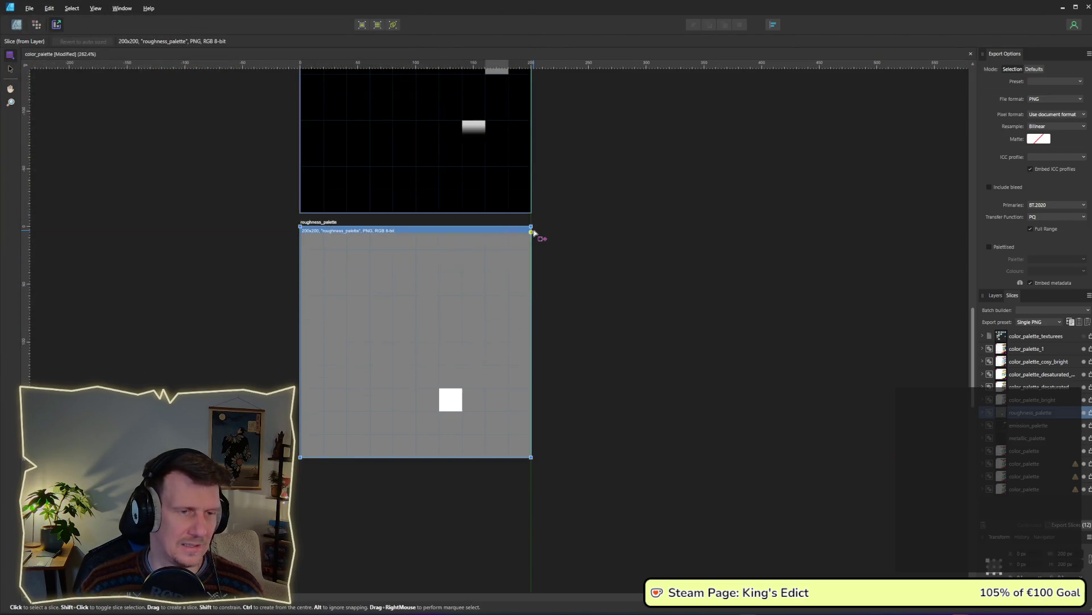
Check the sand tile in the running game, then return to the palette document
key("alt+Tab")
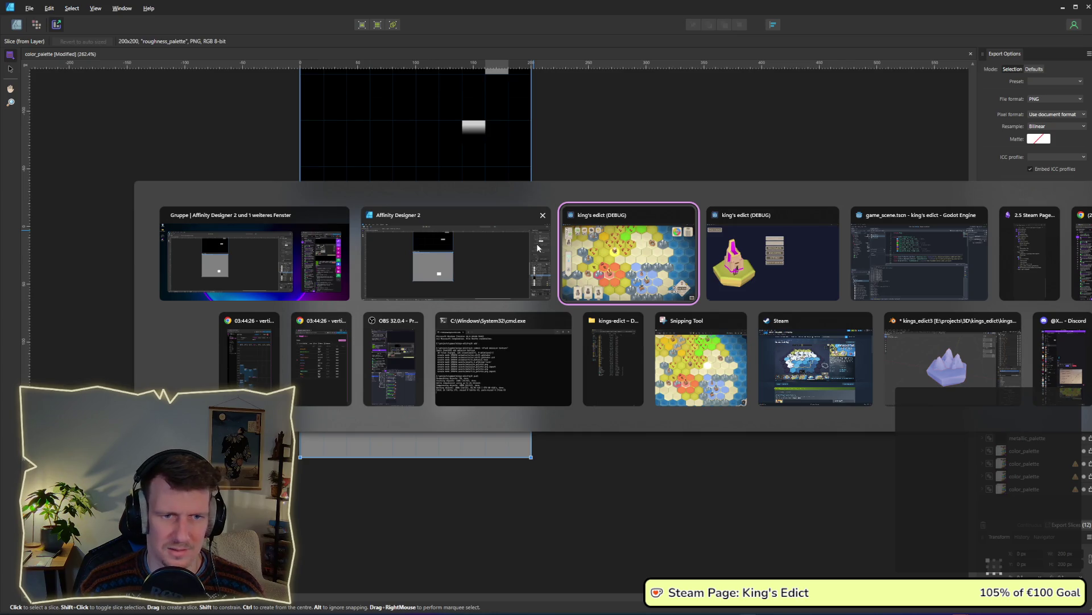
key("alt+Tab")
key("alt+Tab")
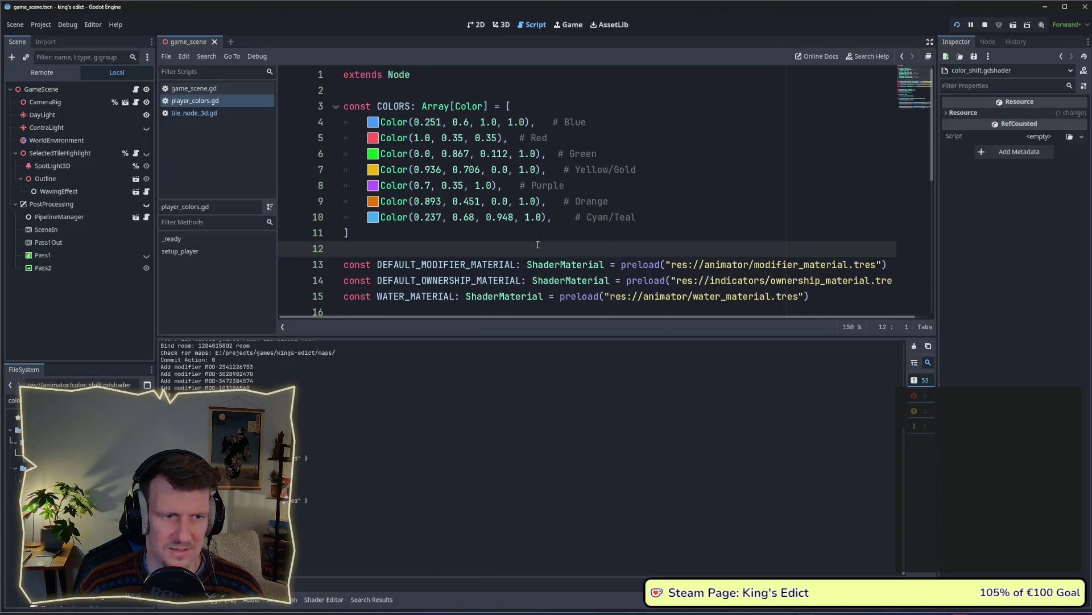
key("alt+Tab")
key("alt+Tab")
key("alt+Tab")
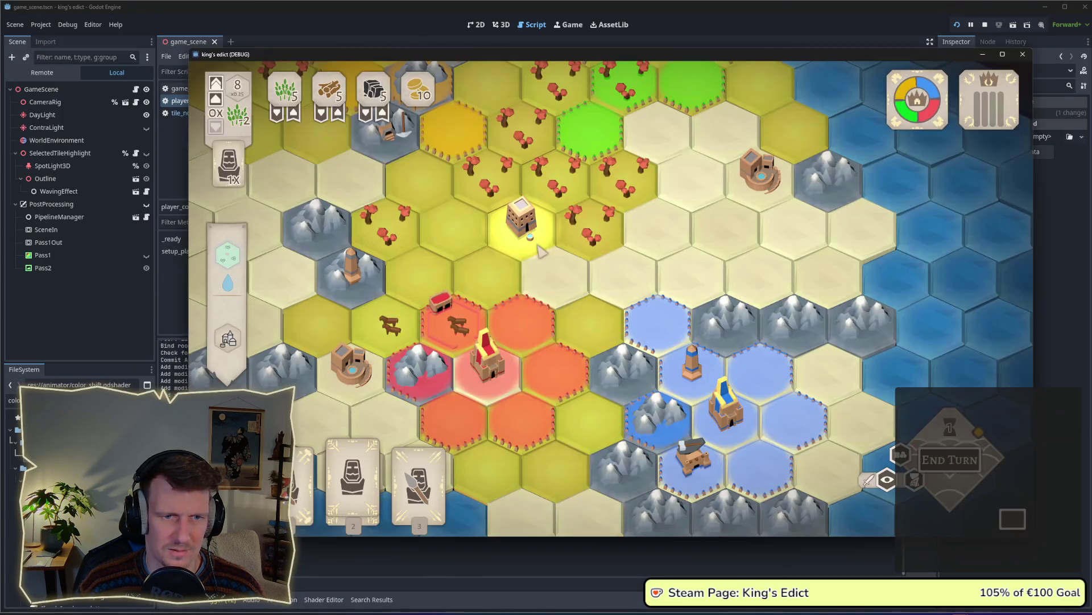
scroll(597, 295, "down", 3)
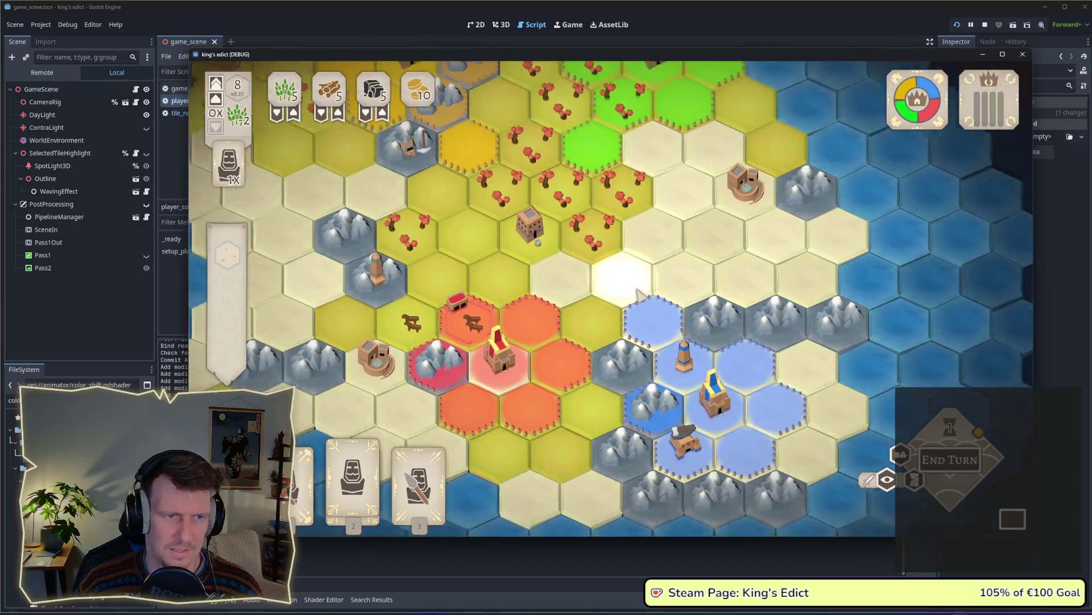
key("alt+Tab")
key("alt+Tab")
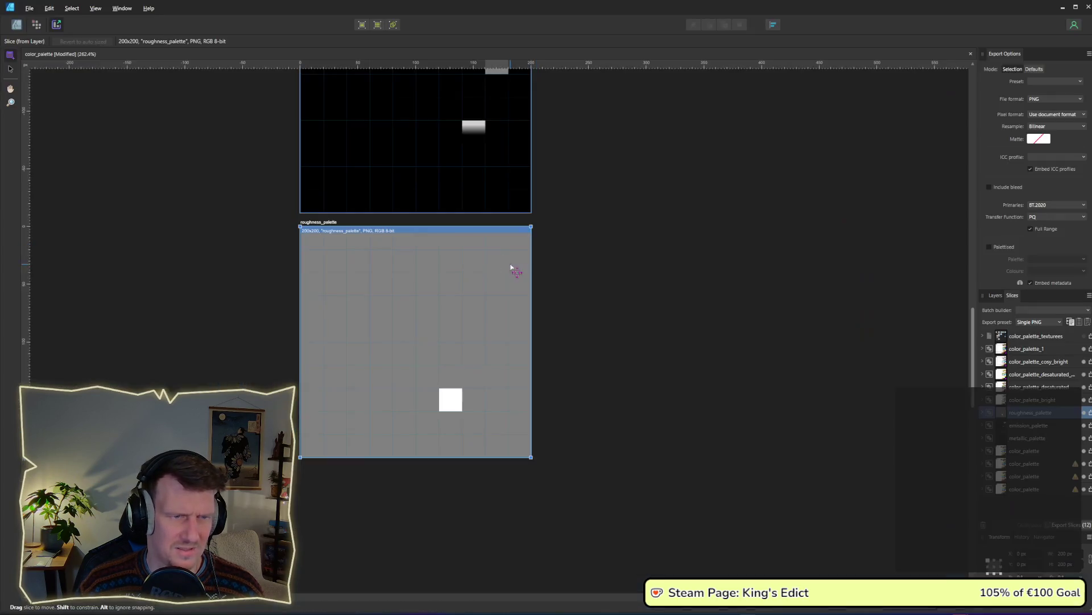
Bring the emission and roughness palette slices into view and save the color_palette document
left_click(595, 216)
scroll(601, 199, "down", 2, "ctrl")
scroll(592, 487, "up", 5)
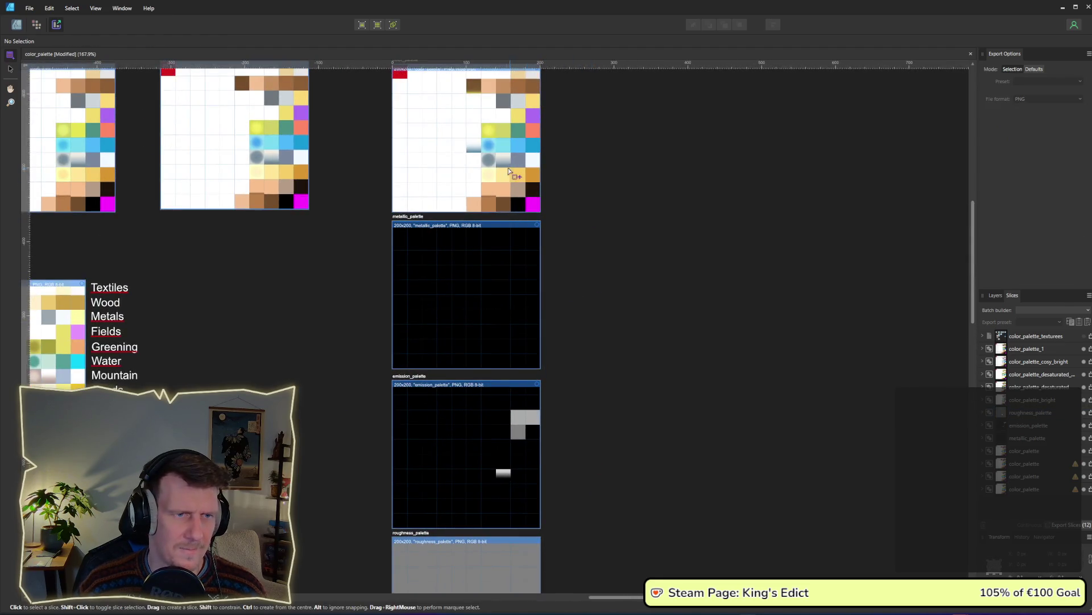
scroll(504, 180, "up", 5, "ctrl")
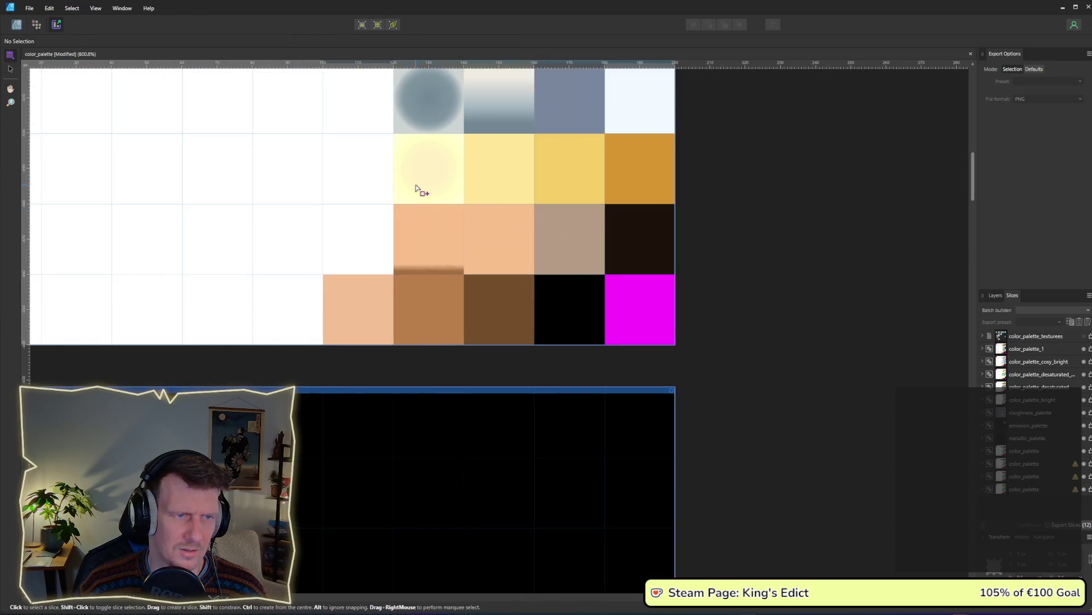
scroll(419, 185, "down", 3, "ctrl")
scroll(495, 444, "down", 5)
scroll(456, 464, "down", 2, "ctrl")
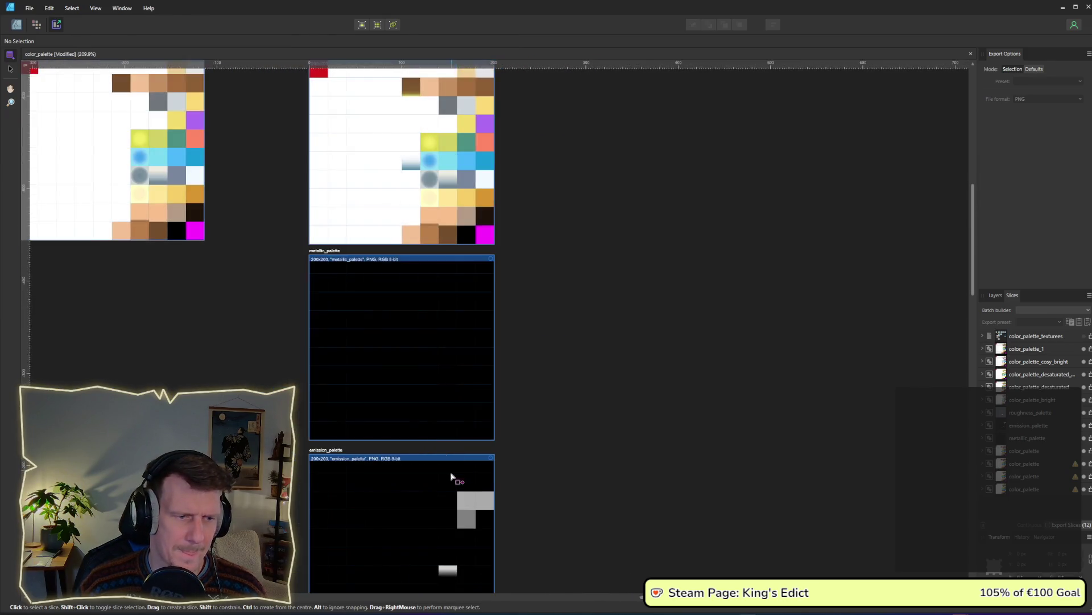
left_click_drag(451, 475, 445, 190)
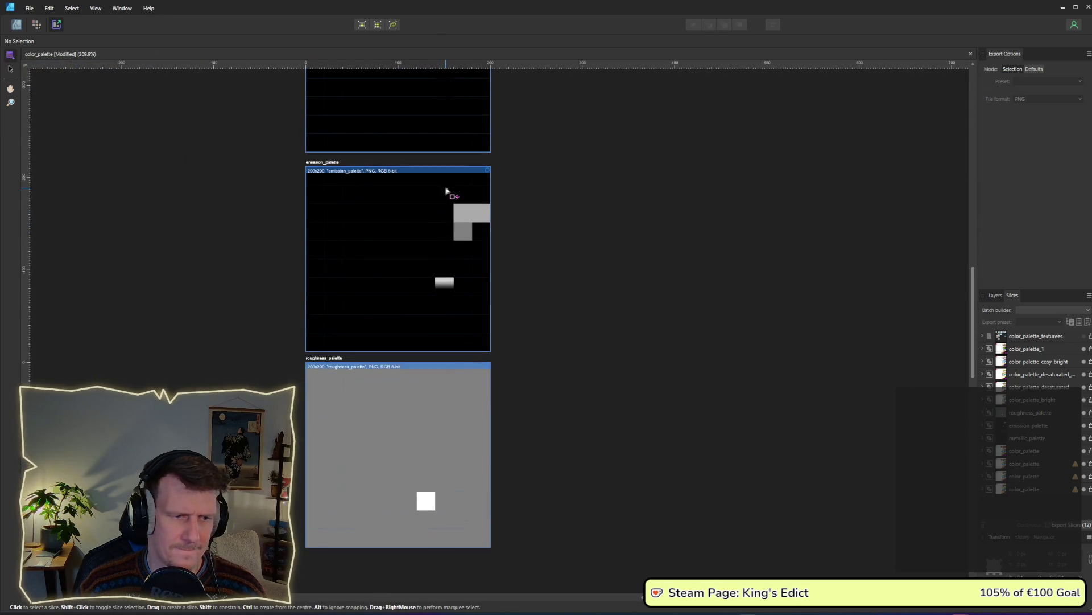
scroll(447, 190, "up", 5)
left_click_drag(455, 433, 449, 261)
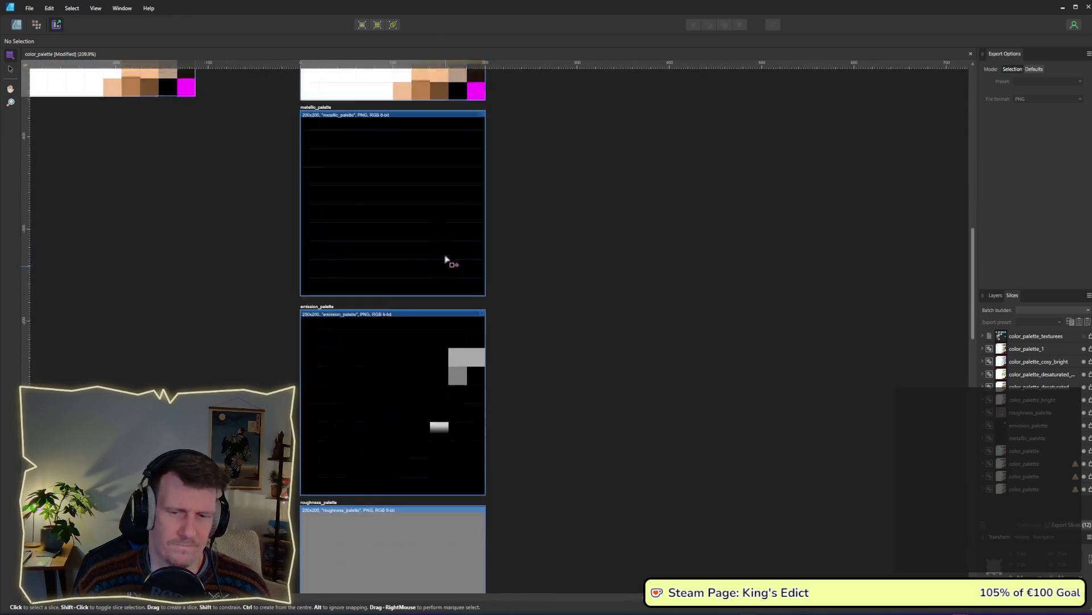
left_click_drag(505, 390, 494, 266)
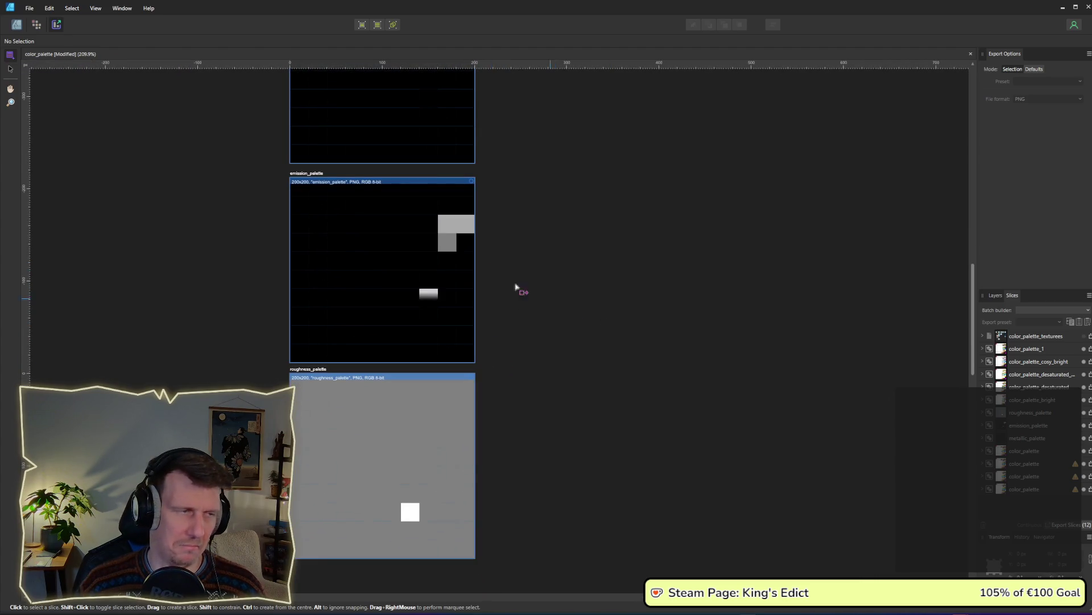
key("ctrl+s")
key("alt+Tab")
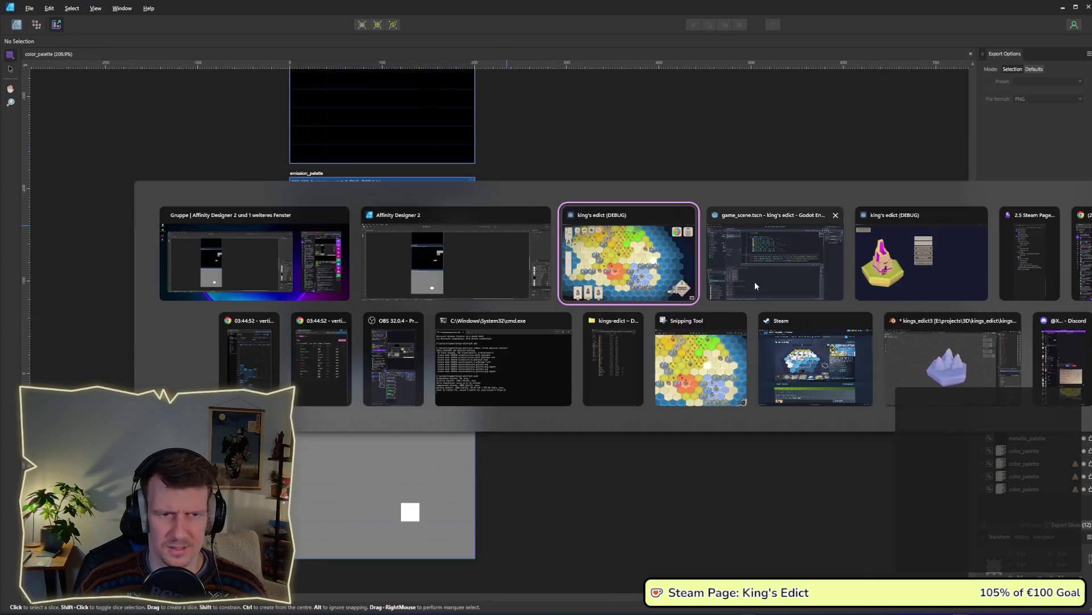
left_click(1012, 275)
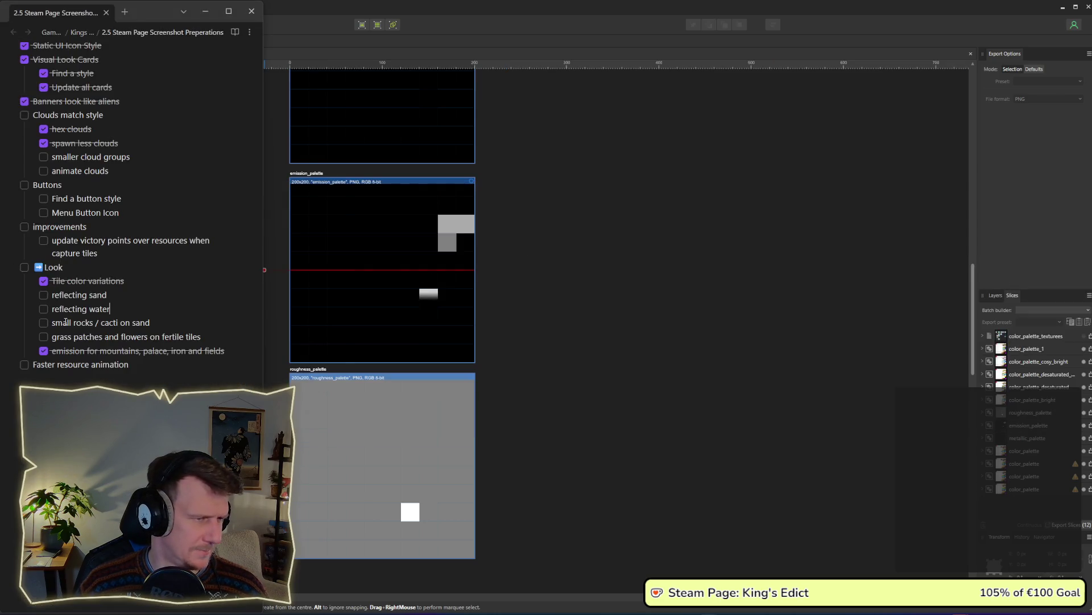
left_click_drag(111, 311, 50, 295)
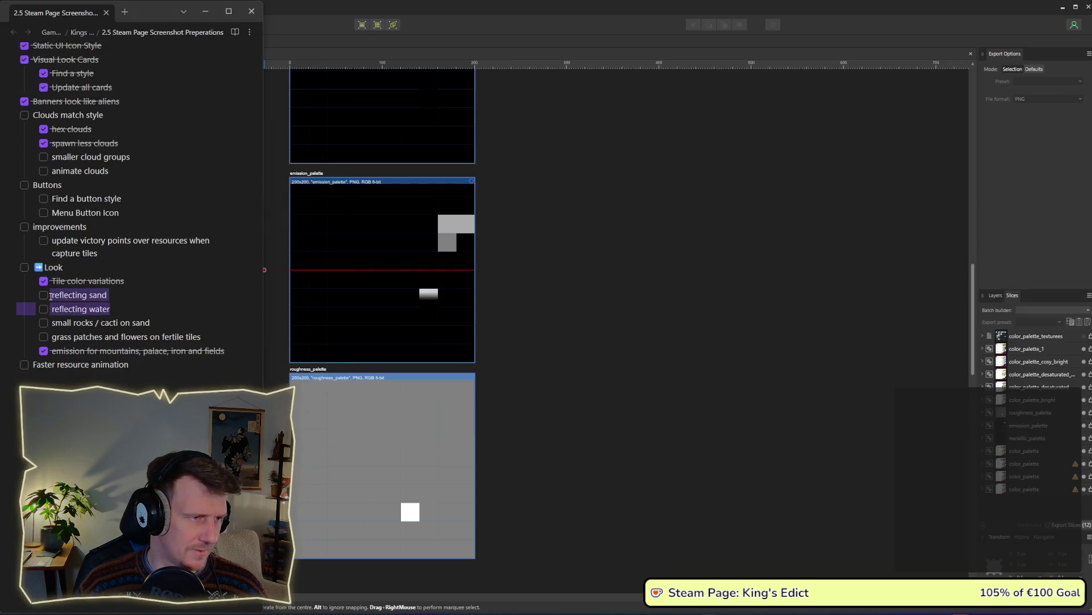
left_click(510, 314)
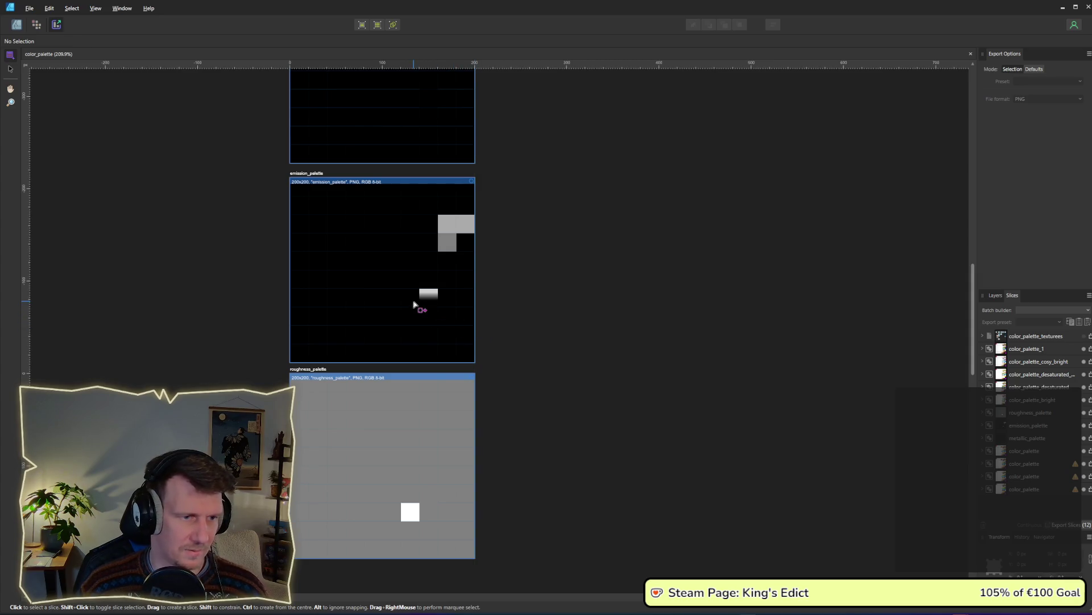
Bring the King's Edict debug game to the front and zoom the hex map
key("alt+Tab")
key("alt+Tab")
key("alt+Tab")
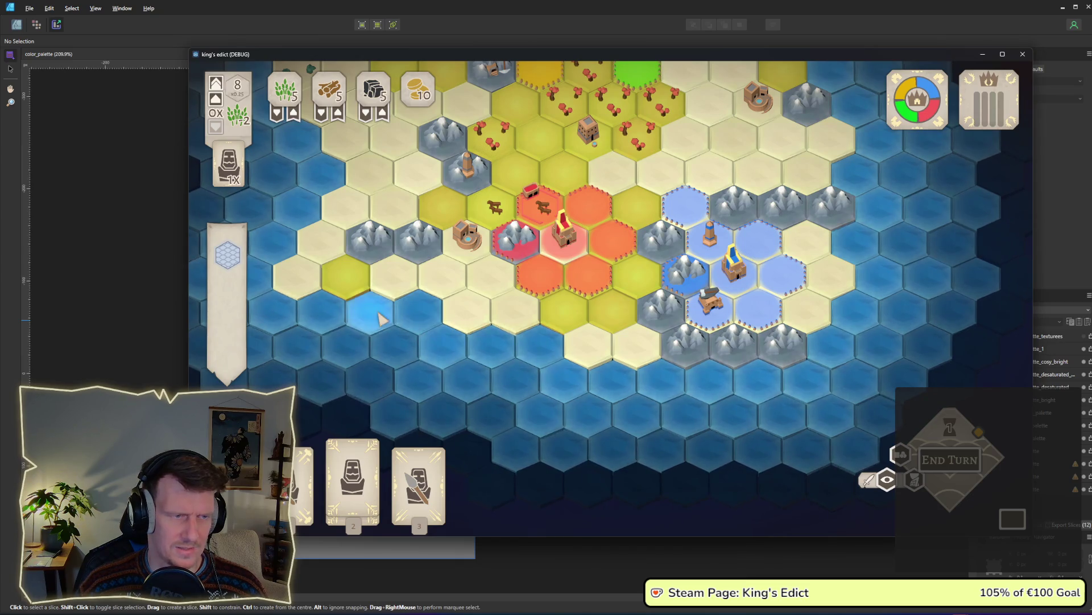
scroll(380, 319, "down", 2)
scroll(822, 272, "up", 2)
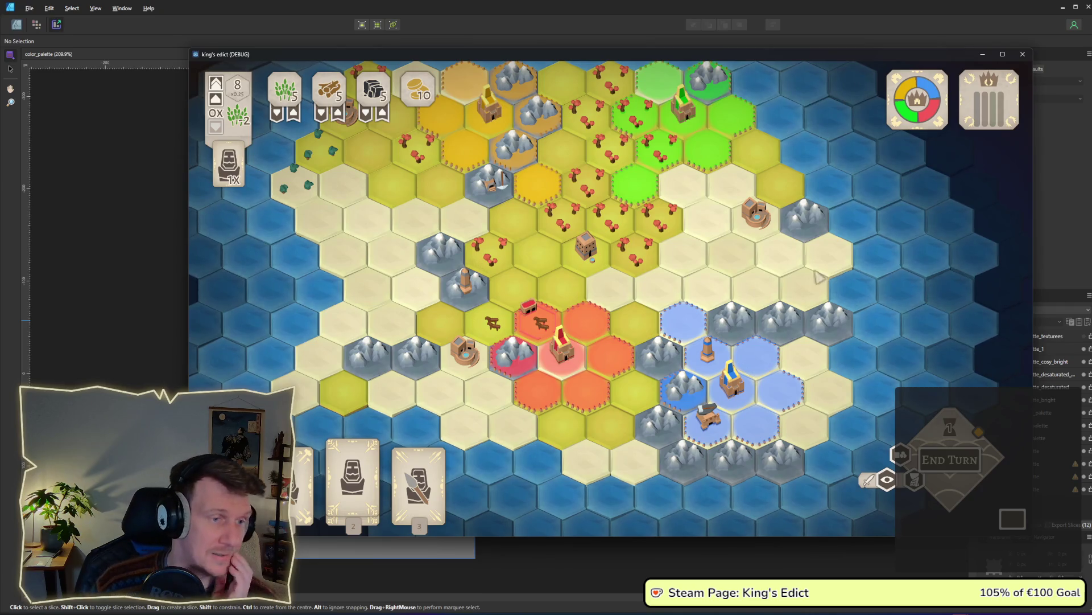
scroll(682, 216, "down", 2)
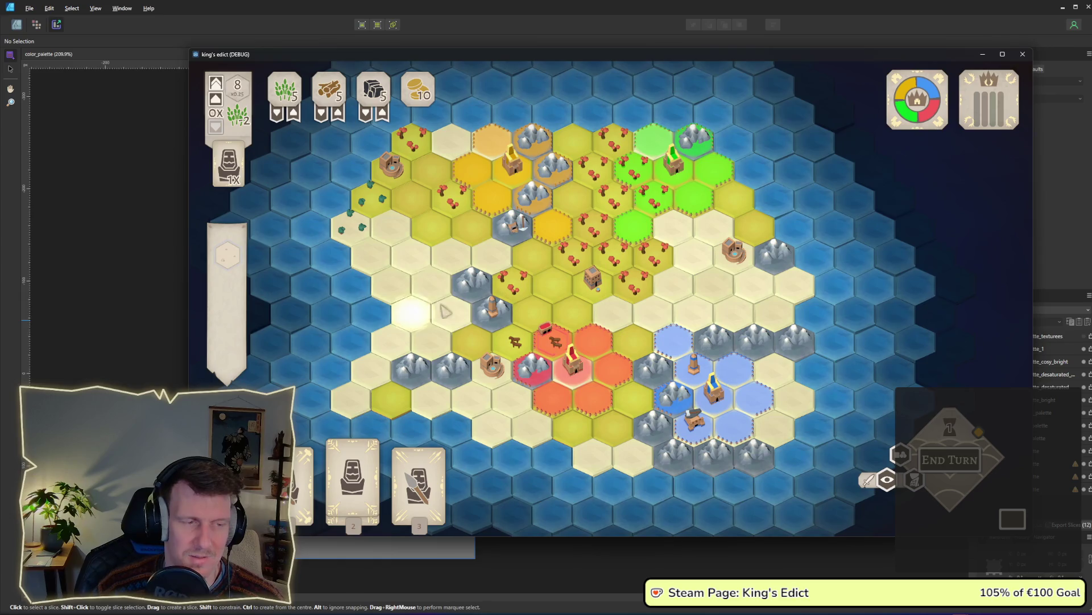
scroll(389, 342, "down", 2)
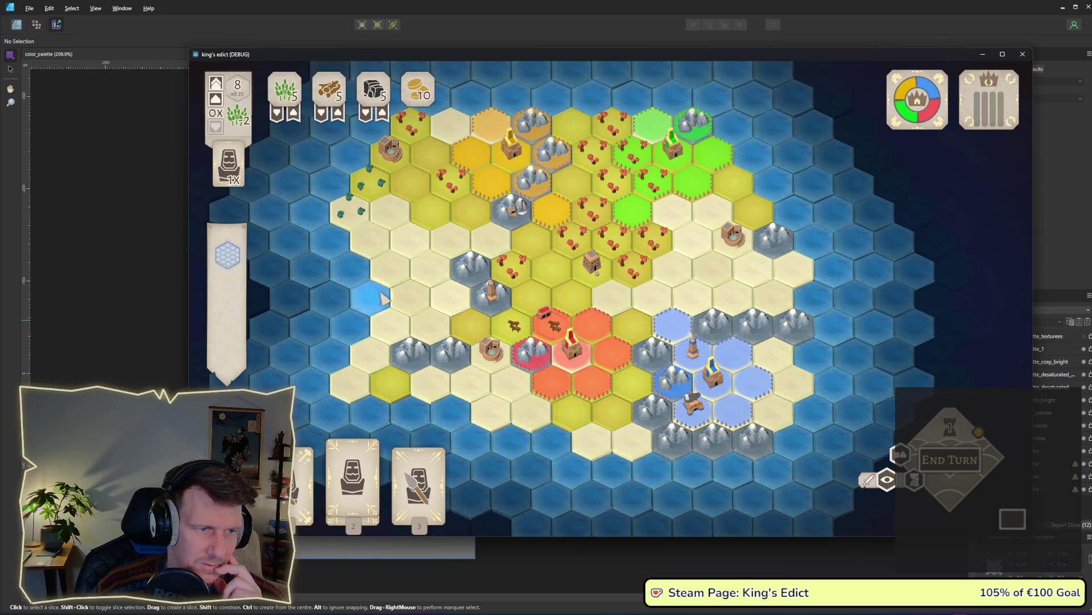
Pan around the hex map to inspect the glossy, glowing sand tiles
left_click_drag(361, 348, 356, 266)
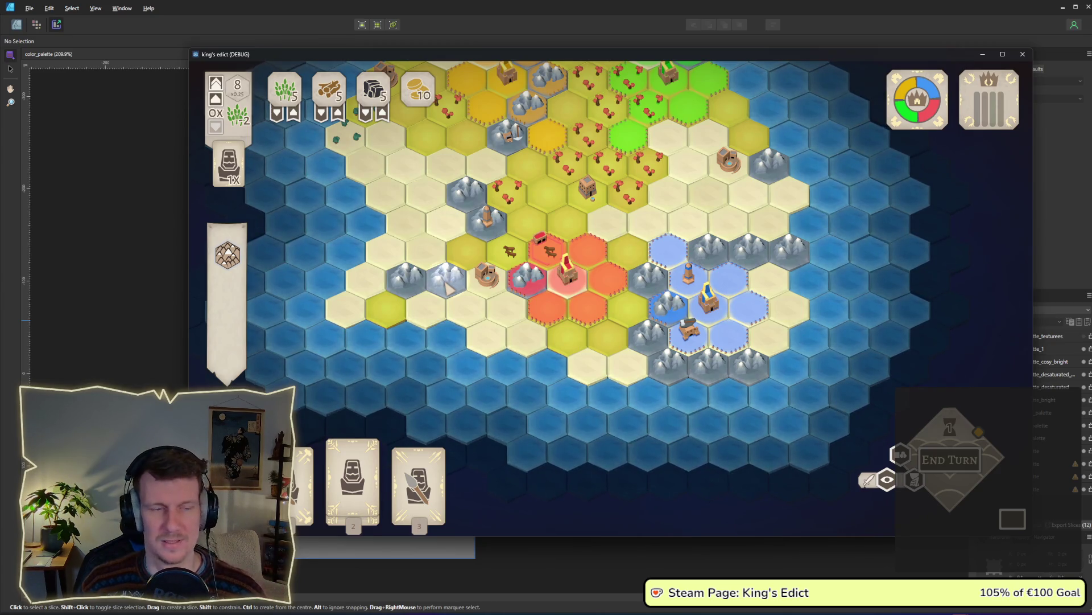
left_click_drag(447, 287, 489, 362)
scroll(489, 363, "up", 2)
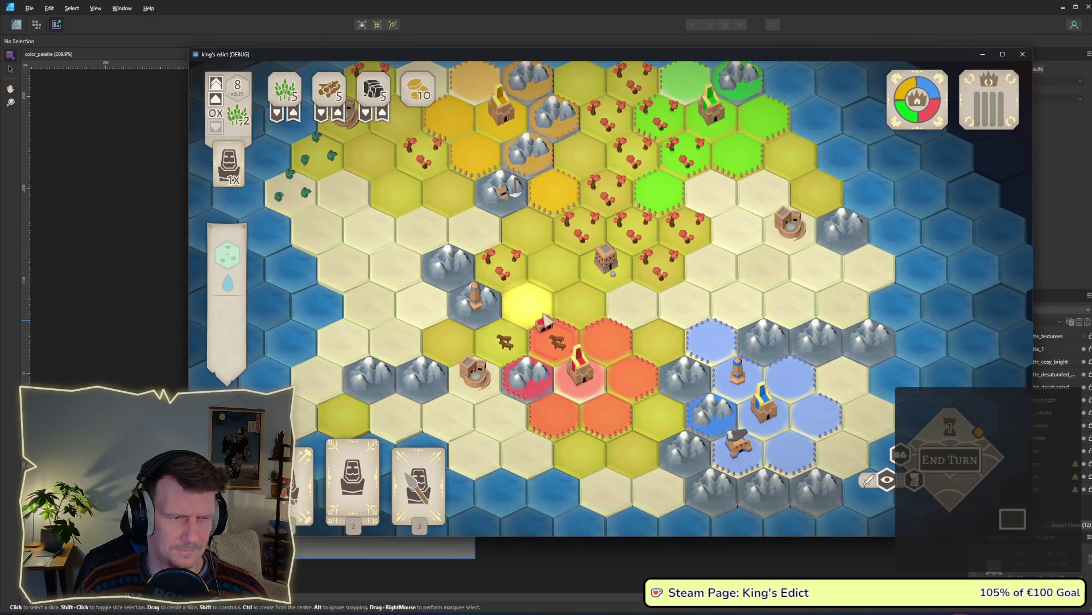
mouse_move(496, 279)
left_mouse_down()
mouse_move(510, 314)
mouse_move(543, 285)
left_mouse_up()
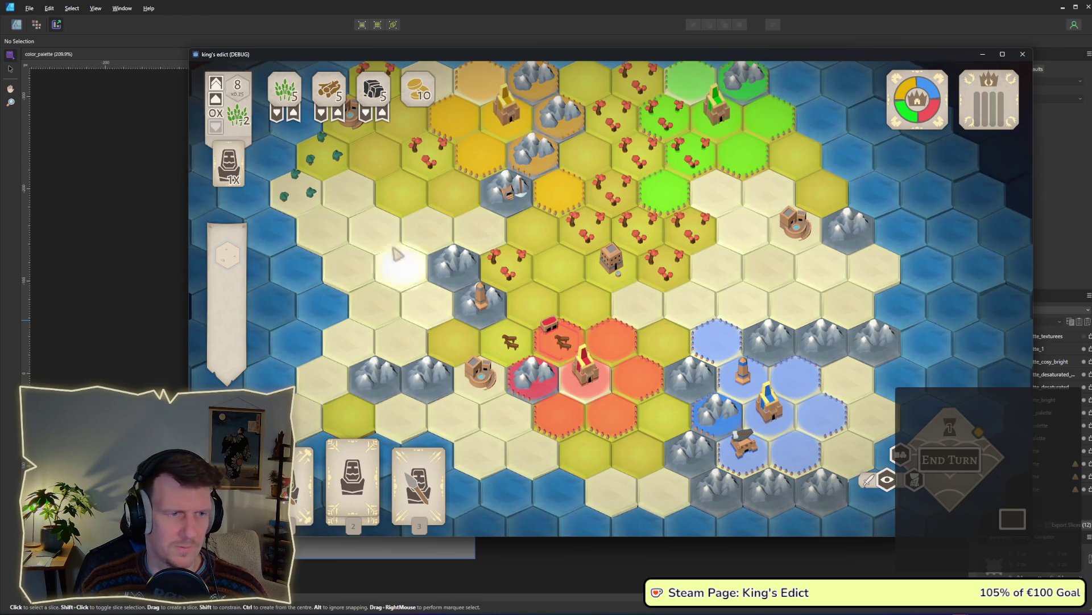
left_click_drag(398, 277, 402, 299)
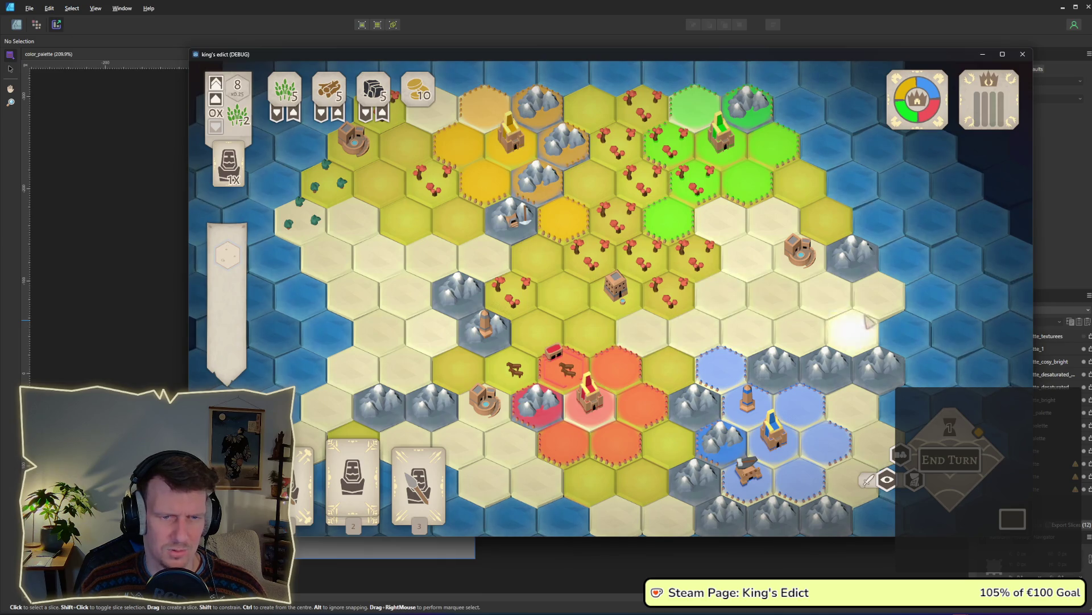
mouse_move(854, 330)
left_mouse_down()
mouse_move(794, 325)
mouse_move(744, 256)
left_mouse_up()
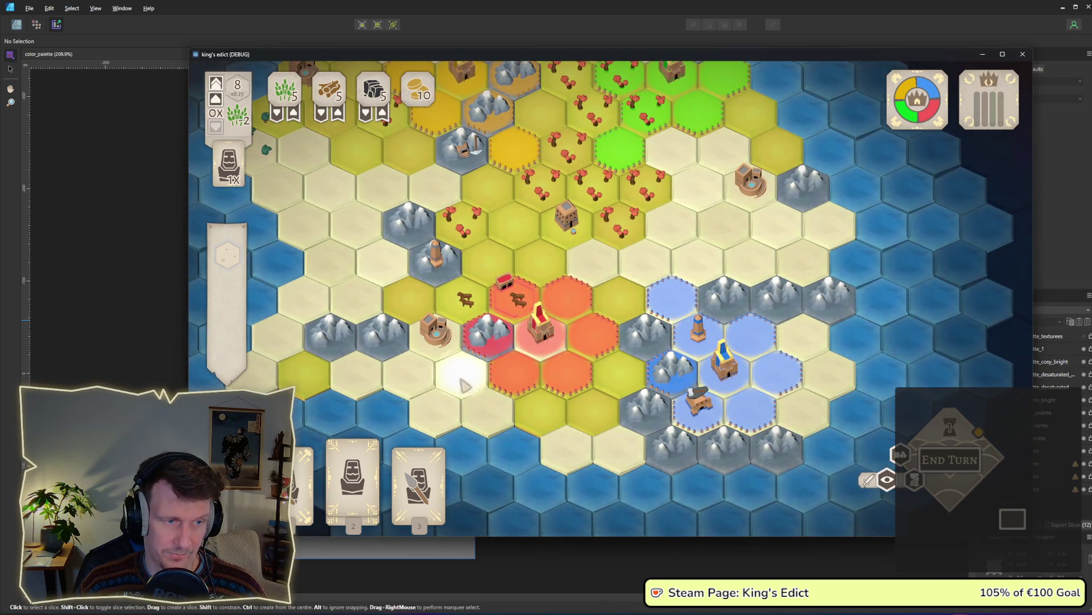
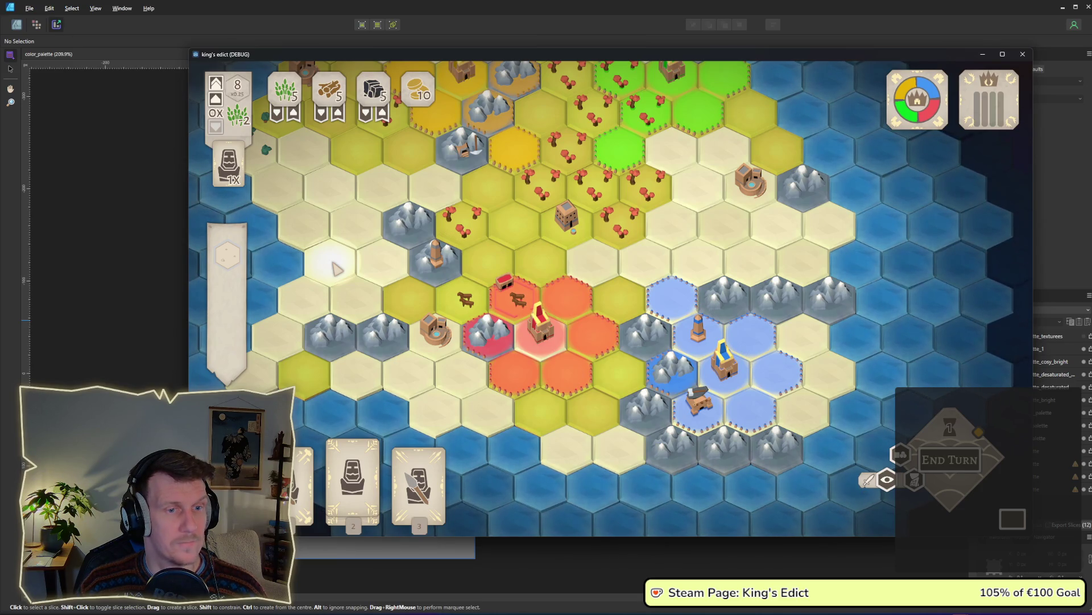
Bring Blender with the low-poly mountain tile model in front of the running game
left_click(760, 612)
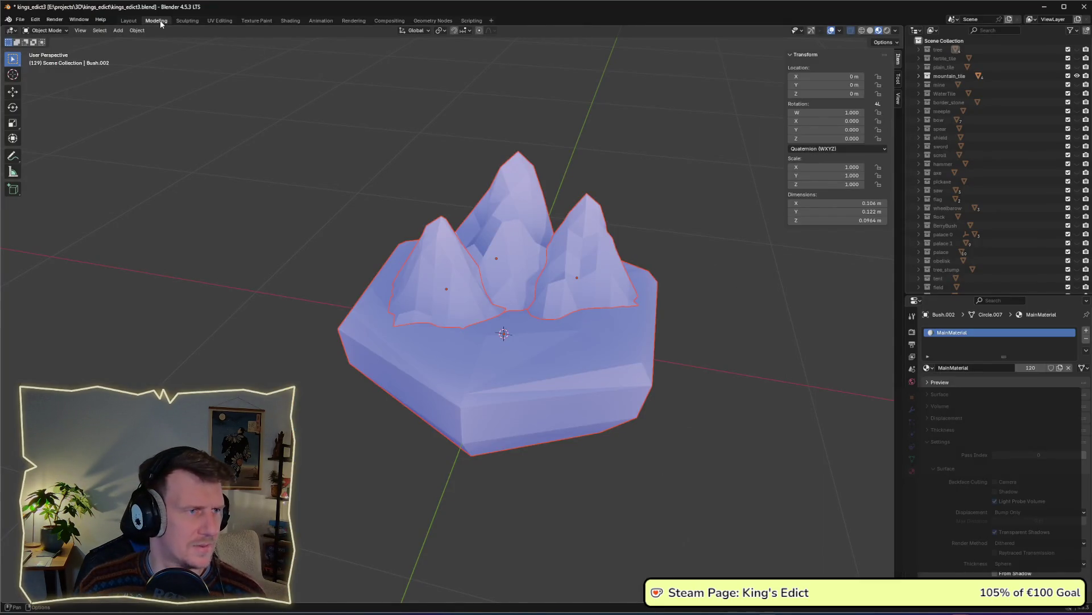
Filter the Outliner to unhide the Rock collection and hide mountain_tile
left_click(988, 30)
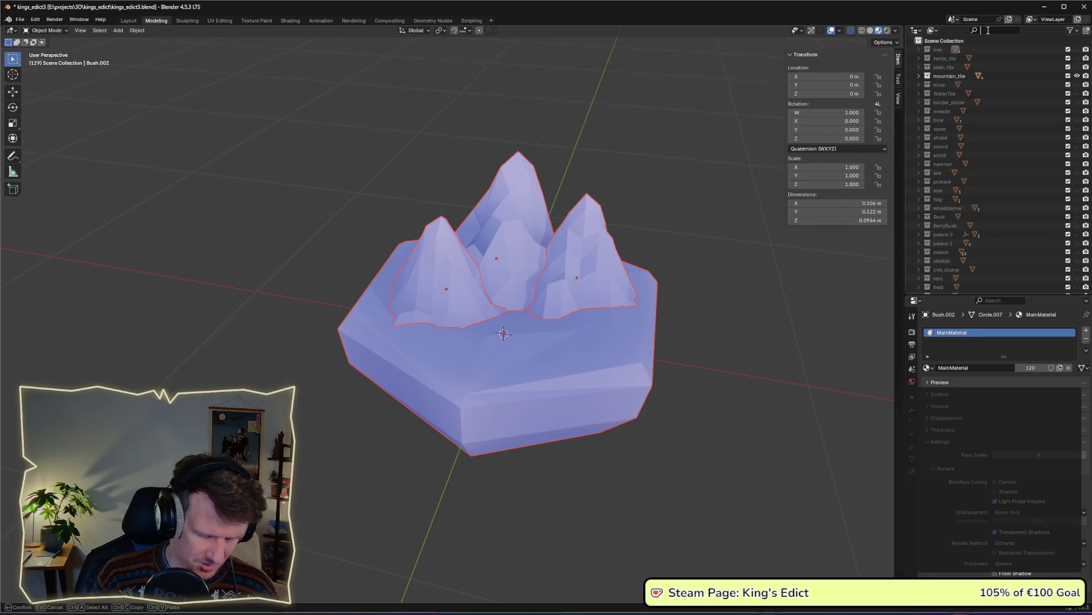
type("rocks")
key("BackSpace")
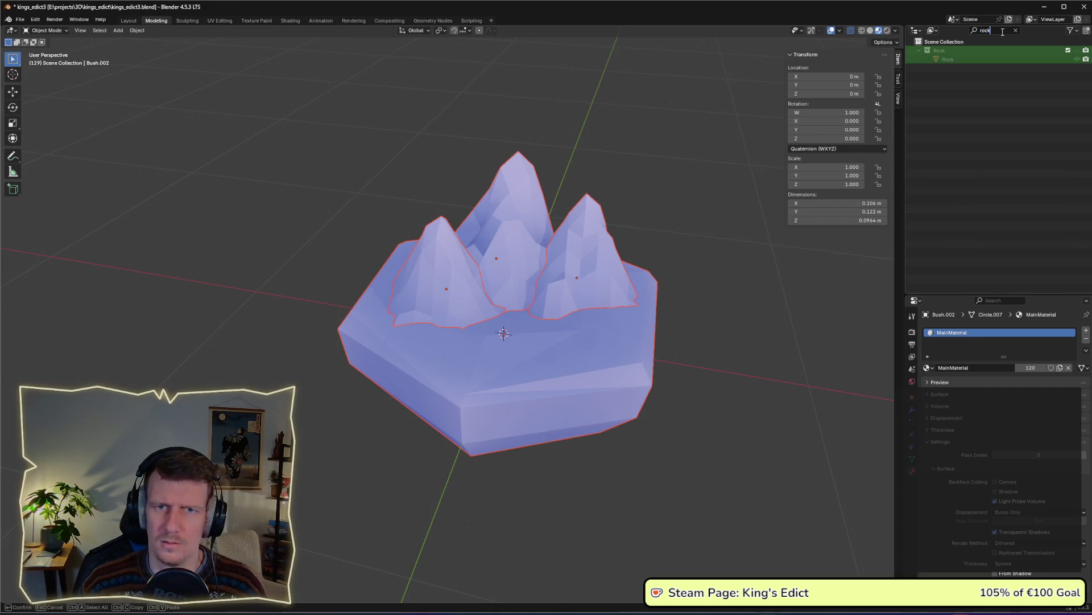
left_click(1079, 53)
left_click(1079, 53)
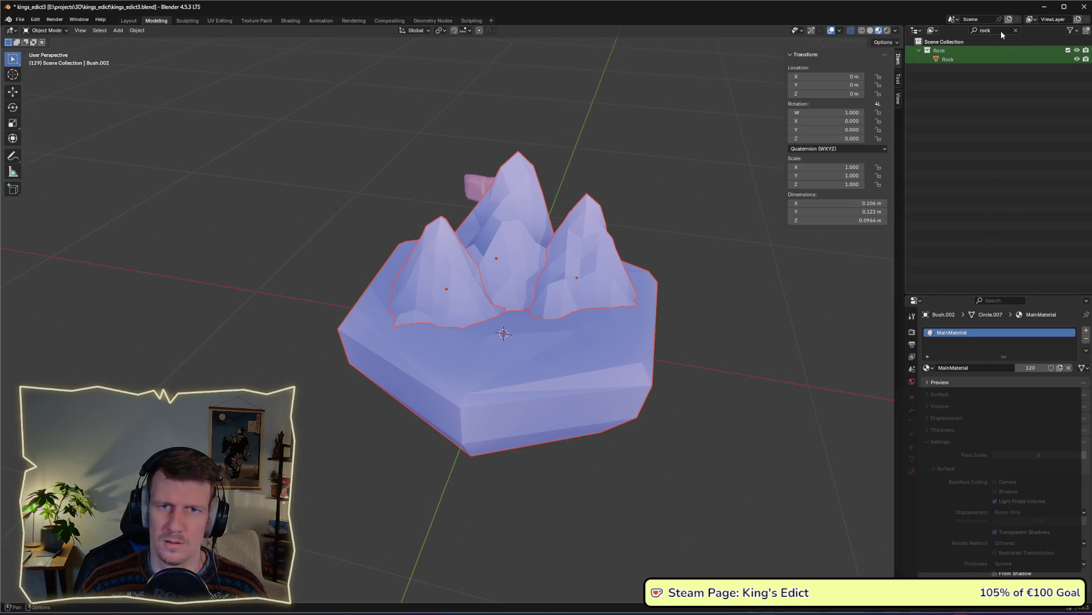
left_click(979, 31)
type("mounbt")
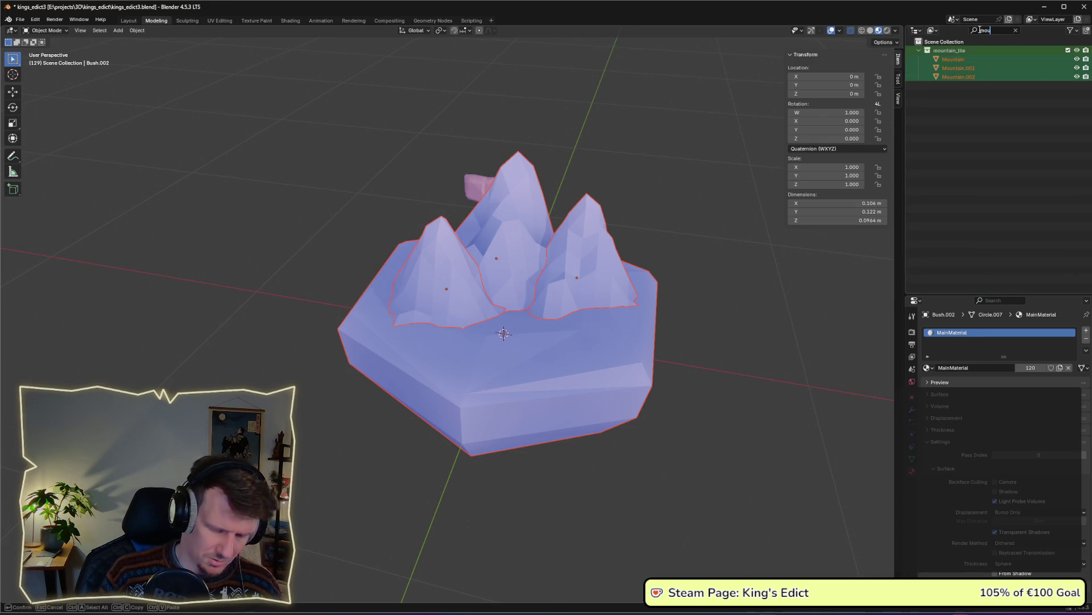
key("BackSpace")
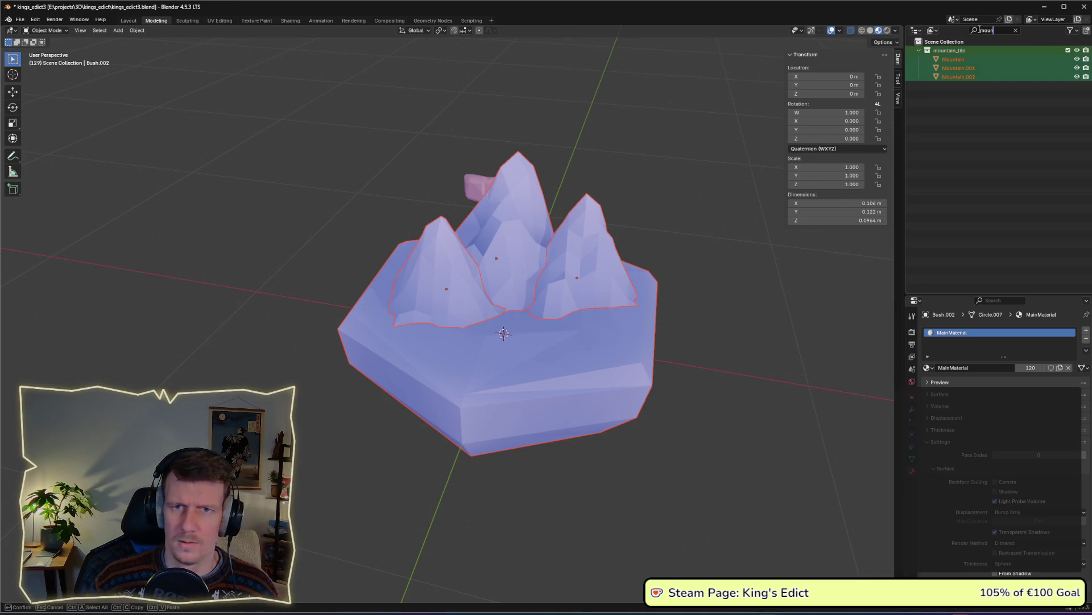
key("Return")
left_click(1077, 50)
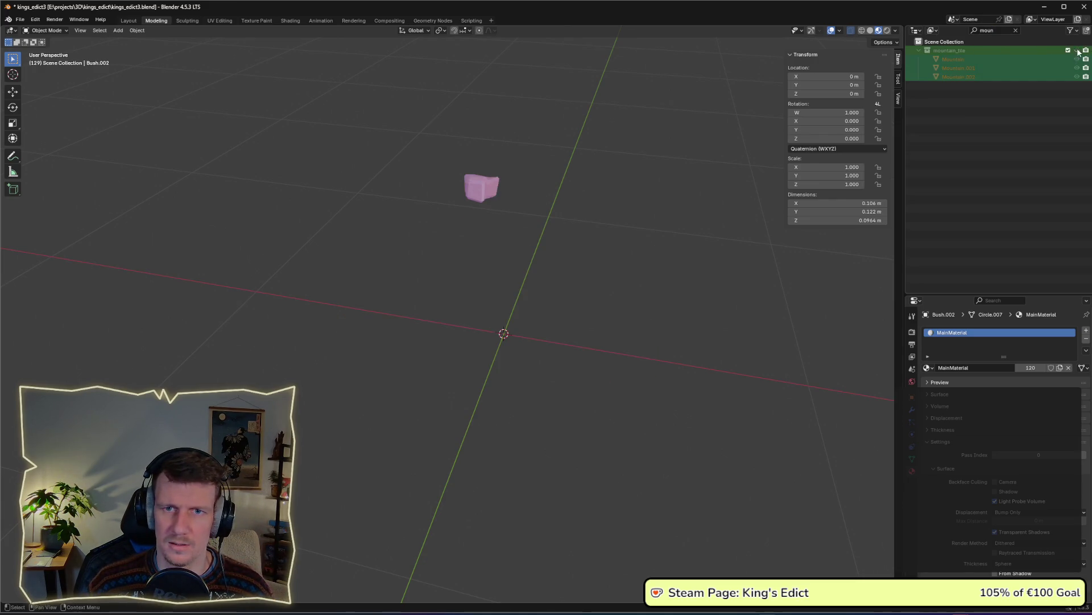
Select the Rock and lower it along the Z axis
left_click(482, 187)
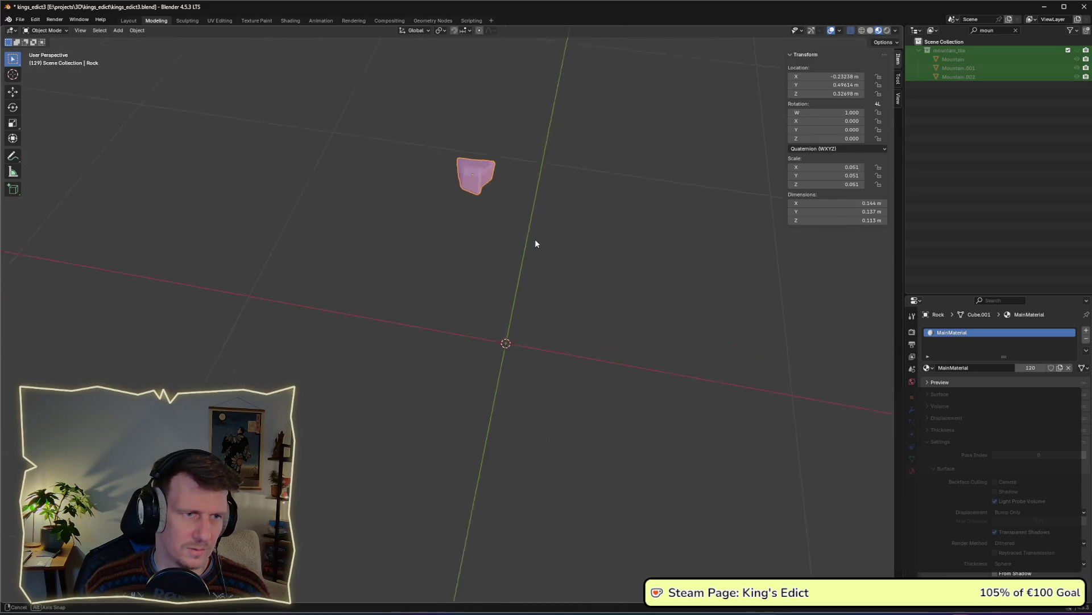
mouse_move(533, 238)
left_mouse_down()
mouse_move(534, 227)
mouse_move(511, 279)
left_mouse_up()
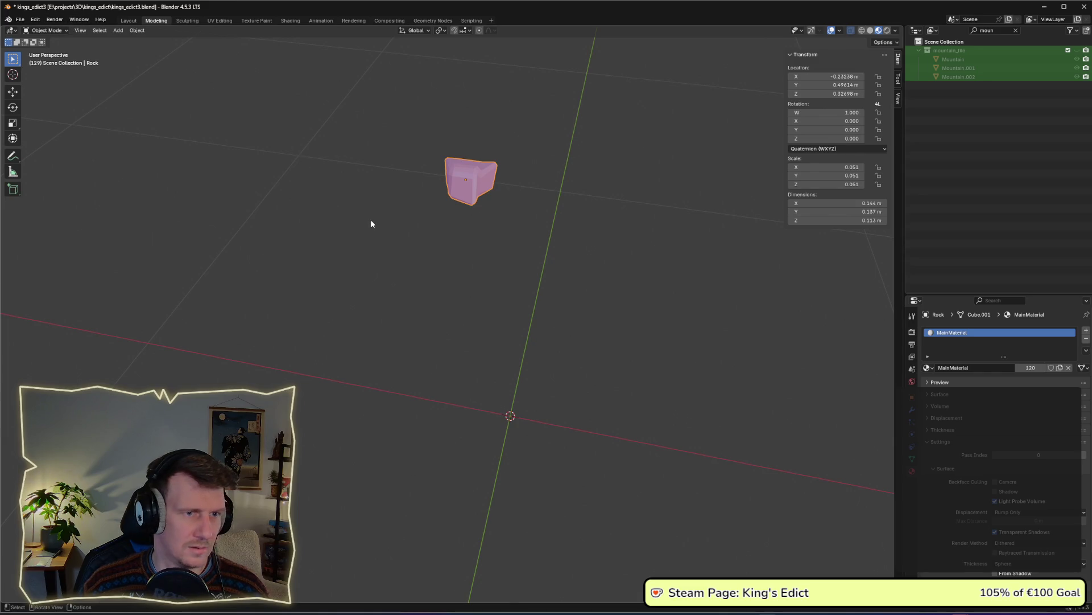
key("Tab")
key("Tab")
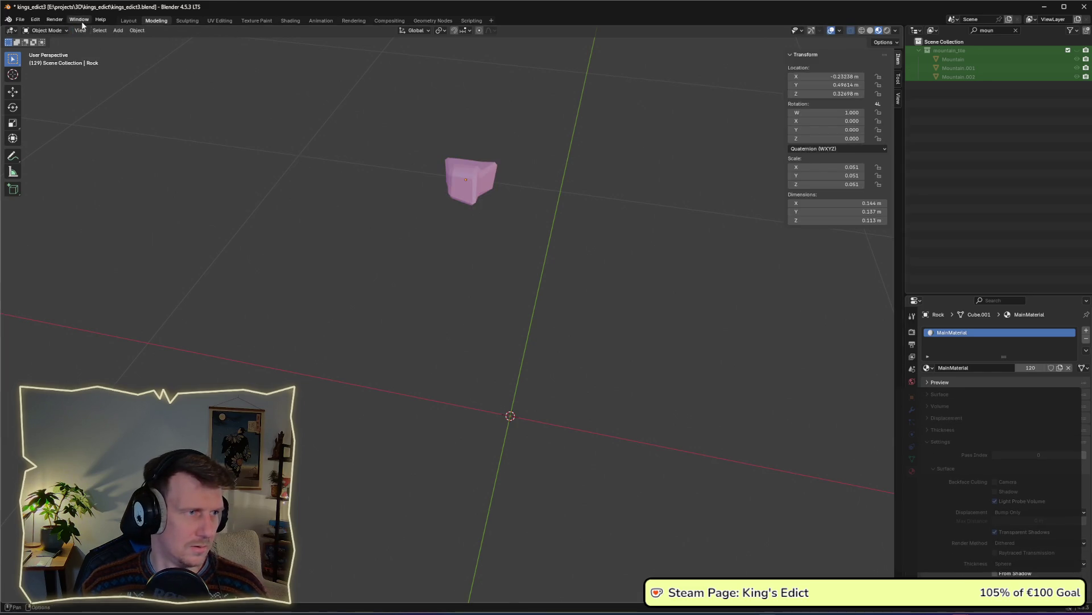
mouse_move(317, 123)
left_mouse_down()
mouse_move(559, 269)
mouse_move(504, 242)
left_mouse_up()
key("g")
key("z")
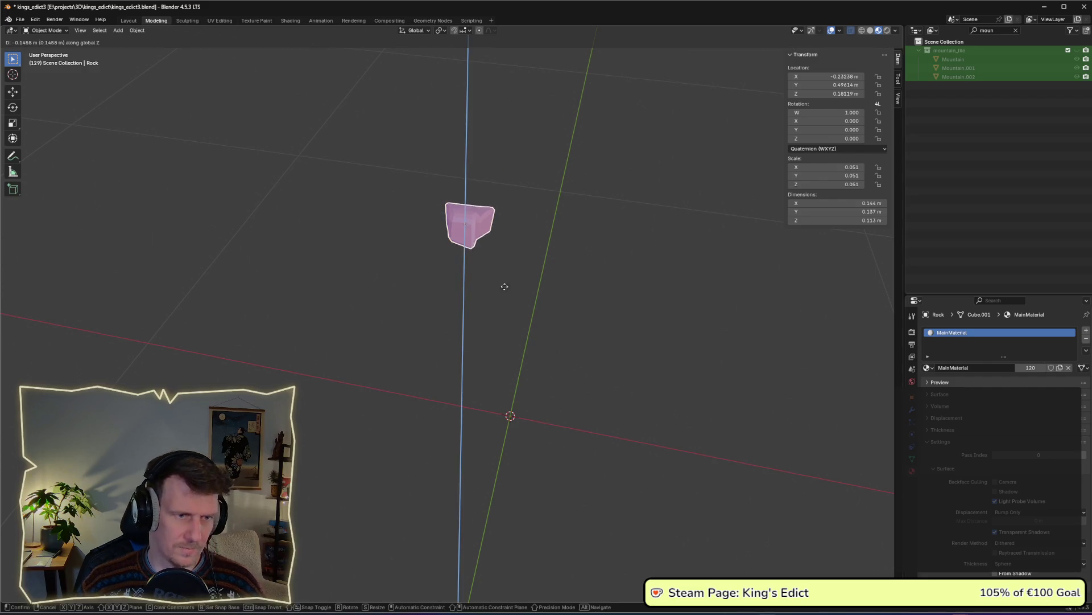
left_click(525, 359)
Center the Rock on the world origin in top and front views, then save kings_edict3.blend
mouse_move(527, 366)
left_mouse_down()
mouse_move(531, 339)
mouse_move(531, 350)
left_mouse_up()
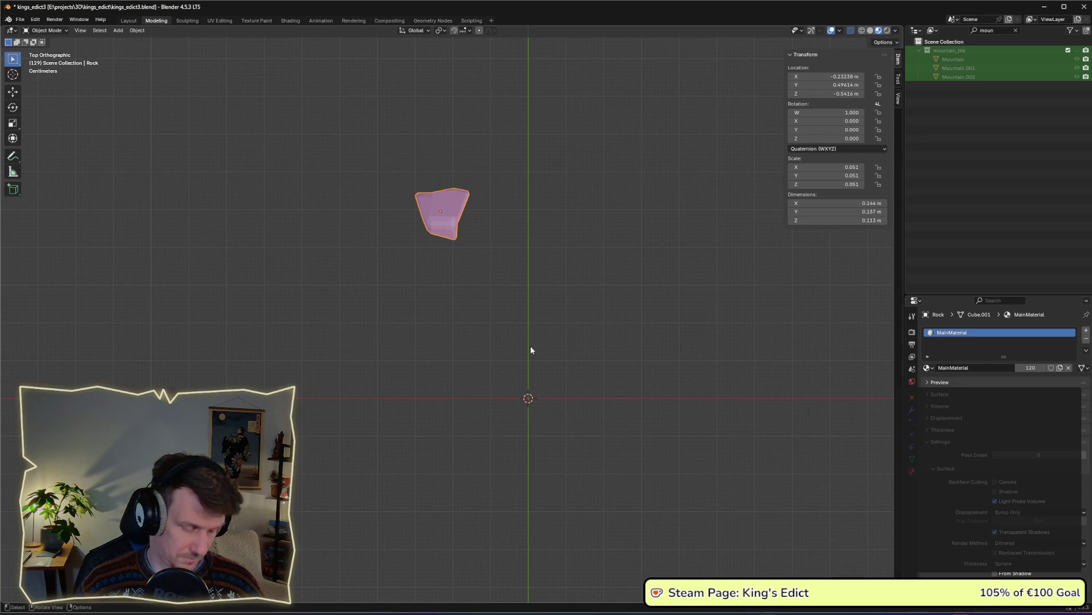
key("g")
key("shift+z")
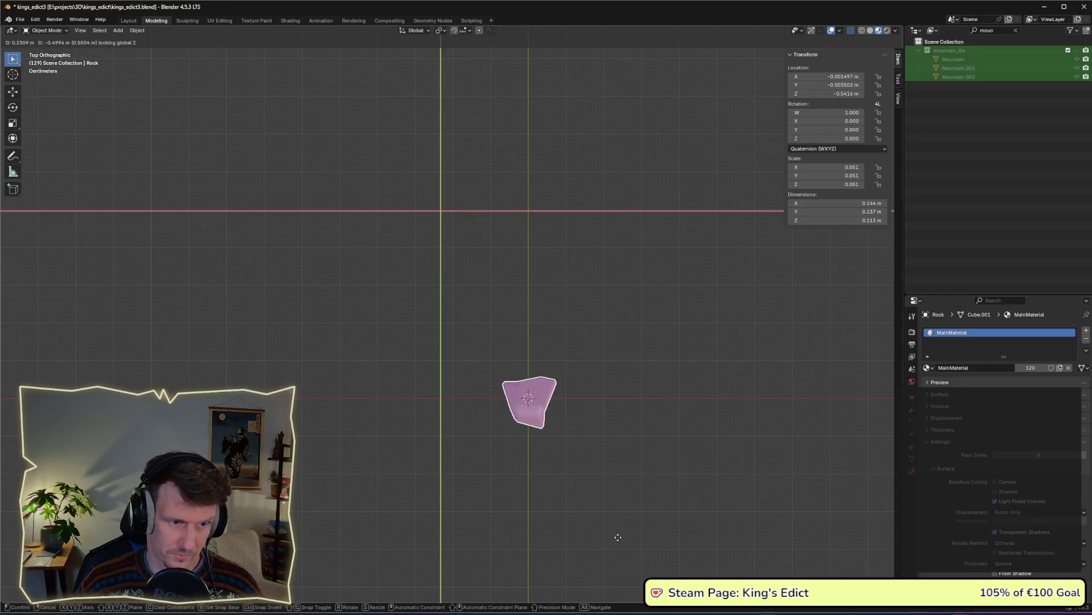
left_click(619, 540)
key("KP_1")
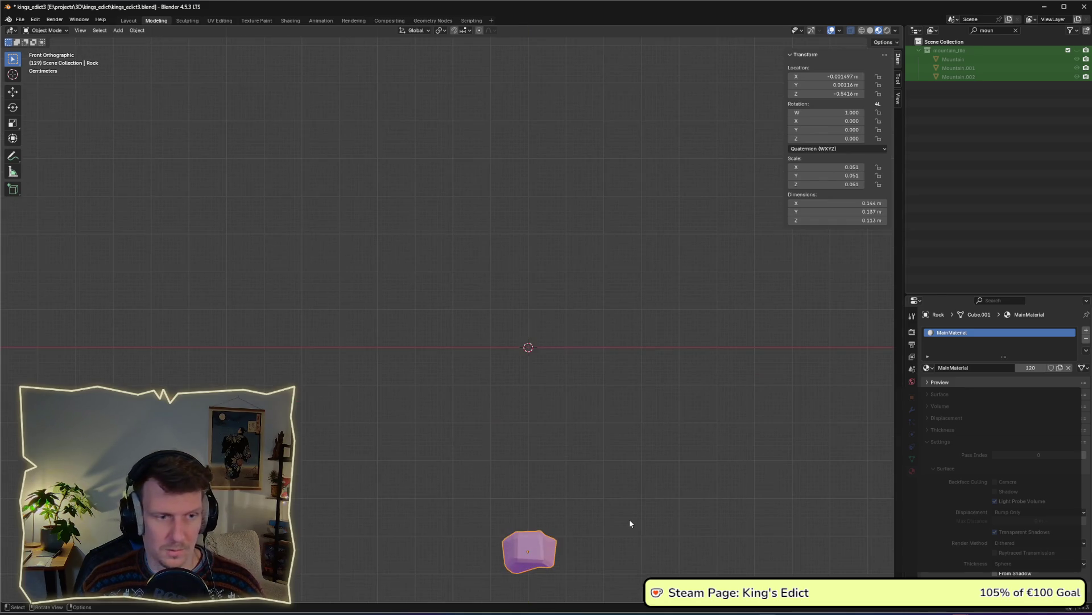
key("g")
key("z")
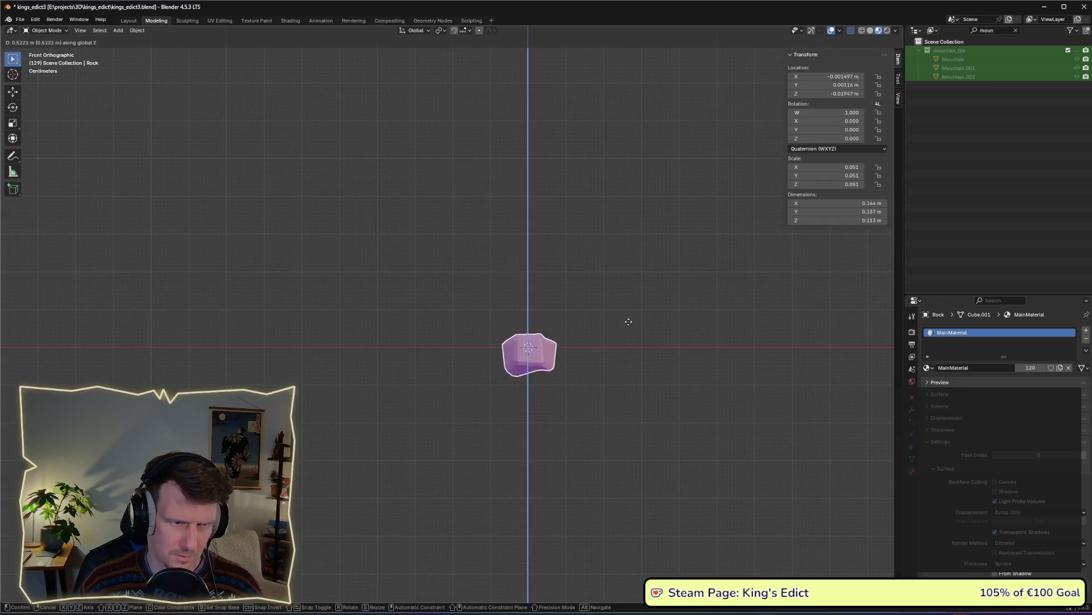
left_click(632, 328)
key("ctrl+s")
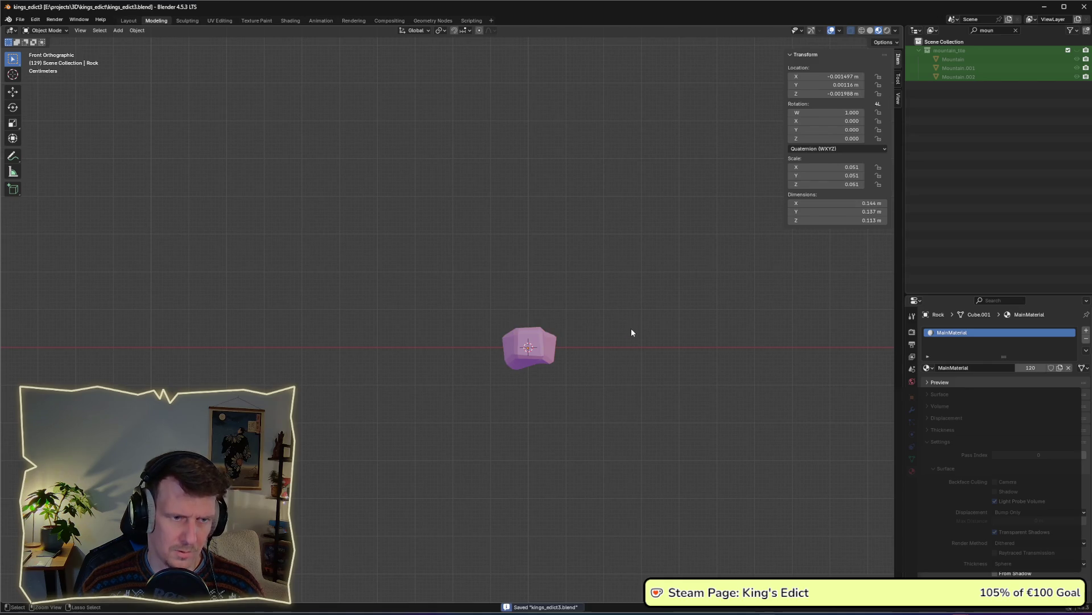
mouse_move(615, 315)
left_mouse_down()
mouse_move(604, 345)
mouse_move(617, 388)
mouse_move(590, 325)
mouse_move(593, 362)
left_mouse_up()
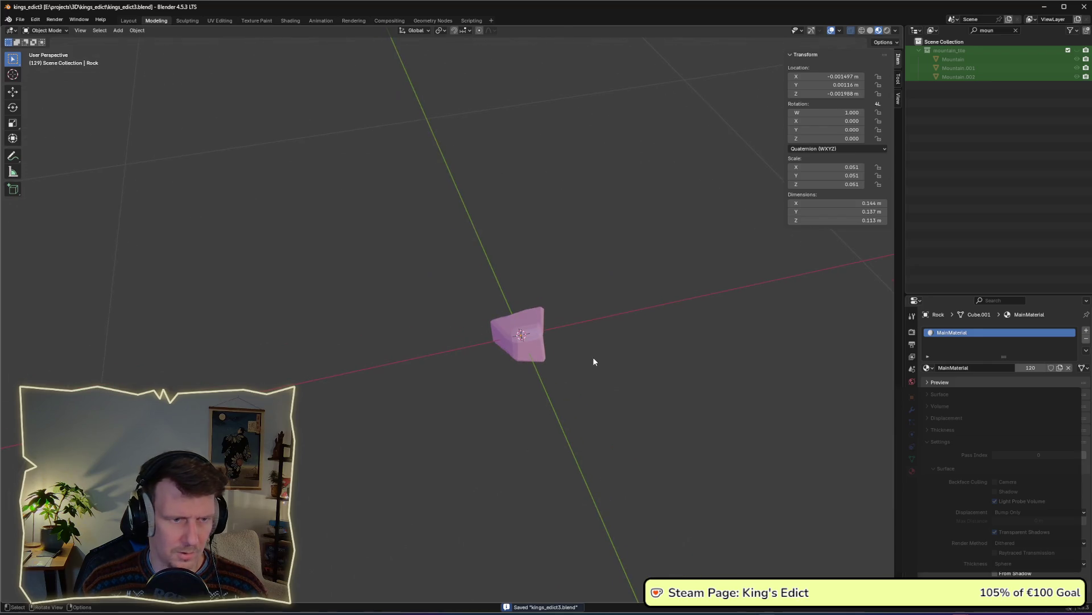
In UV Editing, move the Rock's UVs onto the beige palette swatch
left_click(218, 20)
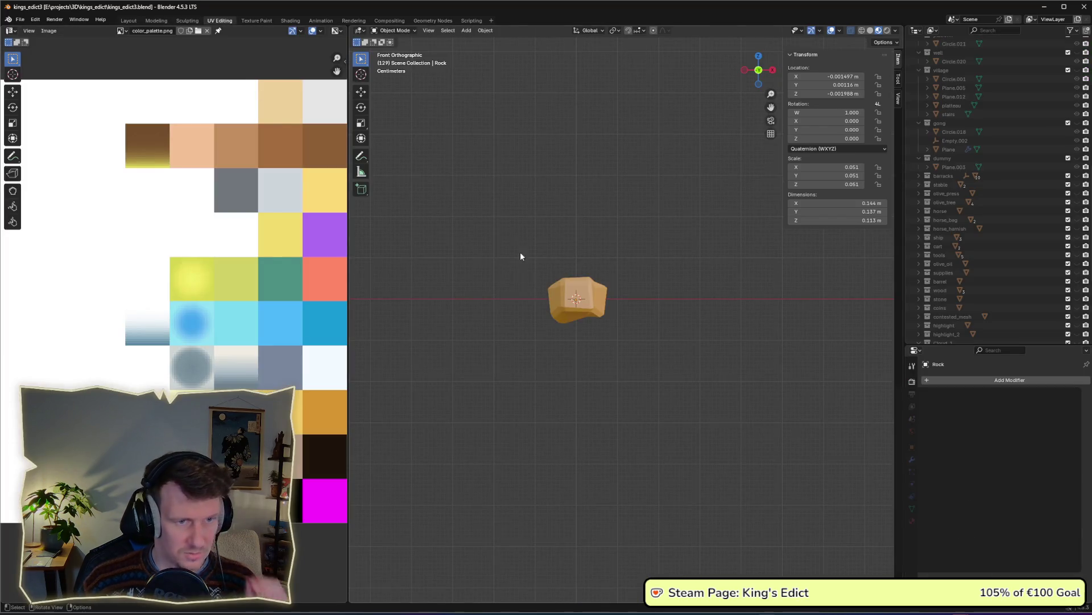
left_click(602, 314)
key("Tab")
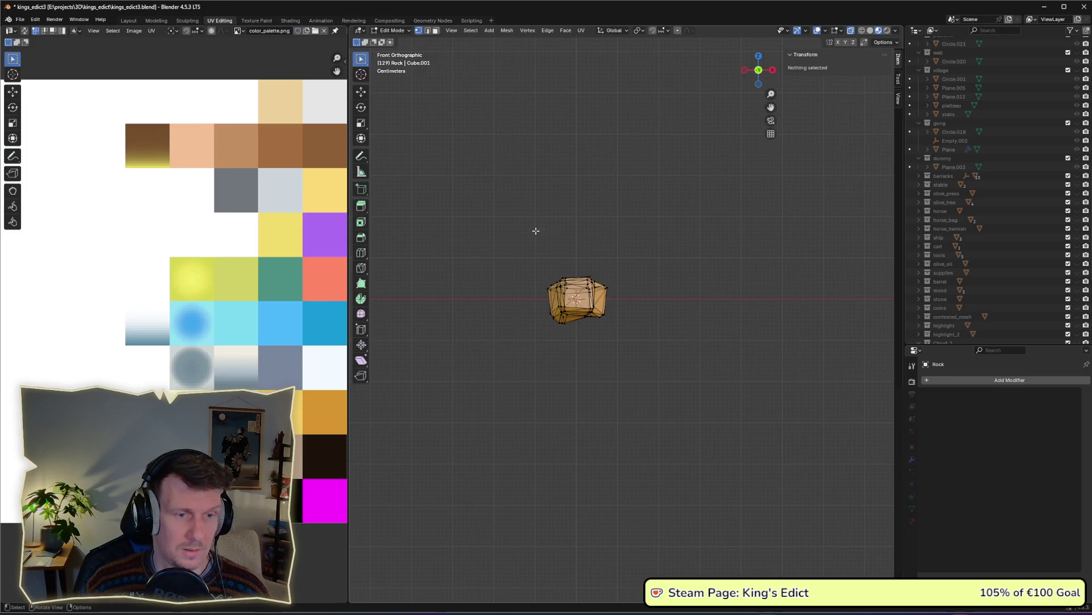
key("a")
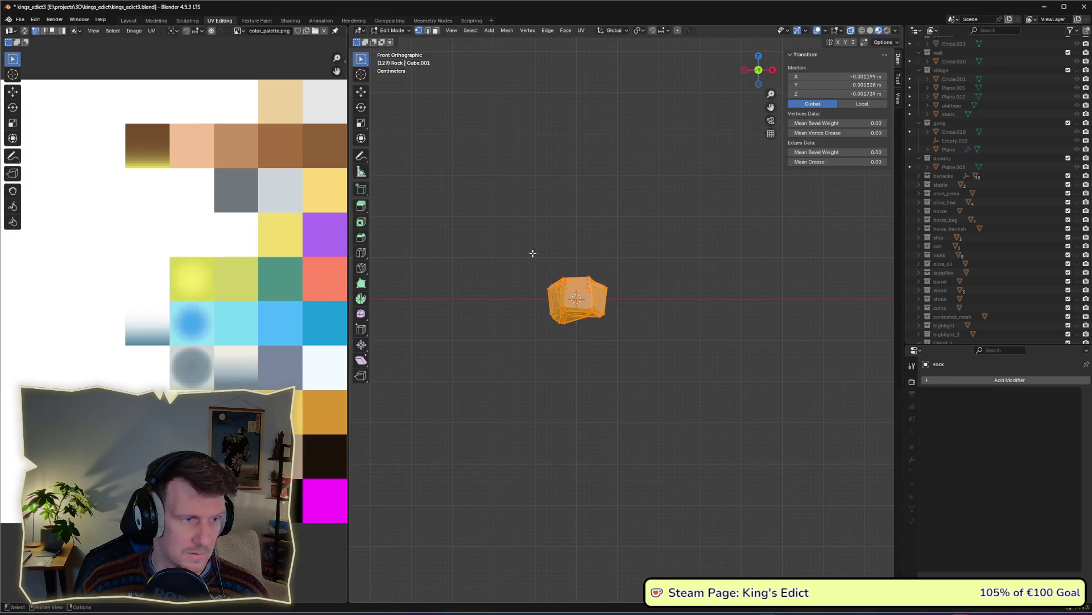
scroll(227, 264, "down", 2)
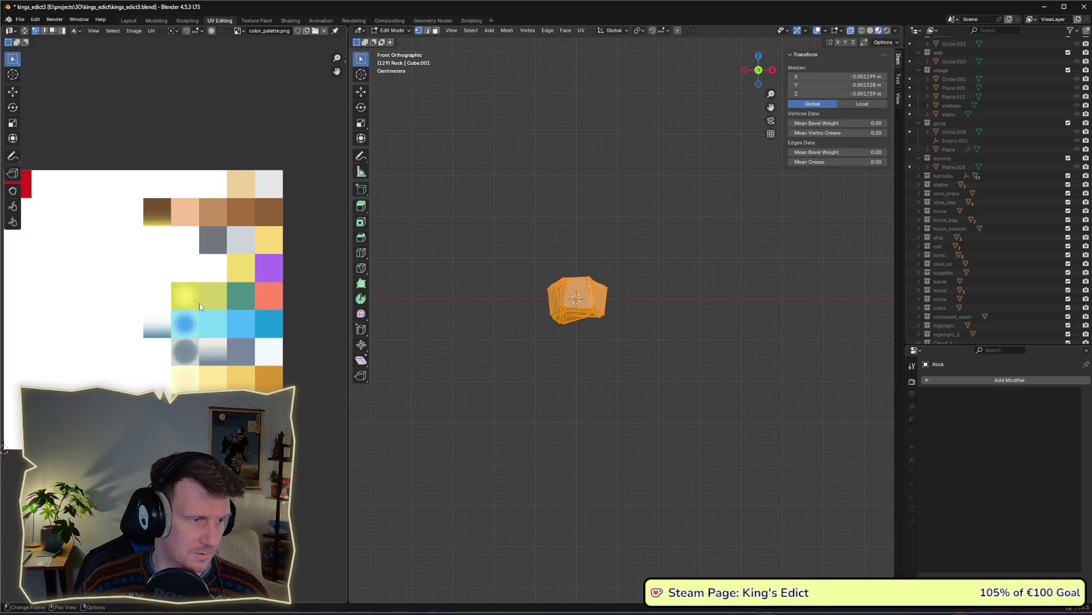
left_click_drag(206, 331, 211, 337)
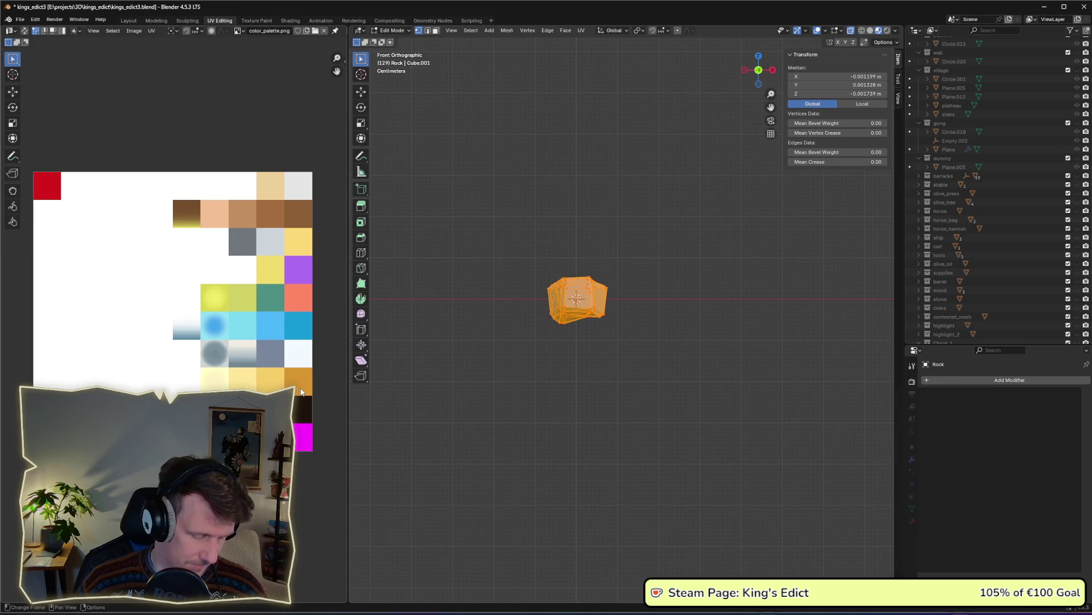
key("g")
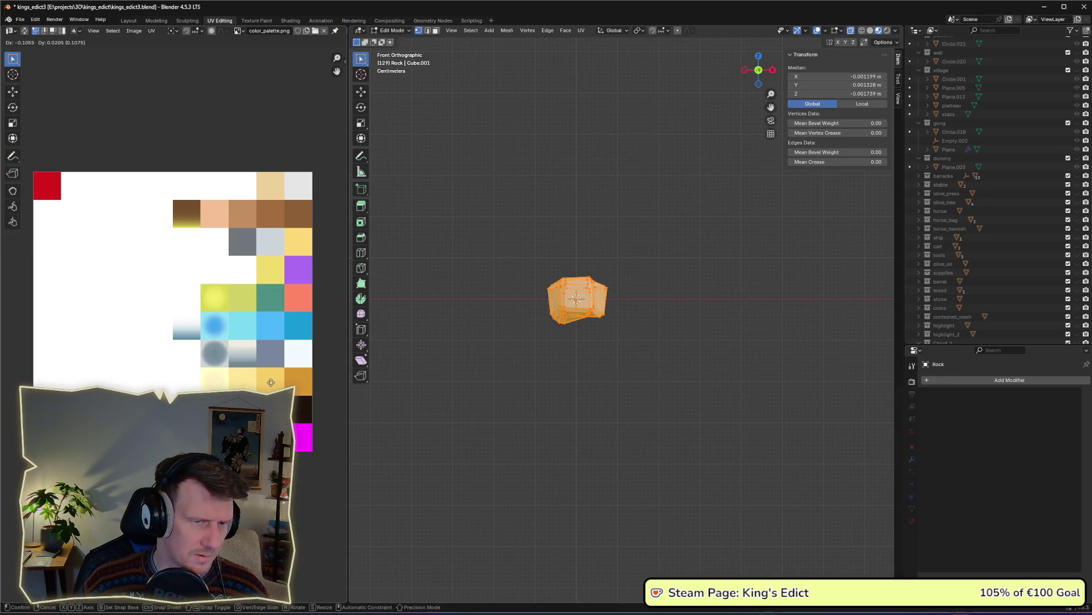
left_click(271, 382)
left_click(522, 359)
scroll(563, 327, "up", 5)
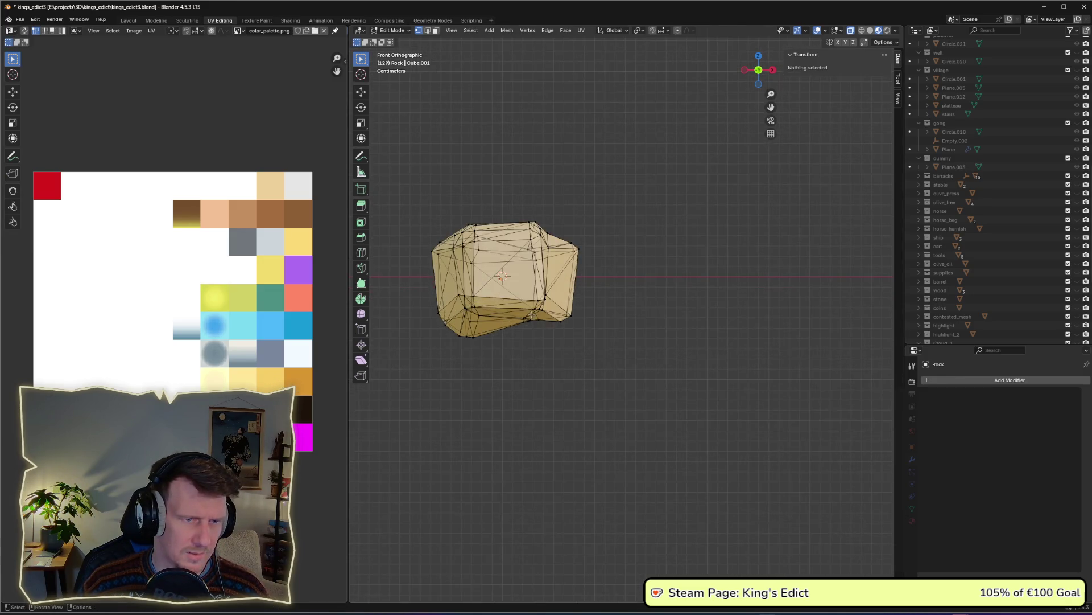
mouse_move(531, 314)
left_mouse_down()
mouse_move(539, 341)
mouse_move(538, 292)
mouse_move(547, 337)
mouse_move(580, 318)
mouse_move(659, 334)
mouse_move(634, 341)
mouse_move(682, 359)
left_mouse_up()
key("Tab")
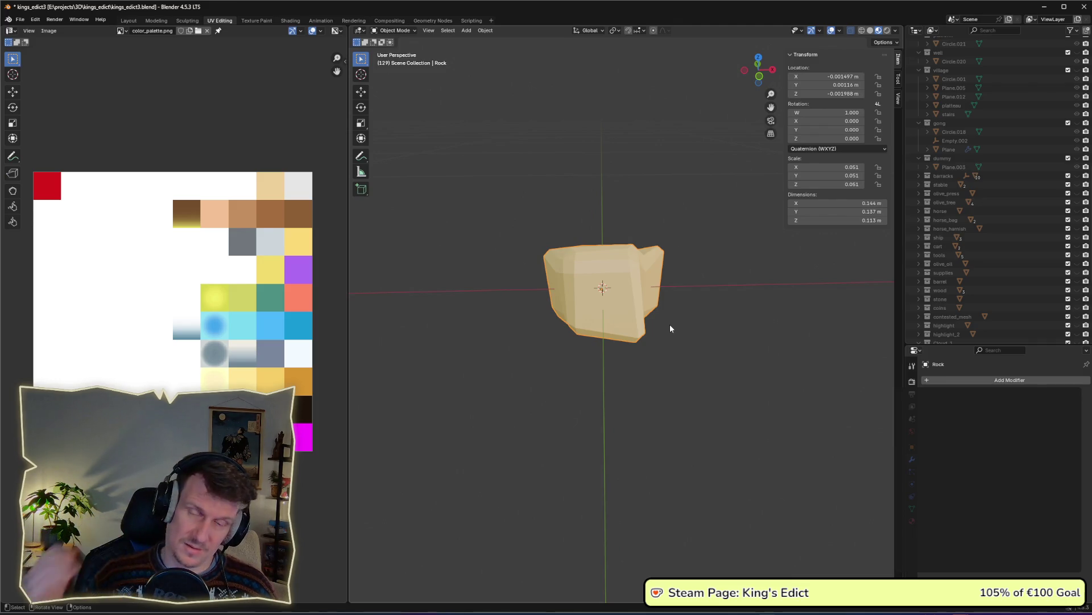
Raise the Rock's mesh about 0.026 m on Z and save kings_edict3.blend
mouse_move(670, 324)
left_mouse_down()
mouse_move(637, 248)
mouse_move(648, 248)
mouse_move(595, 251)
left_mouse_up()
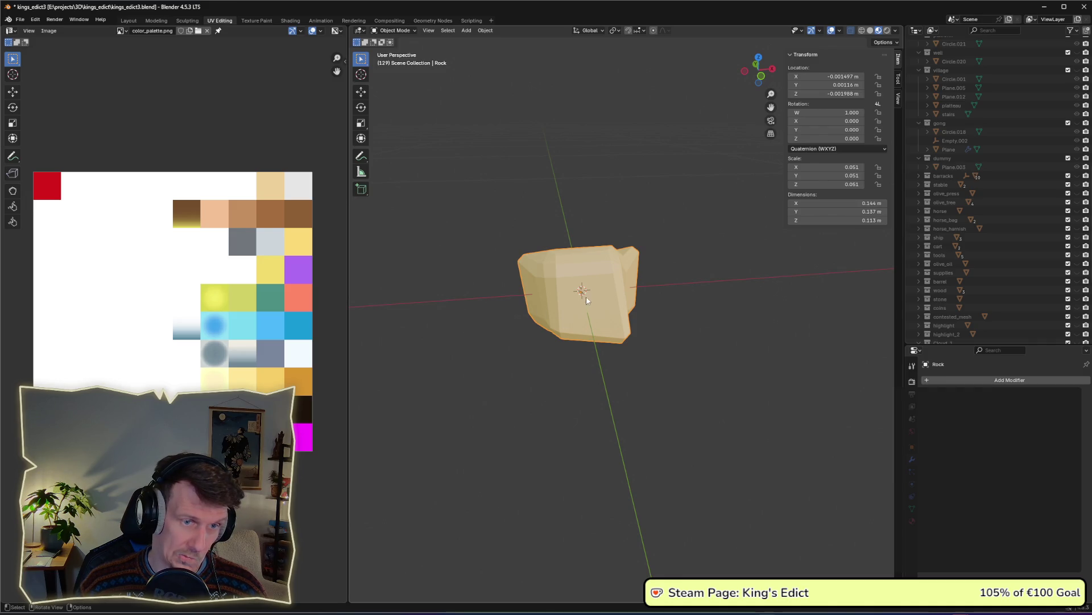
key("Tab")
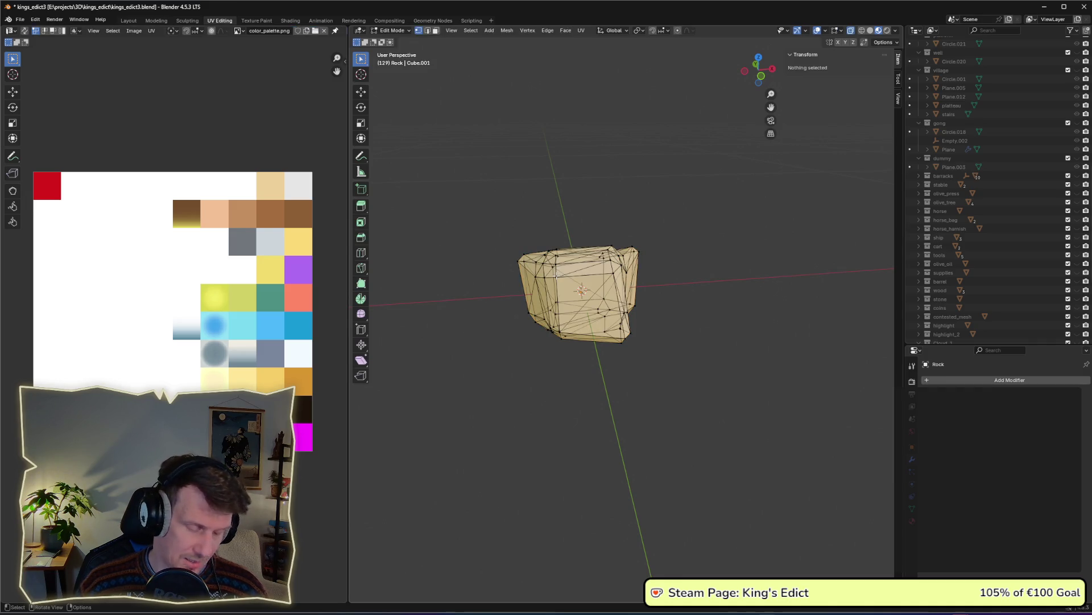
key("a")
key("g")
key("z")
key("Return")
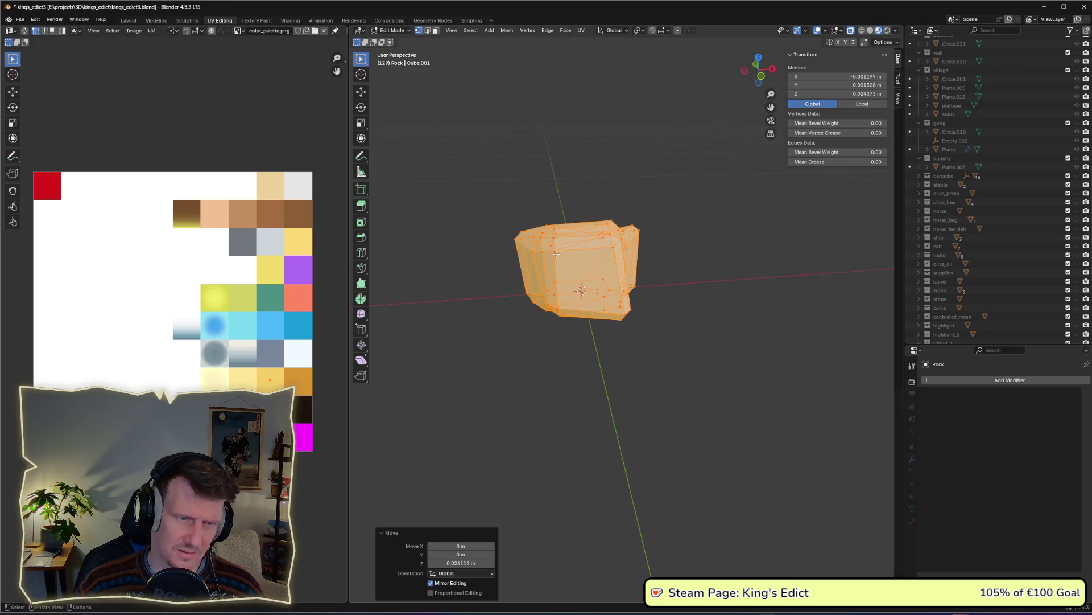
key("alt+a")
key("ctrl+s")
mouse_move(687, 306)
left_mouse_down()
mouse_move(695, 285)
mouse_move(648, 353)
mouse_move(637, 348)
mouse_move(630, 310)
mouse_move(694, 281)
mouse_move(688, 261)
mouse_move(634, 271)
left_mouse_up()
key("Tab")
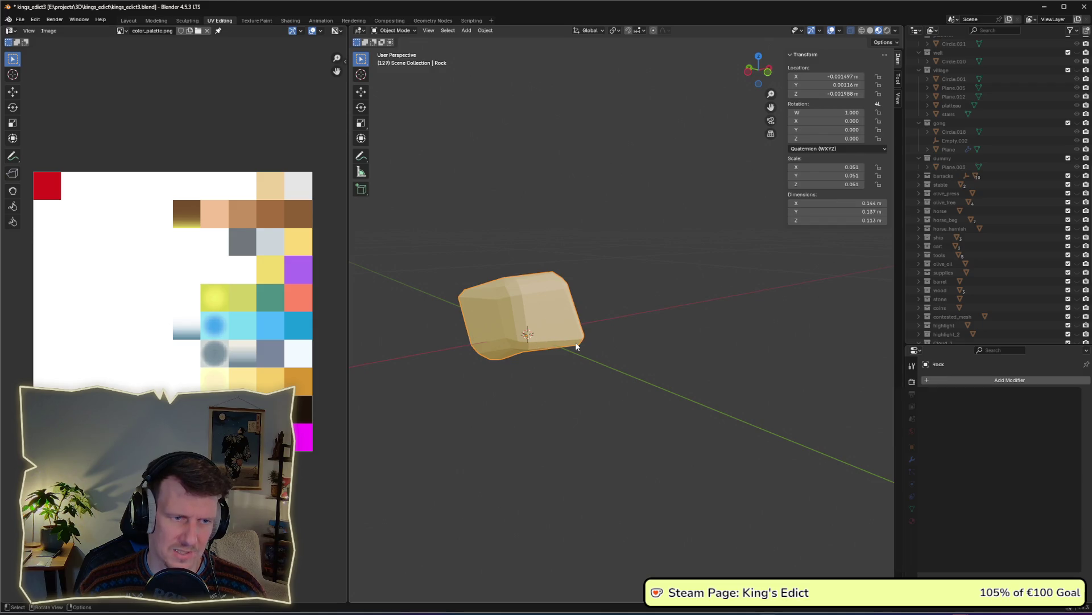
mouse_move(529, 339)
left_mouse_down()
mouse_move(592, 298)
mouse_move(602, 324)
left_mouse_up()
key("ctrl+s")
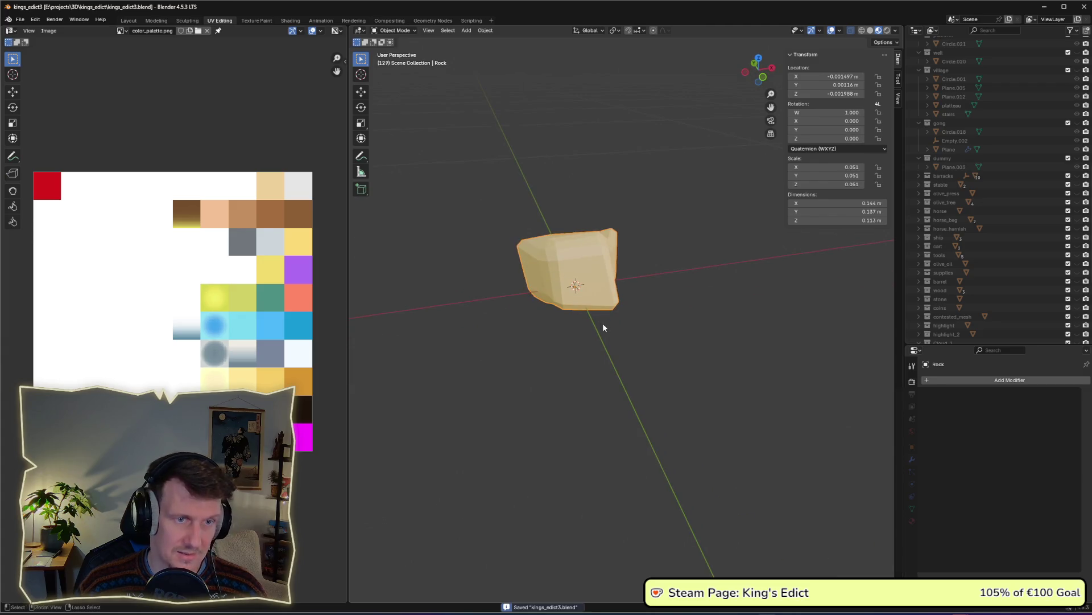
Show the export script in the Scripting workspace, then switch to the Godot editor
left_click(467, 23)
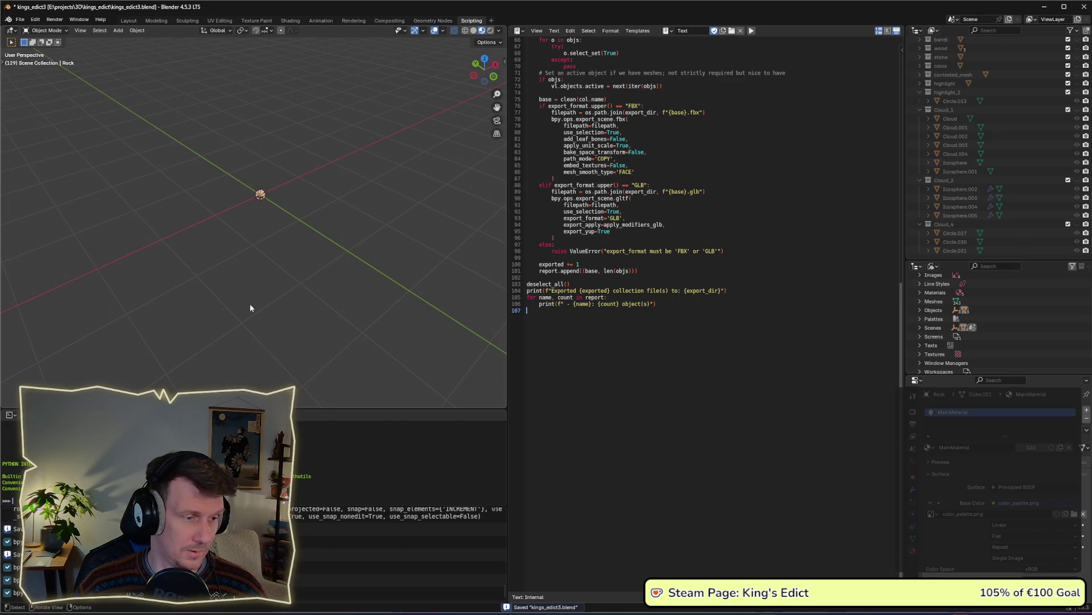
key("alt+Tab")
key("alt+Tab")
key("alt+Tab")
key("alt+Tab")
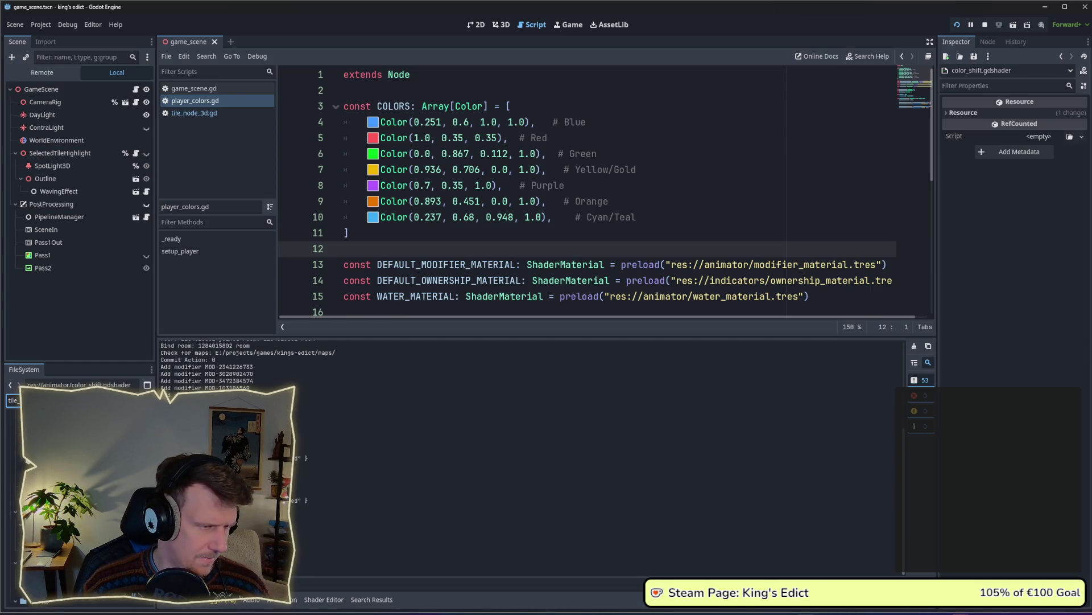
Open the tile_node_3d scene in the Godot editor
double_click(57, 432)
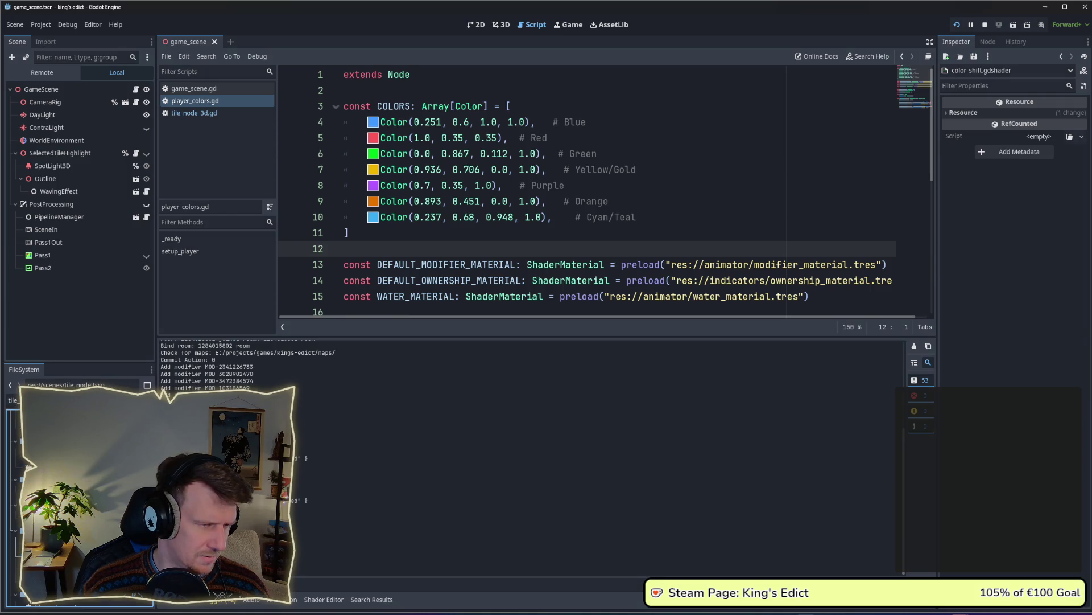
left_click(11, 400)
type("color")
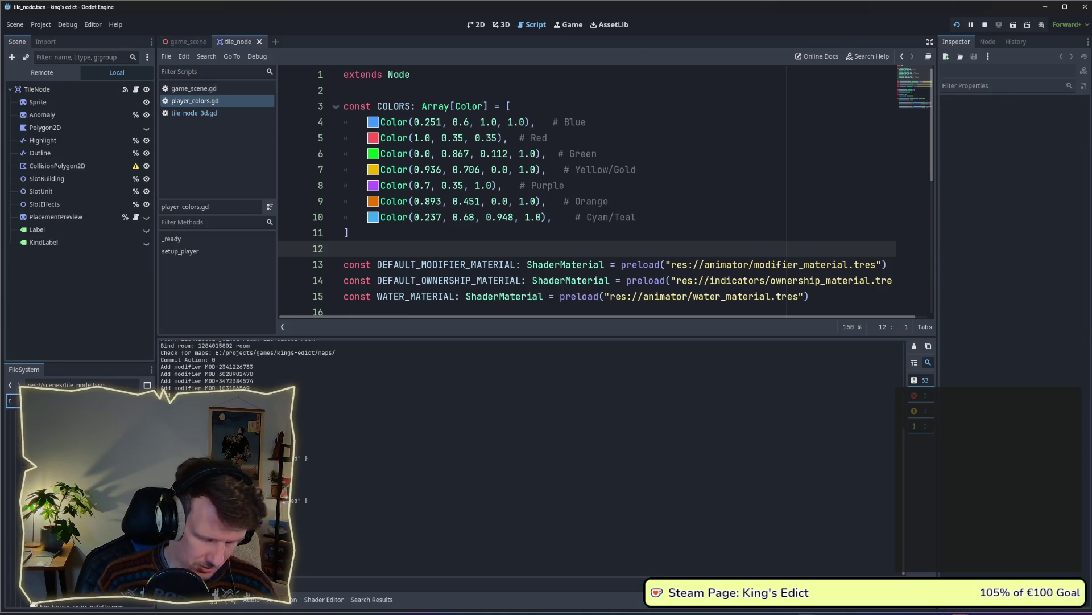
left_click(476, 24)
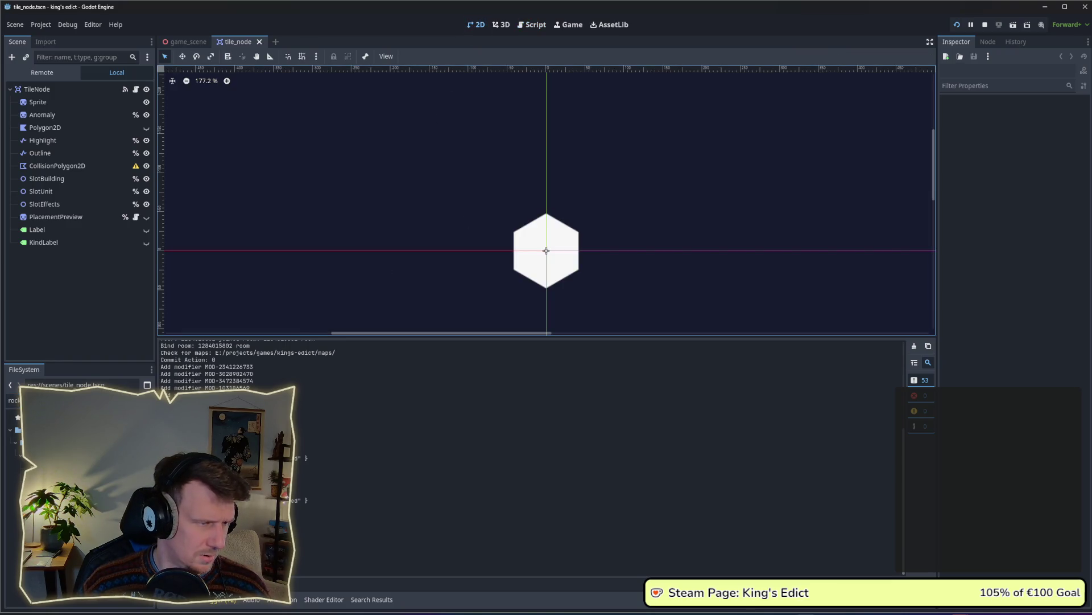
double_click(13, 400)
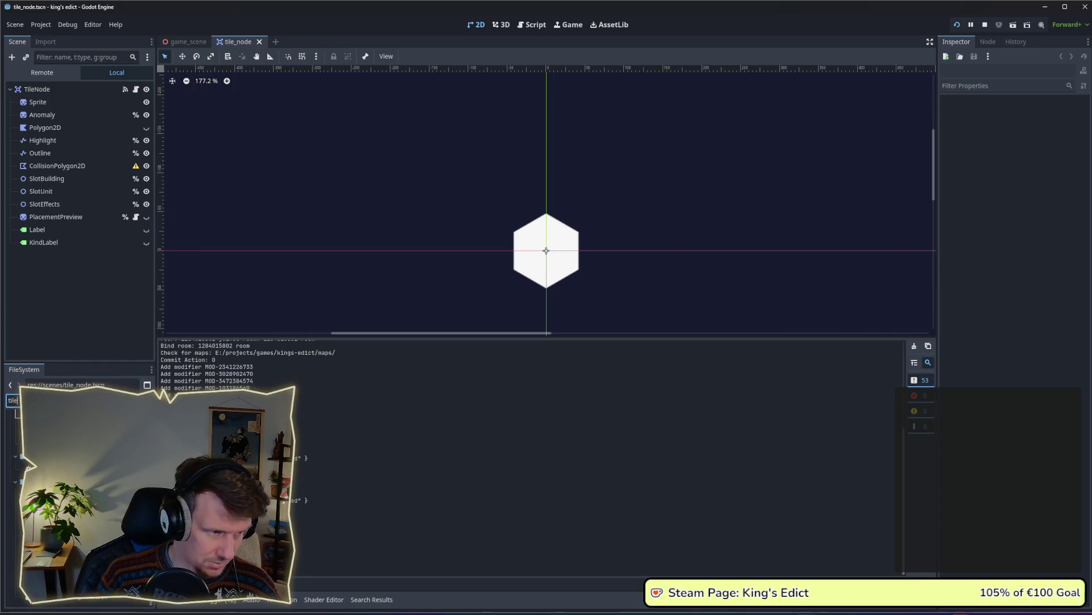
key("Return")
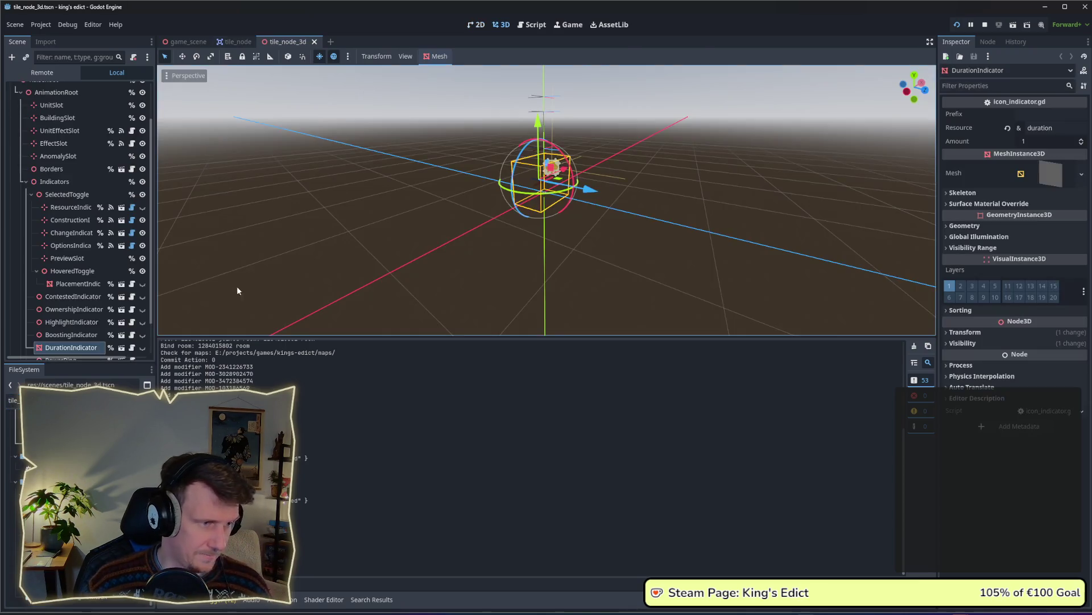
Add plain_tile.glb and Rock.glb from FileSystem into the scene tree
left_click(13, 400)
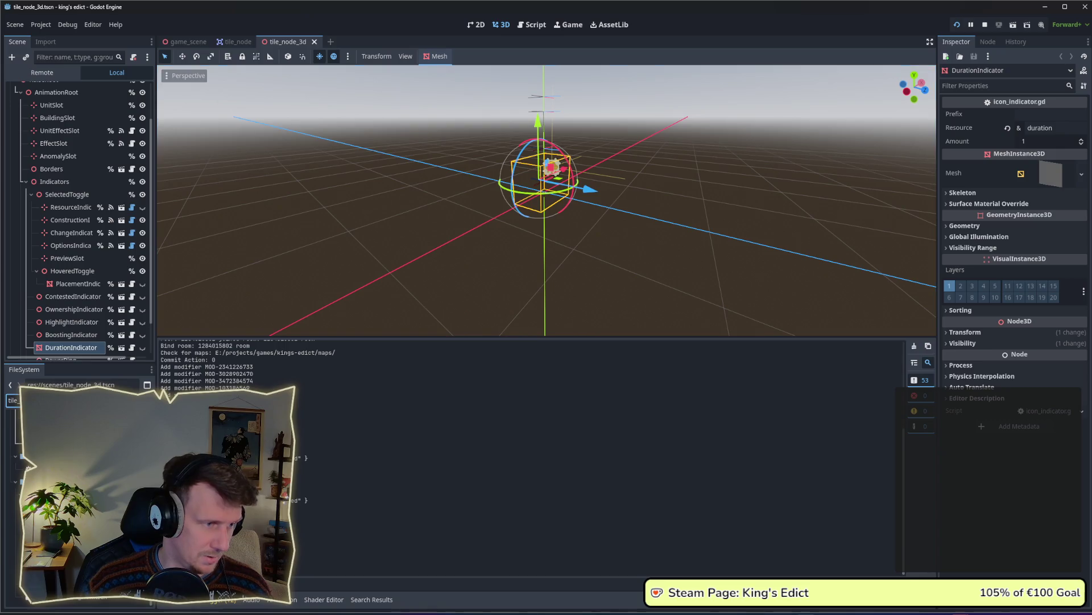
type("r")
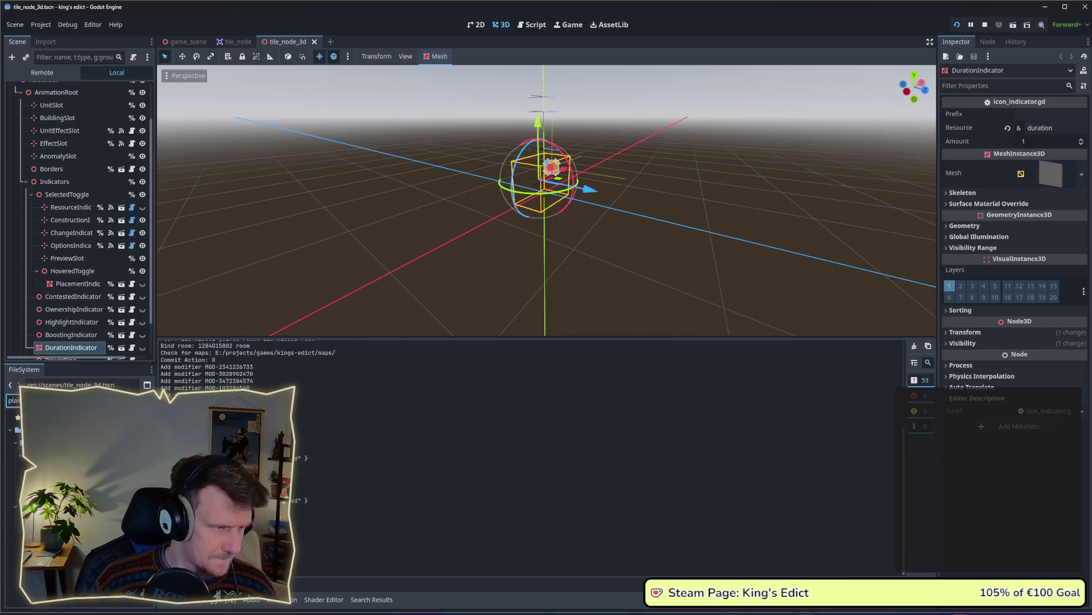
mouse_move(17, 417)
left_mouse_down()
mouse_move(86, 333)
mouse_move(85, 142)
mouse_move(71, 75)
mouse_move(72, 91)
mouse_move(46, 89)
left_mouse_up()
scroll(534, 174, "up", 5)
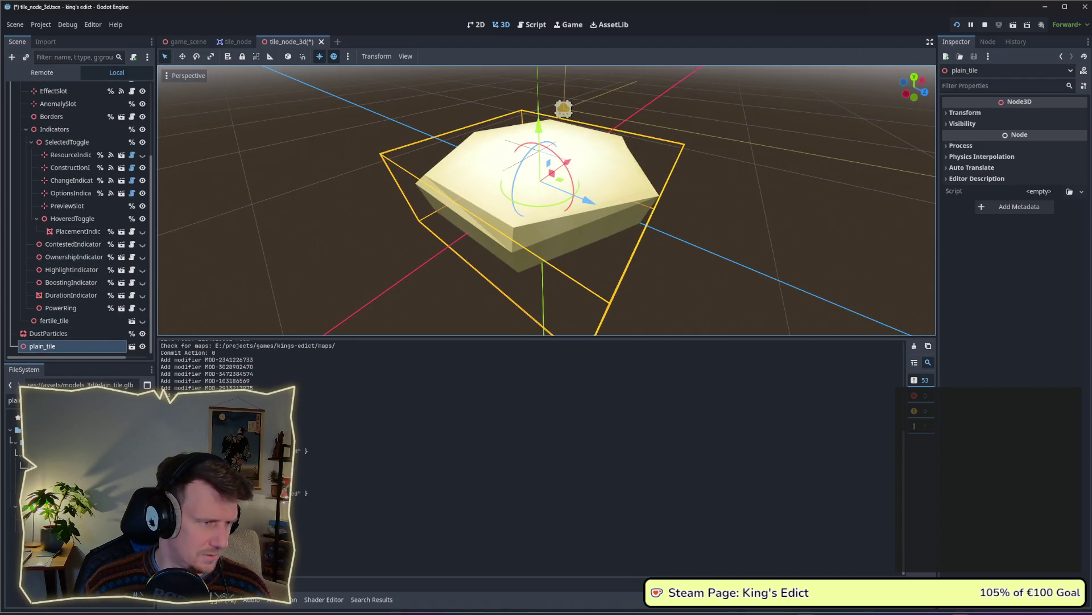
left_click(13, 400)
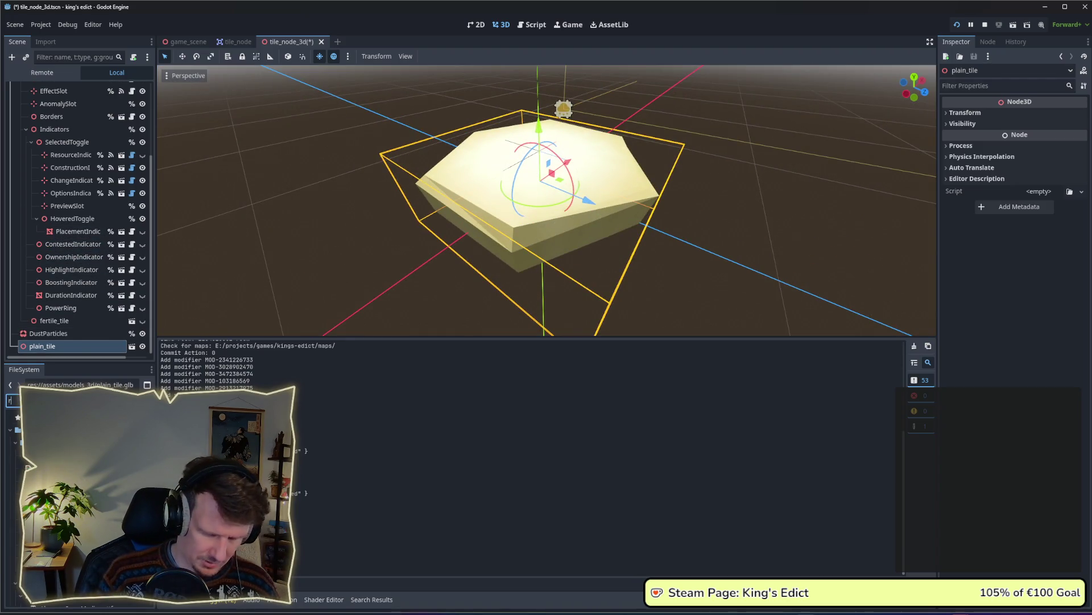
type("rock")
left_click(34, 465)
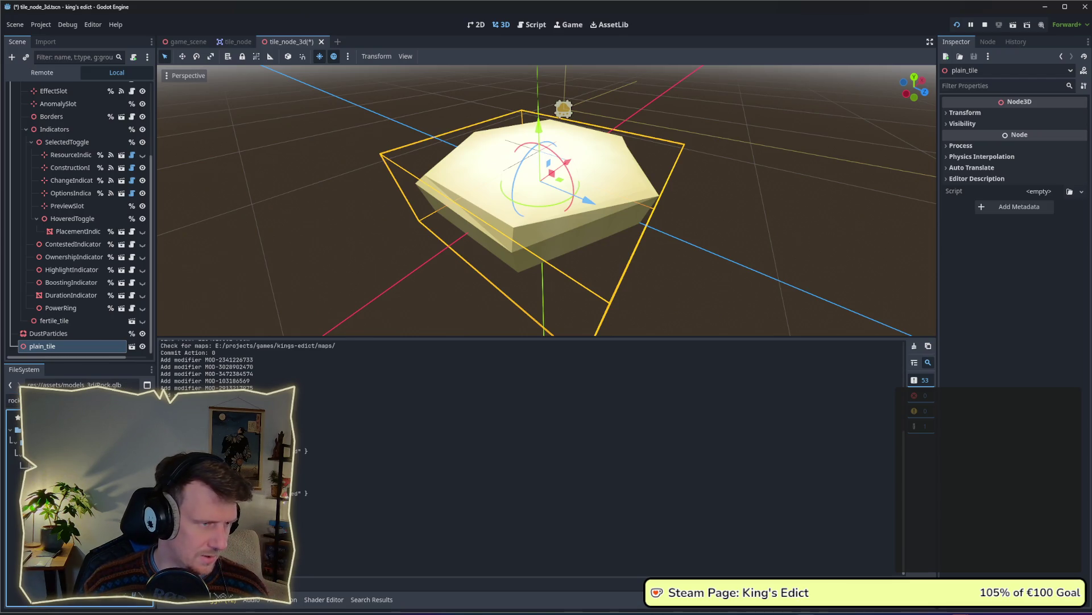
left_click_drag(34, 465, 39, 356)
Rest the rock on top of the tile, save the scene, and relaunch the game
mouse_move(532, 166)
left_mouse_down()
mouse_move(546, 151)
mouse_move(566, 155)
left_mouse_up()
scroll(566, 155, "up", 4)
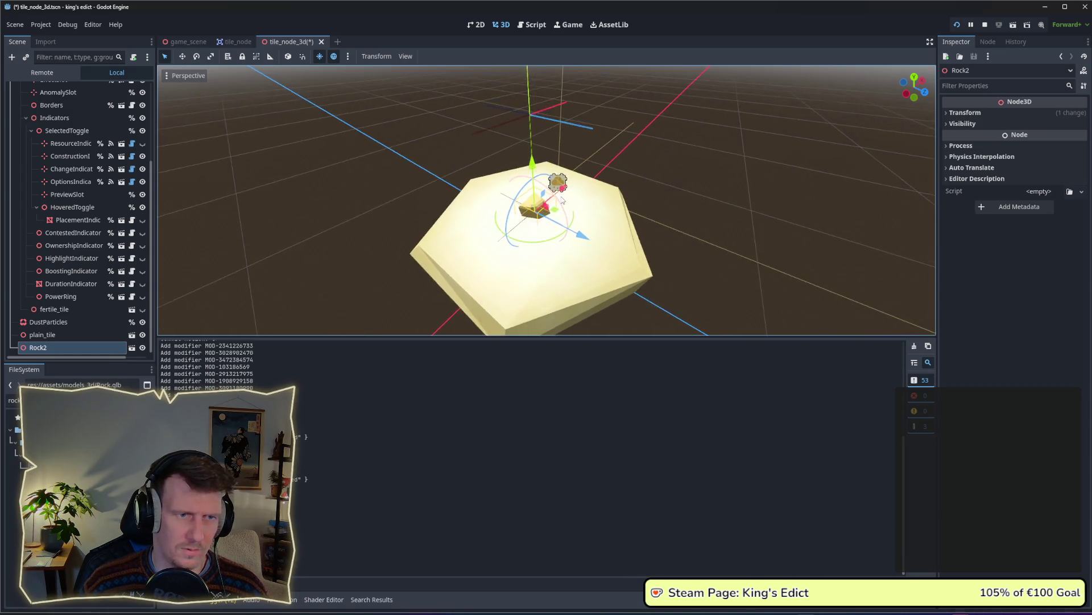
left_click_drag(561, 216, 500, 237)
left_click(671, 209)
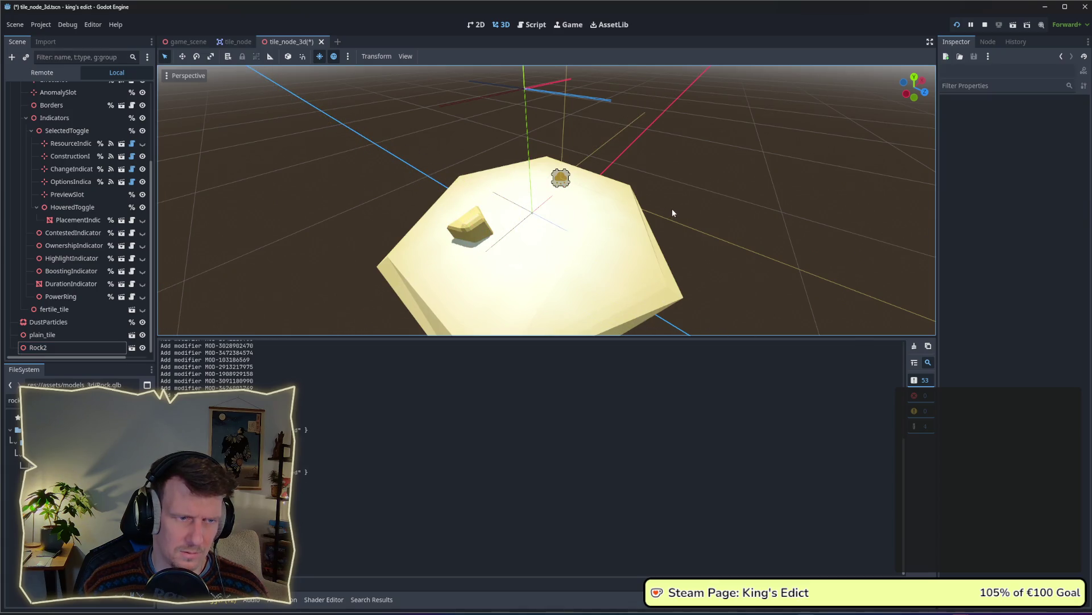
scroll(671, 208, "down", 5)
scroll(677, 228, "down", 3)
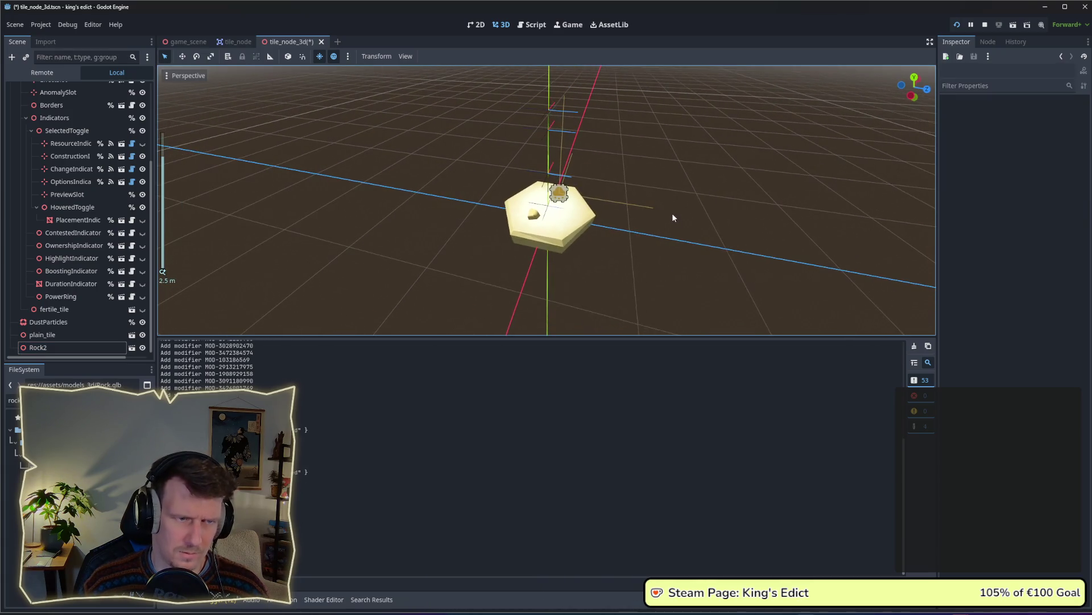
key("ctrl+s")
left_click_drag(661, 220, 785, 118)
left_click(957, 25)
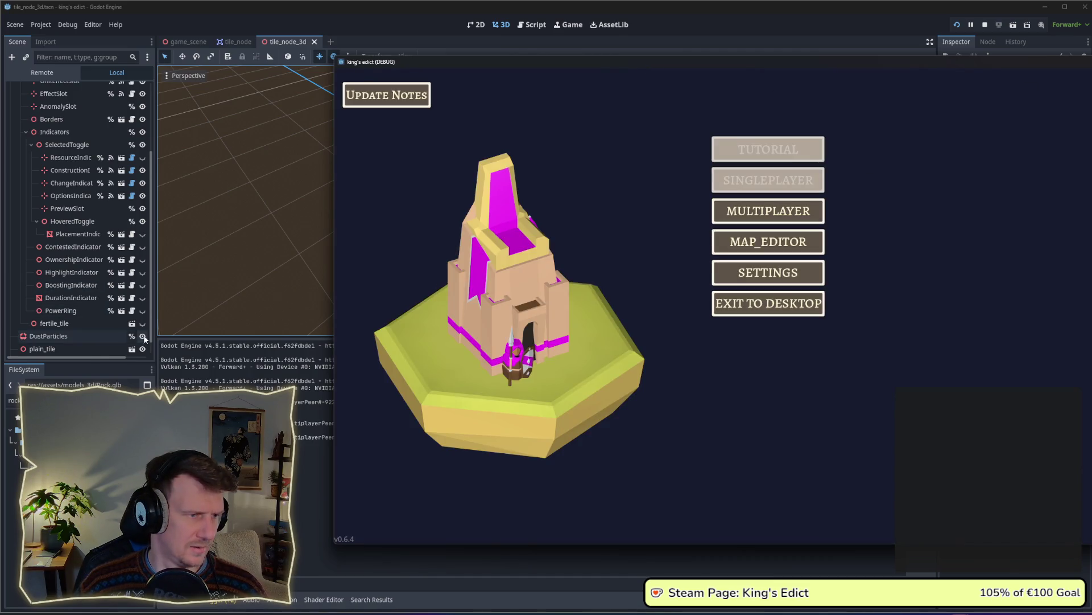
Start a multiplayer game on the i_know_this_place map with a chosen start position
left_click_drag(144, 338, 137, 341)
left_click(271, 307)
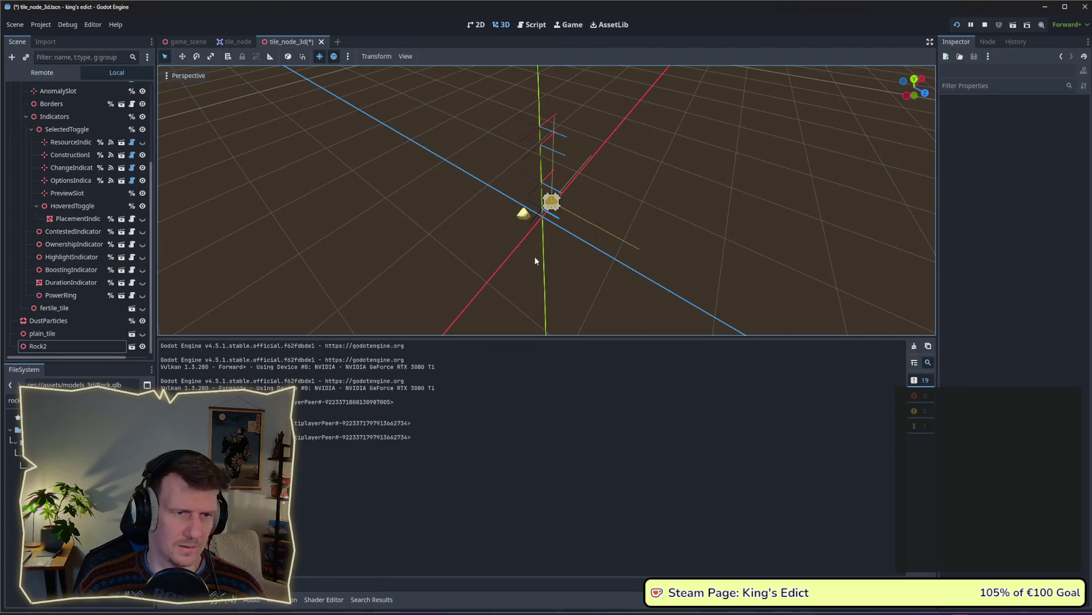
key("alt+Tab")
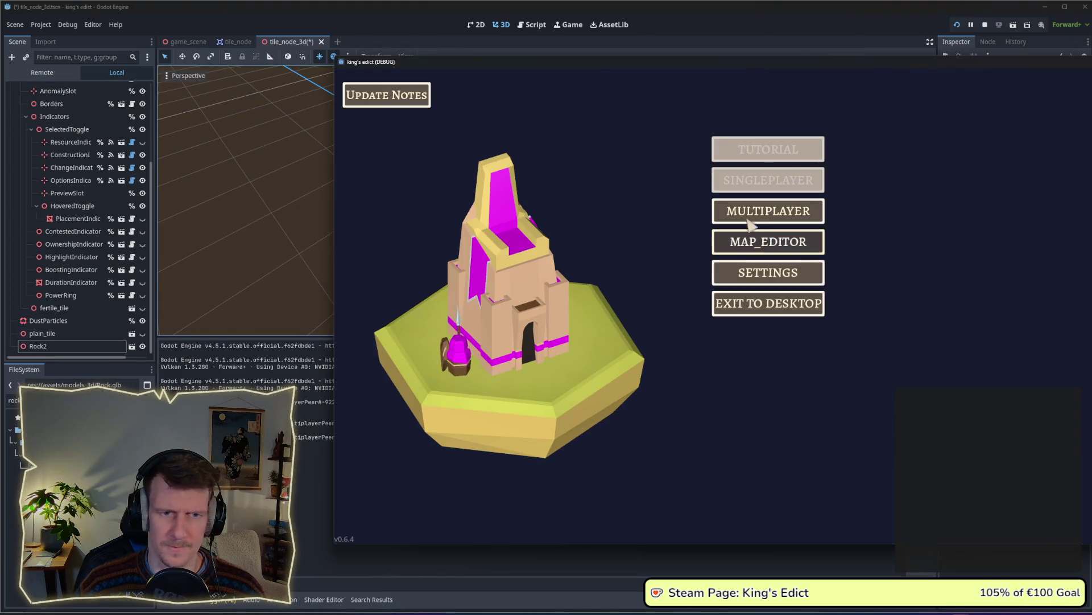
left_click(815, 212)
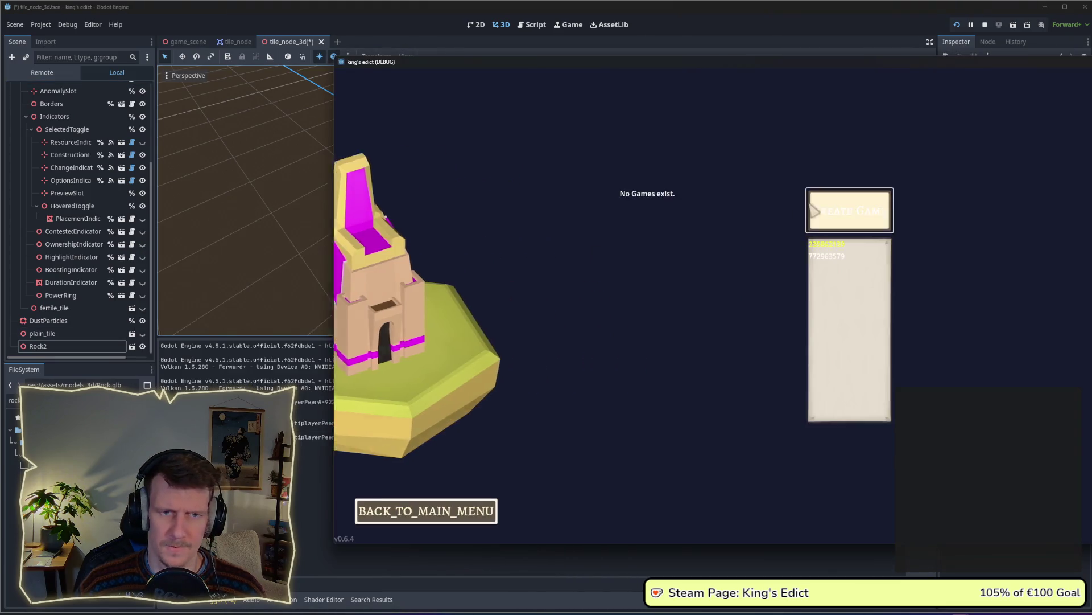
left_click(866, 118)
left_click(866, 176)
left_click(577, 327)
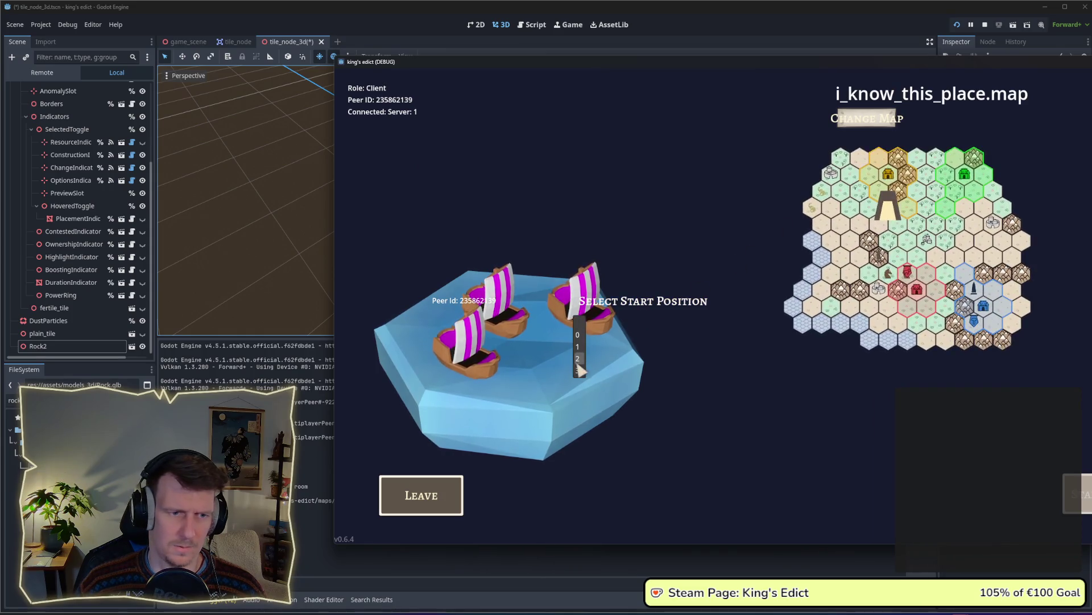
left_click(578, 360)
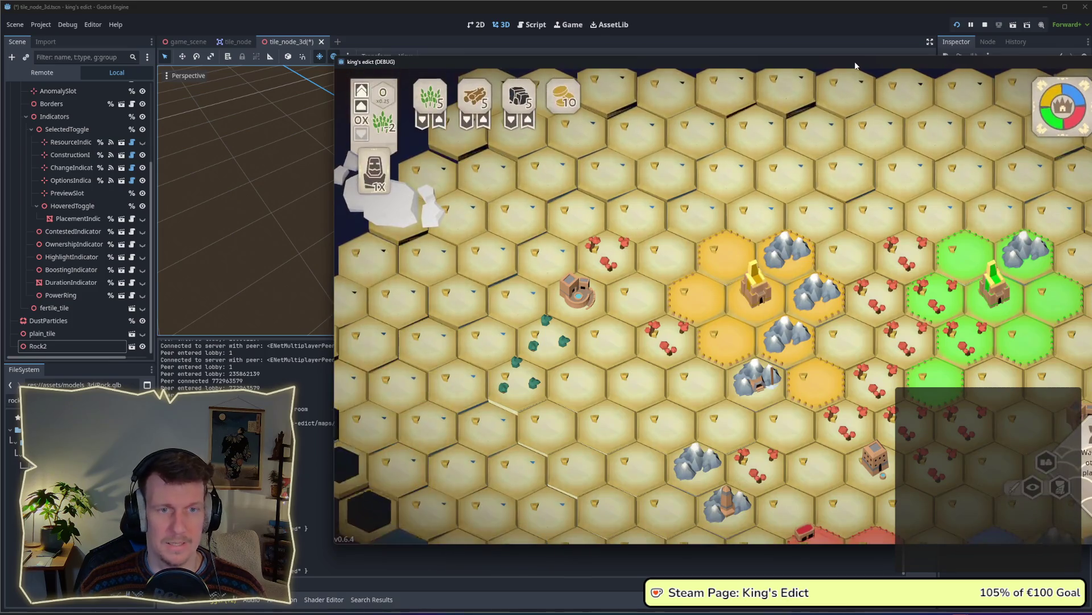
Stop the game, select plain_tile, relaunch, and choose the i_know_this_place map again
key("F8")
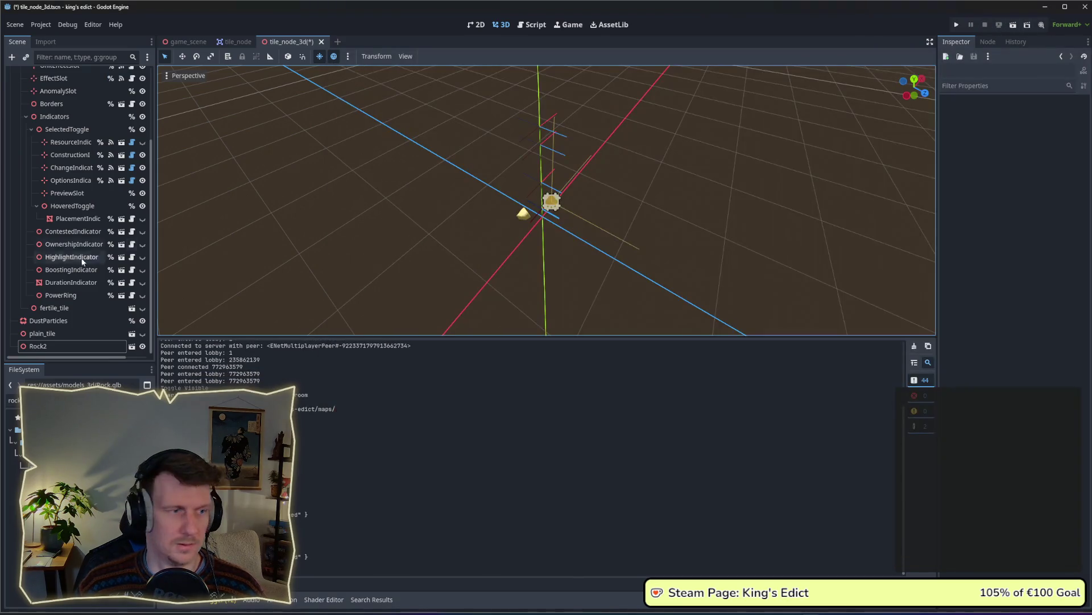
left_click(97, 334)
key("F5")
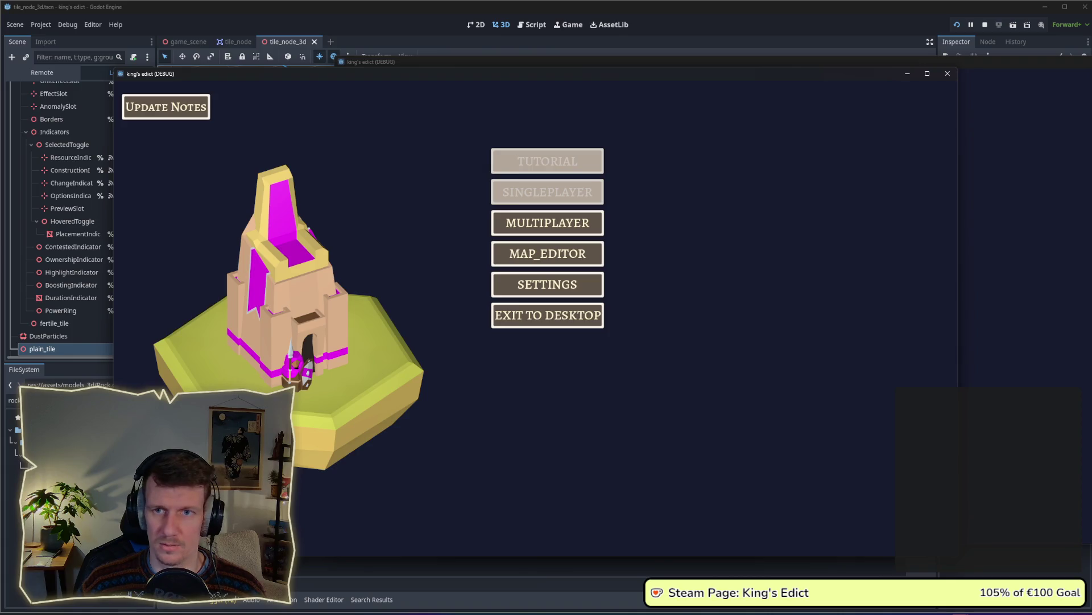
left_click(554, 224)
left_click(643, 131)
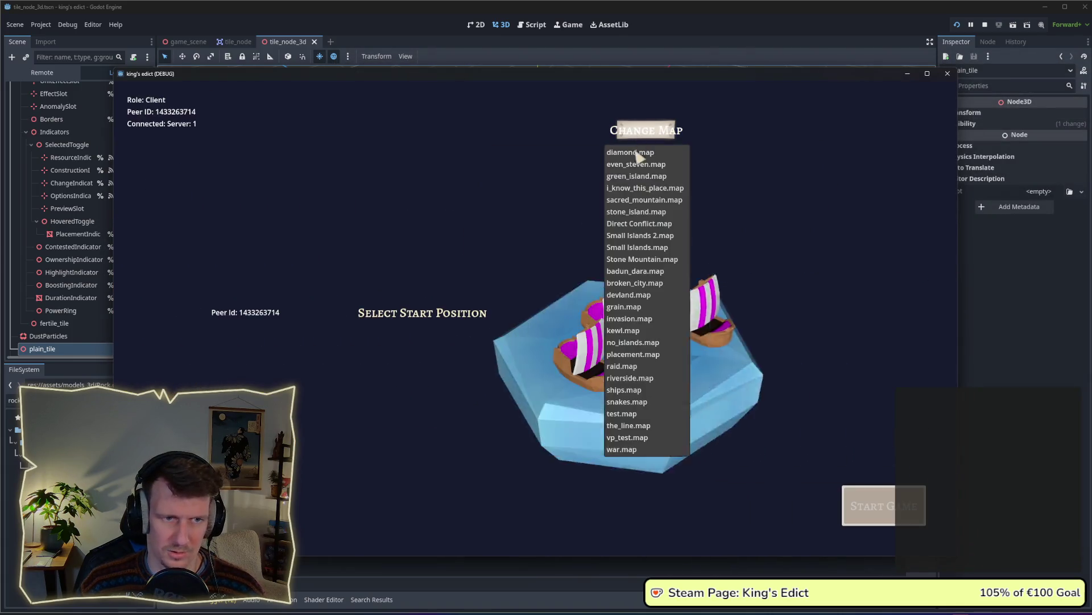
left_click(640, 189)
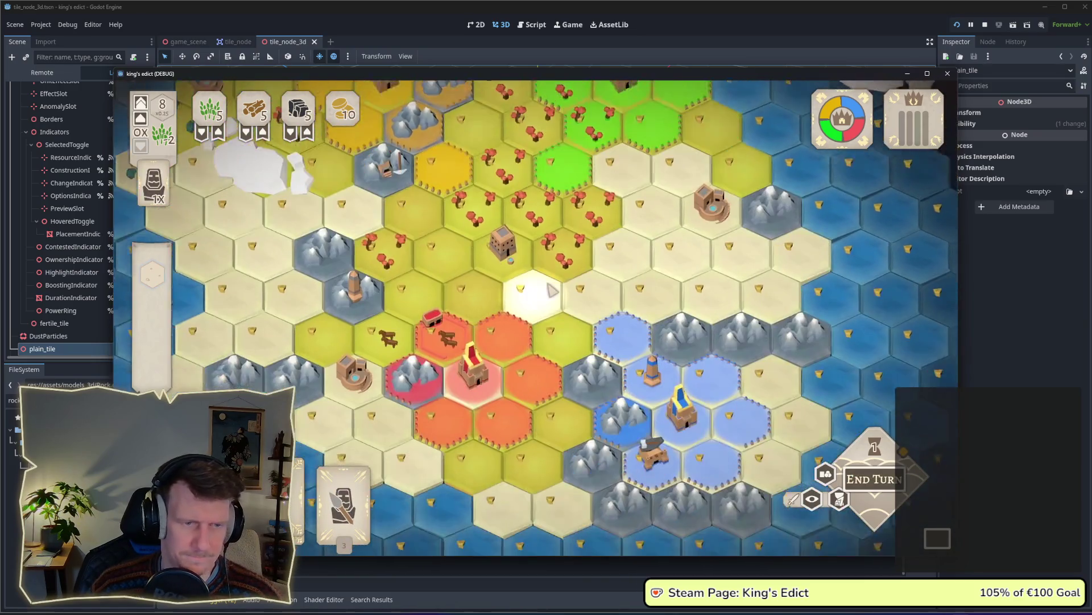
Zoom the game map out to see the whole island, then bring up the window switcher
scroll(551, 290, "up", 2)
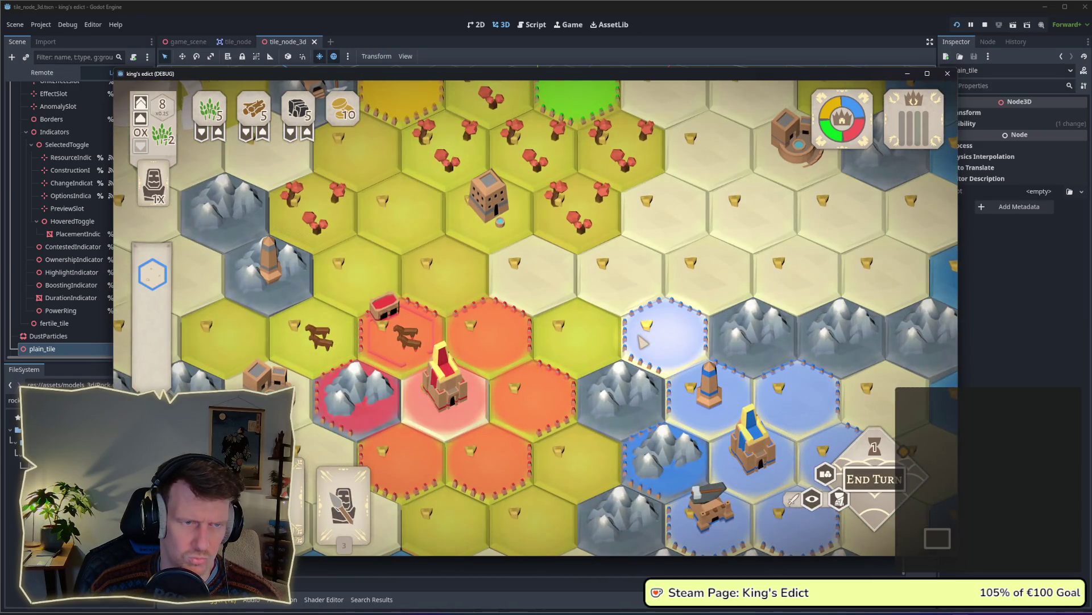
scroll(641, 340, "down", 2)
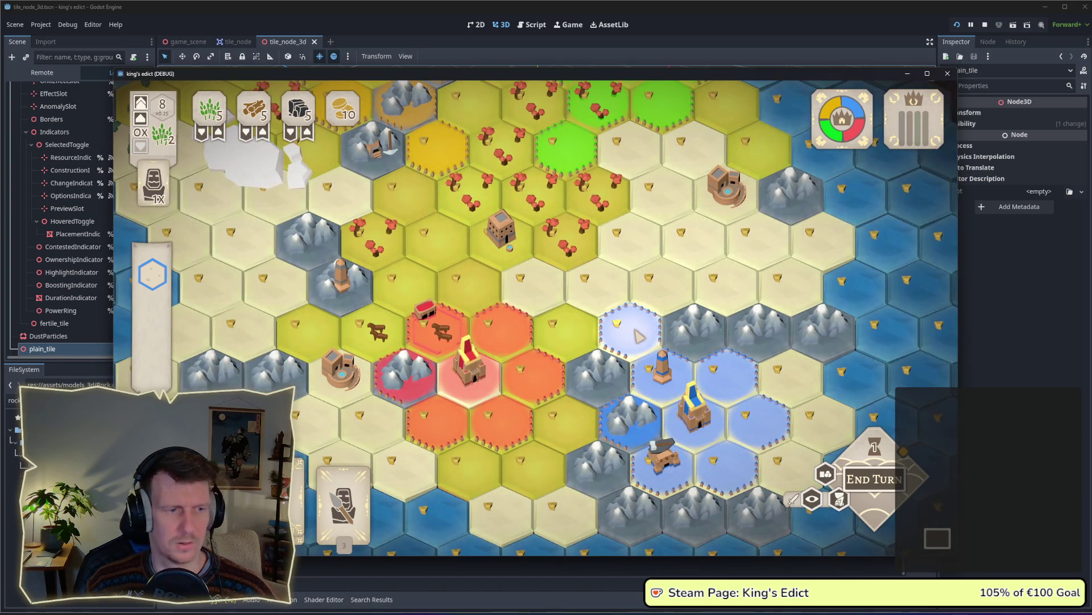
scroll(618, 316, "down", 1)
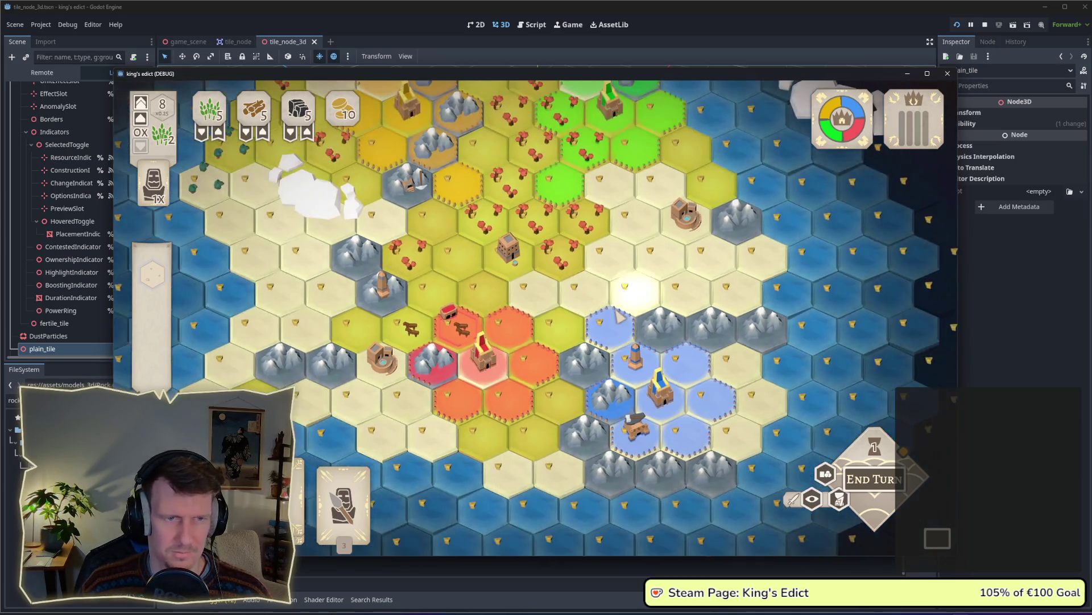
scroll(604, 280, "up", 3)
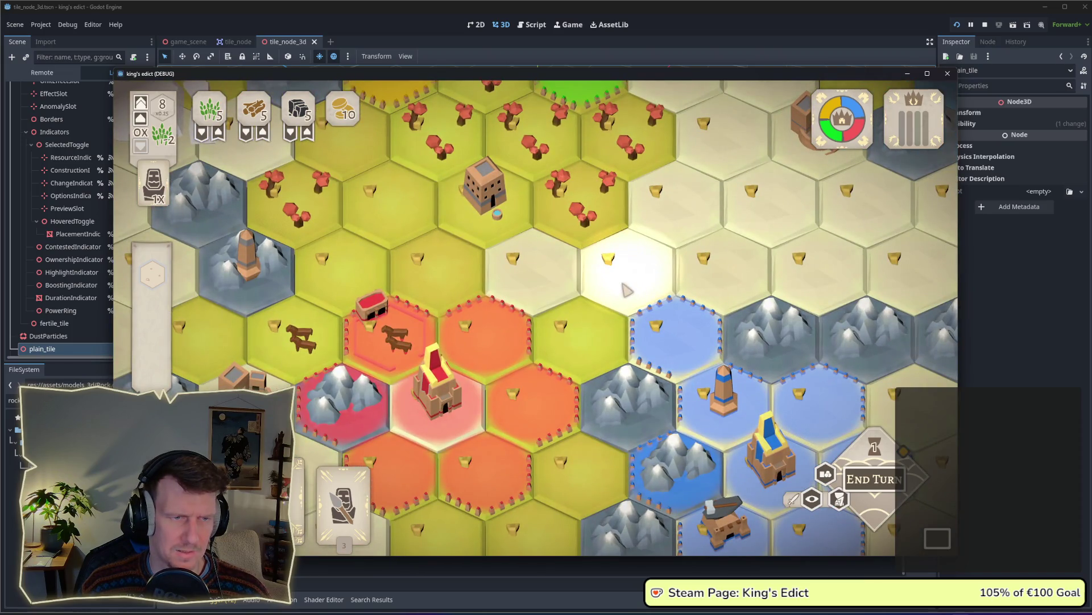
scroll(586, 321, "down", 4)
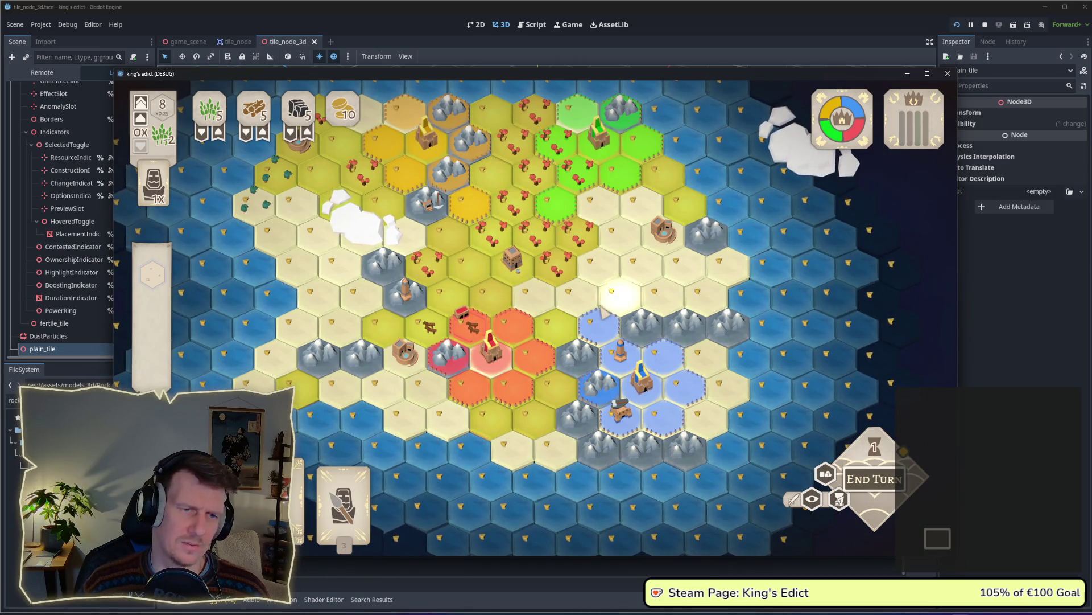
key("alt+Tab")
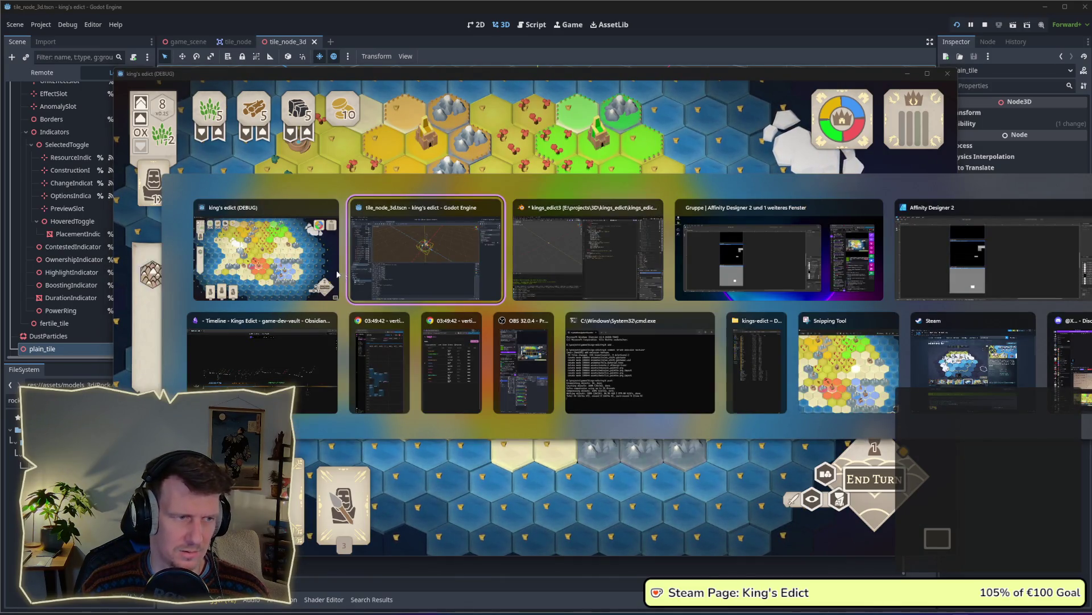
key("alt+Tab")
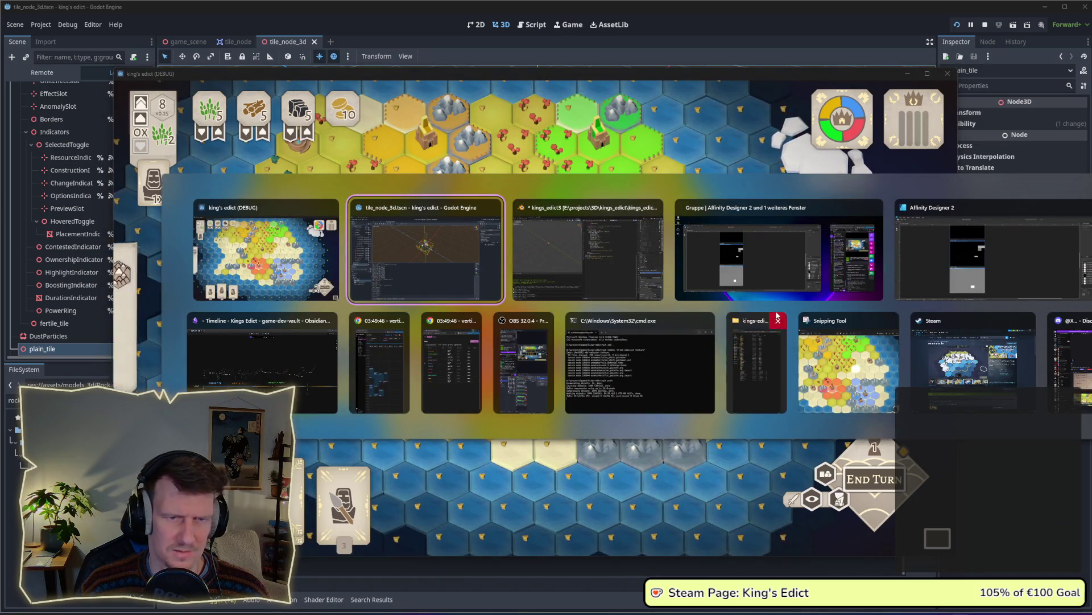
Back in Blender, select the rock object and enter its mesh edit mode
left_click(660, 290)
scroll(186, 115, "down", 1)
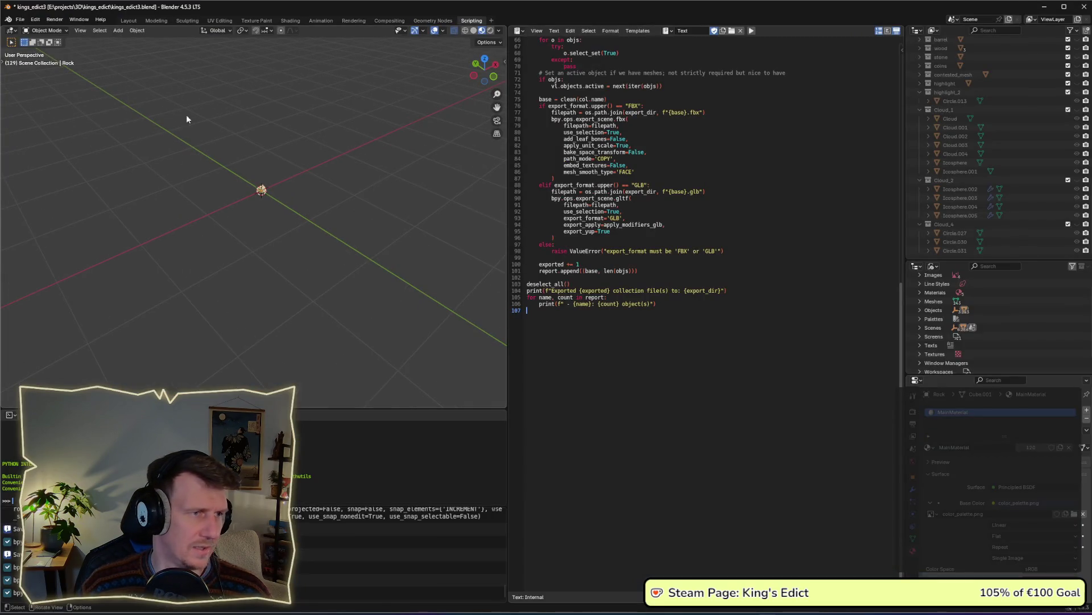
left_click(157, 21)
scroll(507, 302, "up", 4)
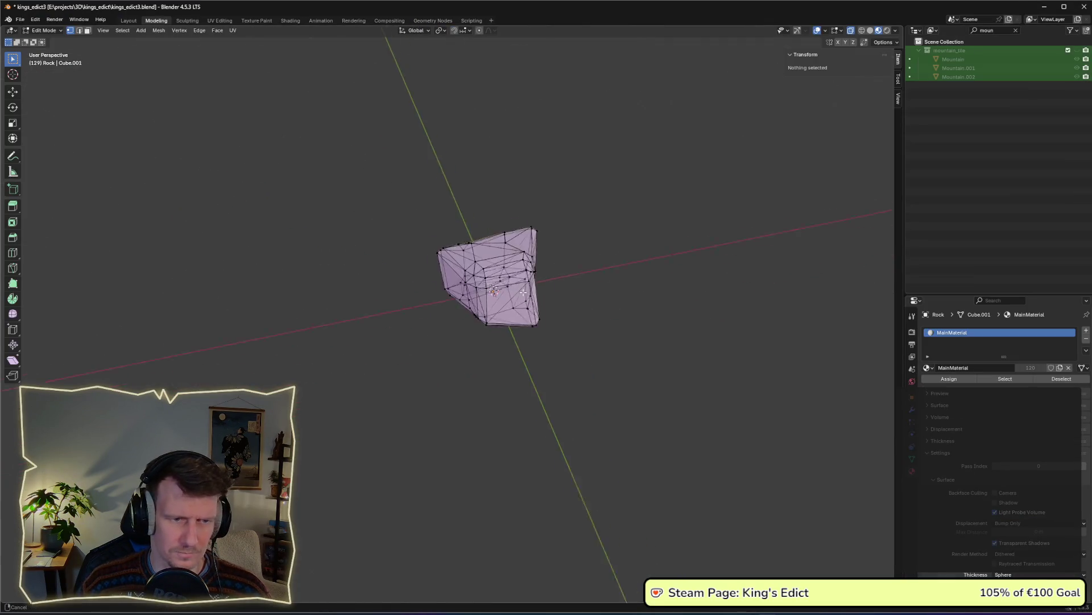
key("Tab")
left_click(481, 228)
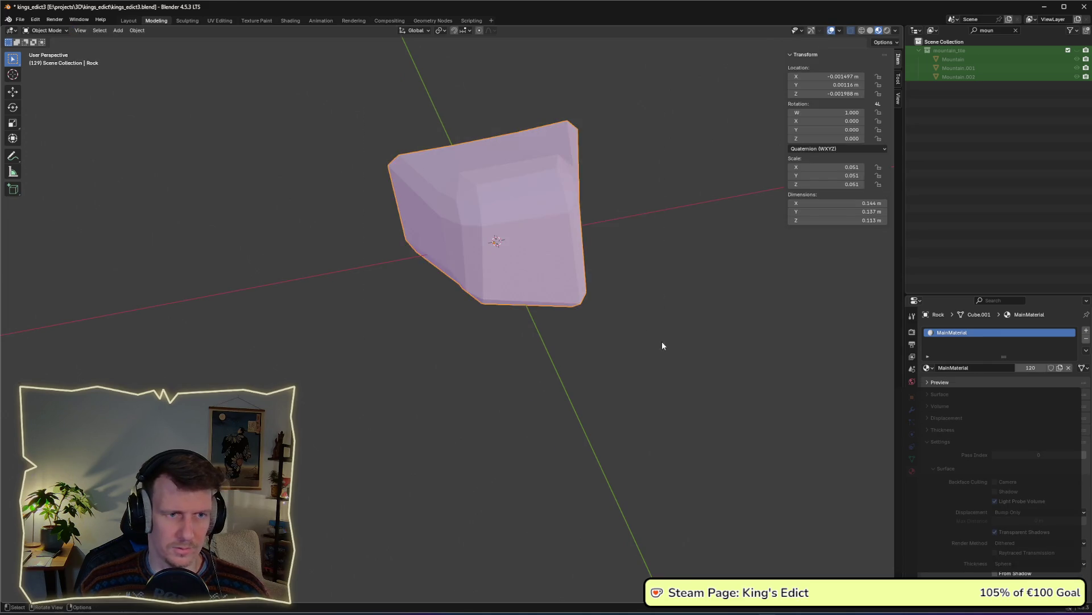
key("Tab")
Move the rock's UVs to the pale off-white swatch, save, and run the export script
left_click(220, 21)
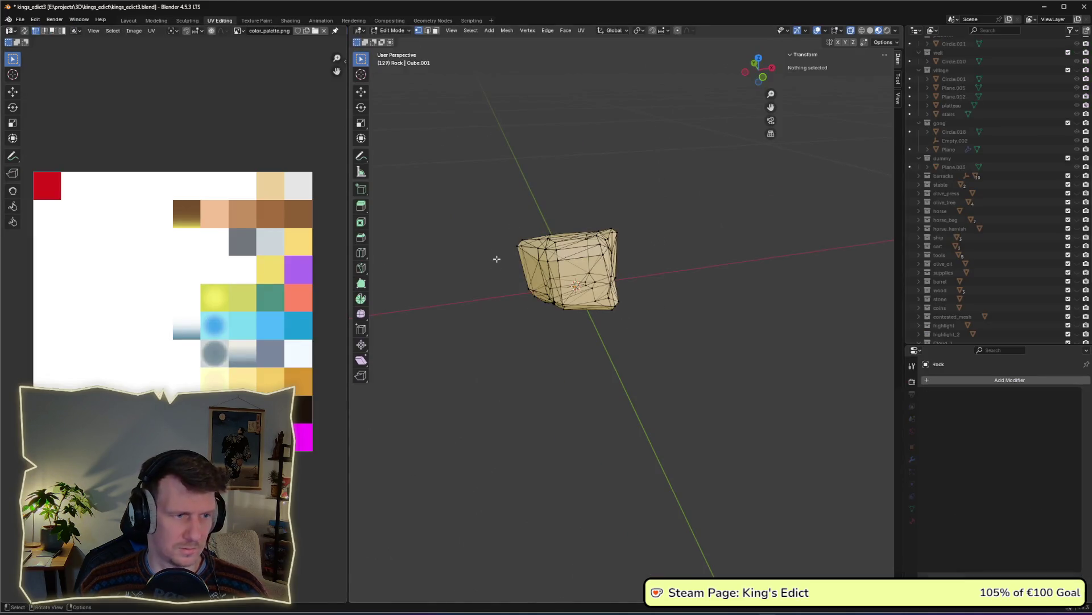
key("Tab")
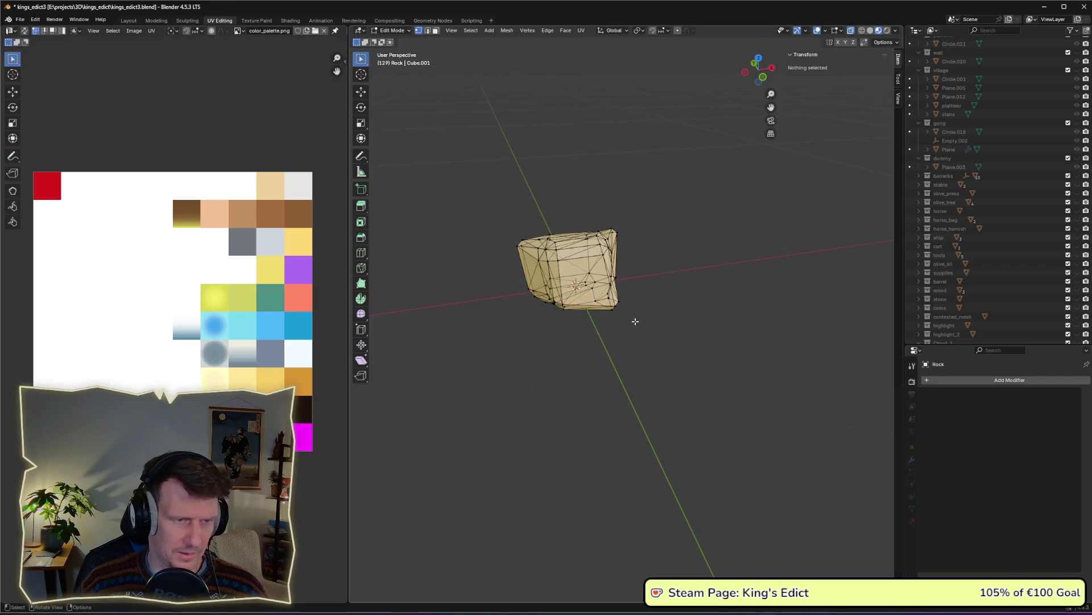
key("a")
key("g")
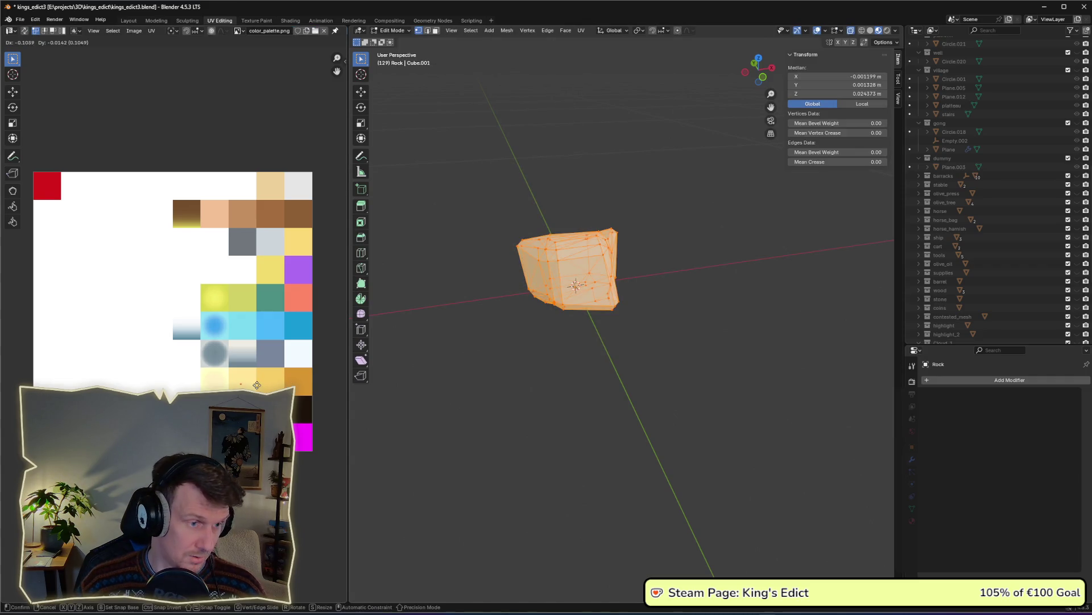
left_click(257, 381)
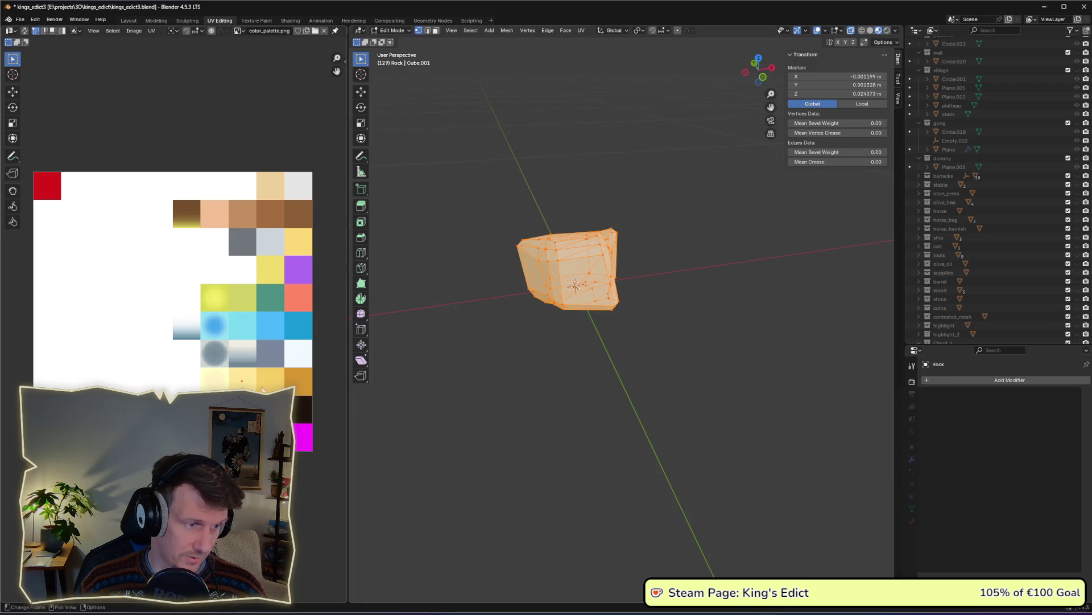
key("g")
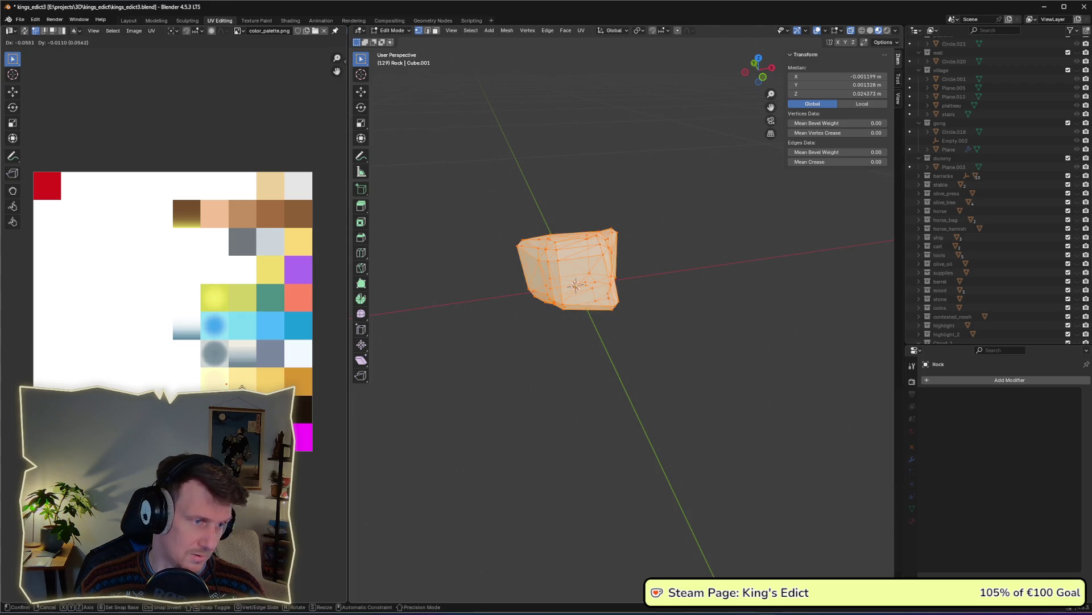
left_click(231, 386)
key("alt+a")
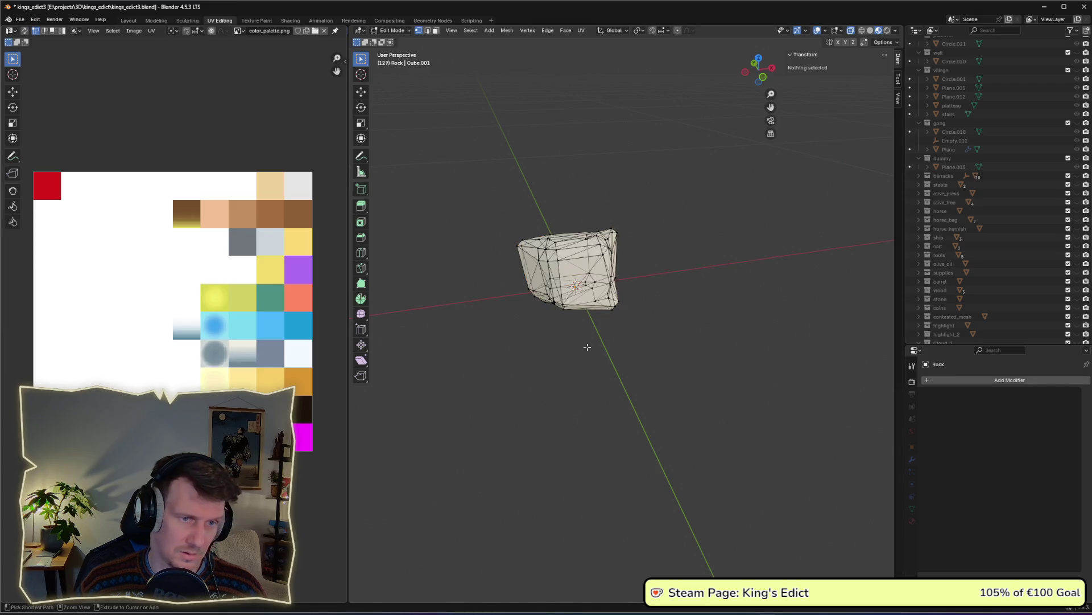
key("ctrl+s")
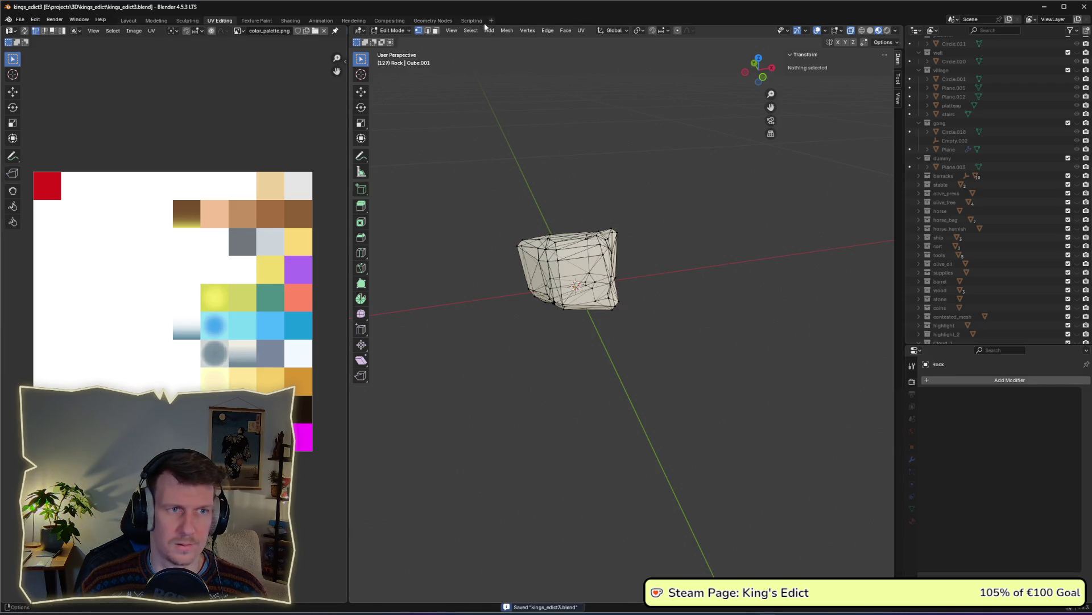
left_click(467, 21)
left_click(751, 31)
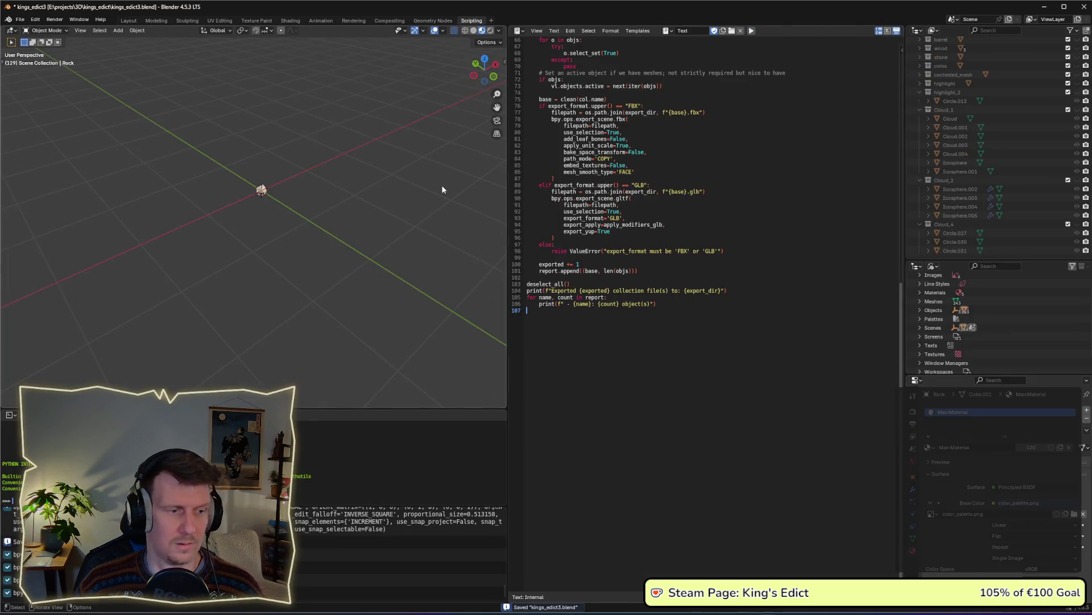
Switch to Godot to reimport the rock, then close and relaunch the game
key("alt+Tab")
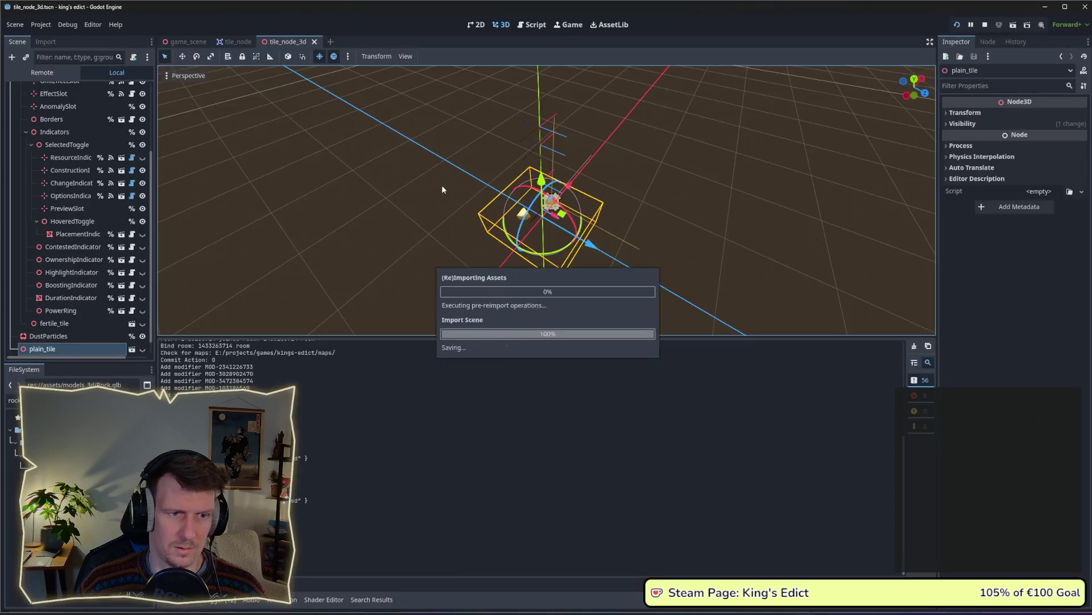
key("alt+Tab")
key("Tab")
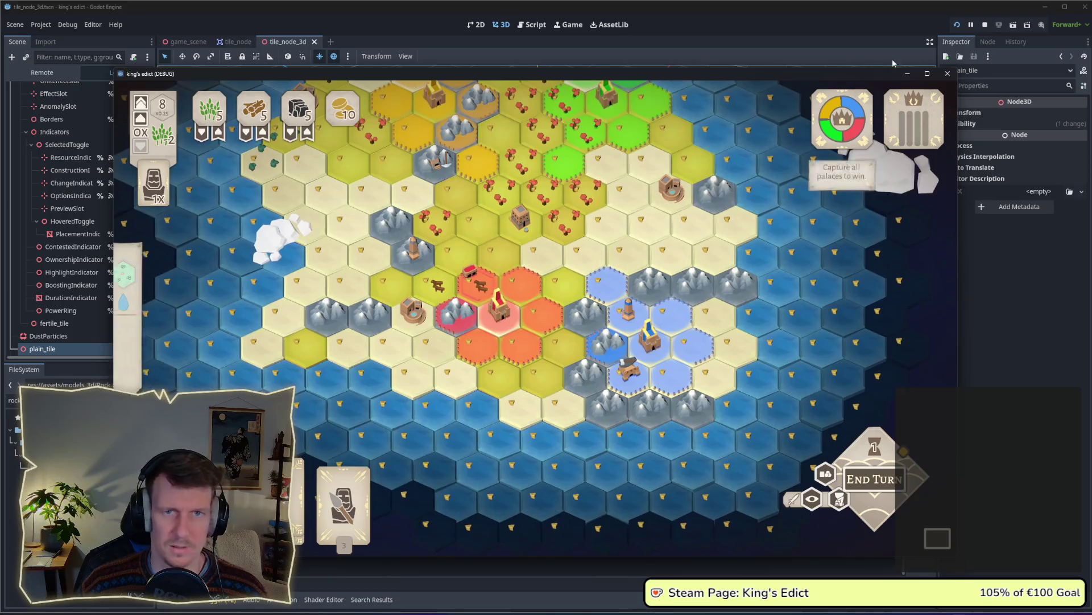
left_click(985, 25)
left_click(957, 25)
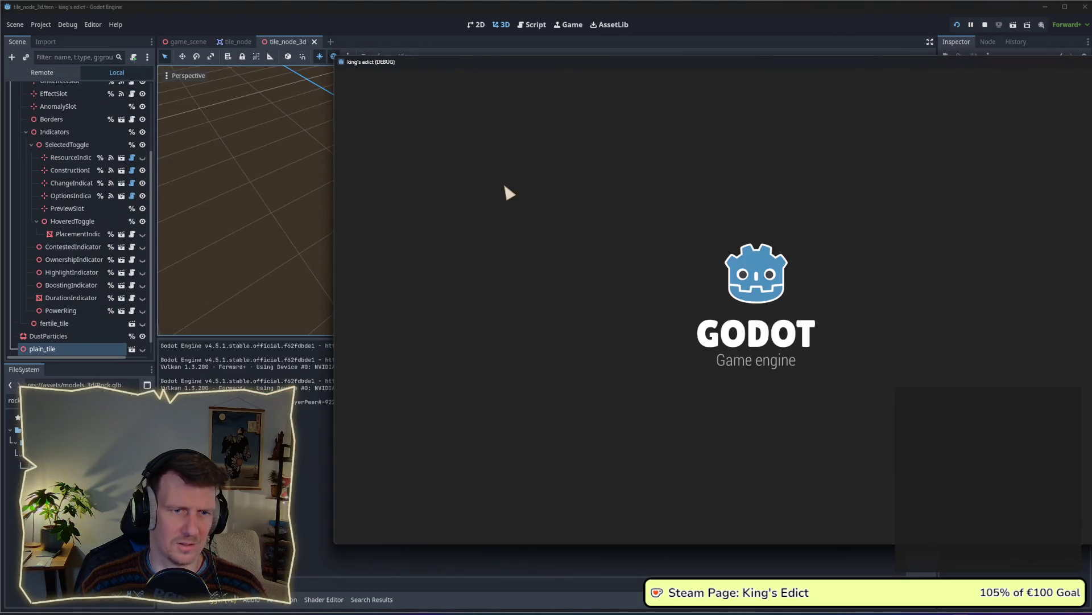
Play a multiplayer match on i_know_this_place.map, then stop it and select Rock2
left_click(741, 191)
left_click(844, 213)
left_click(847, 119)
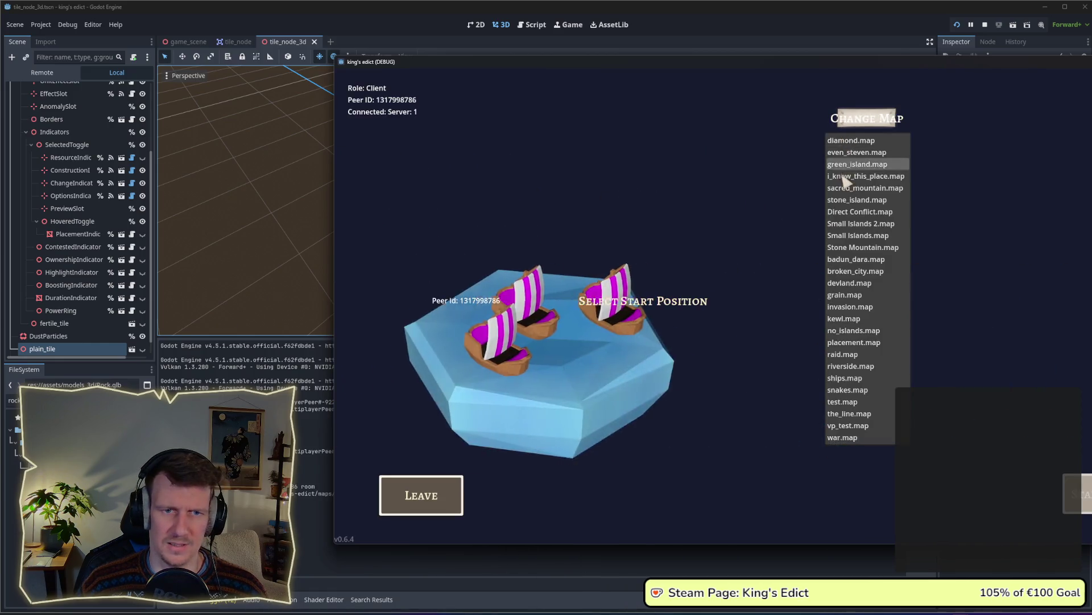
left_click(845, 177)
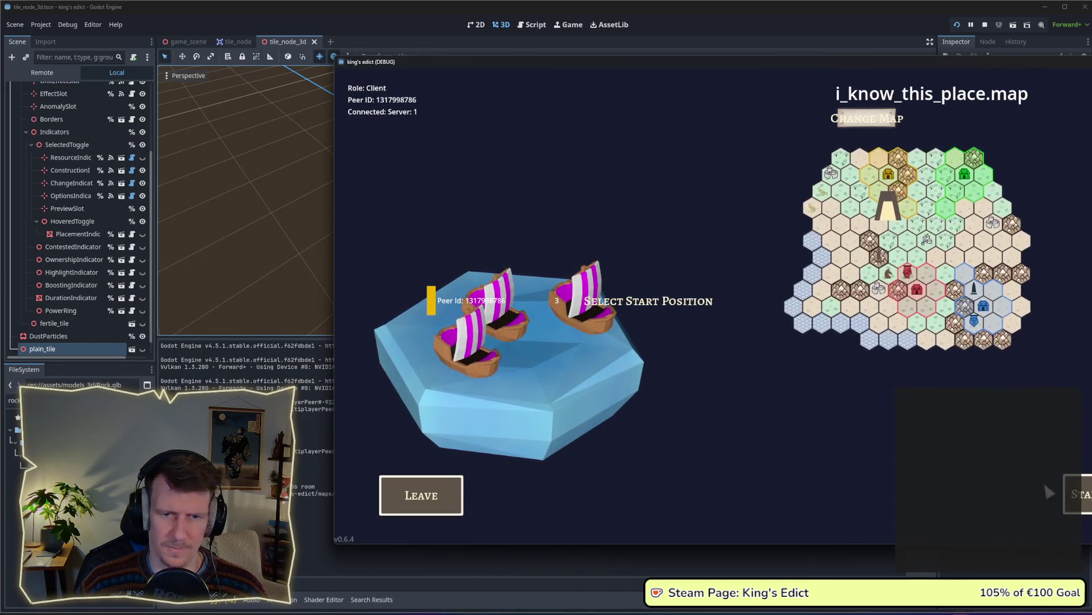
left_click(1076, 492)
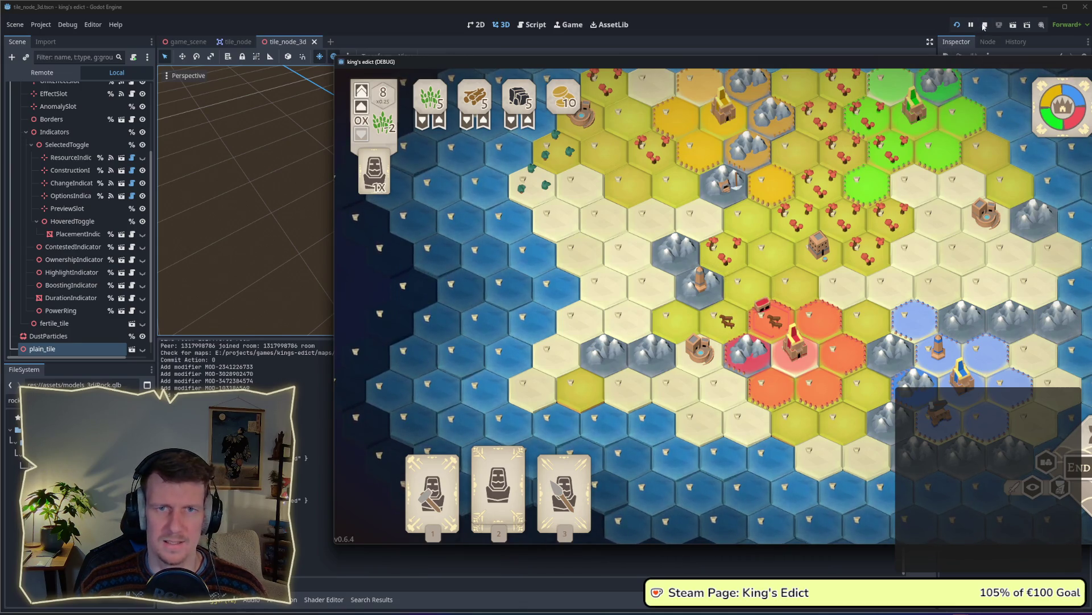
key("F8")
left_click(39, 346)
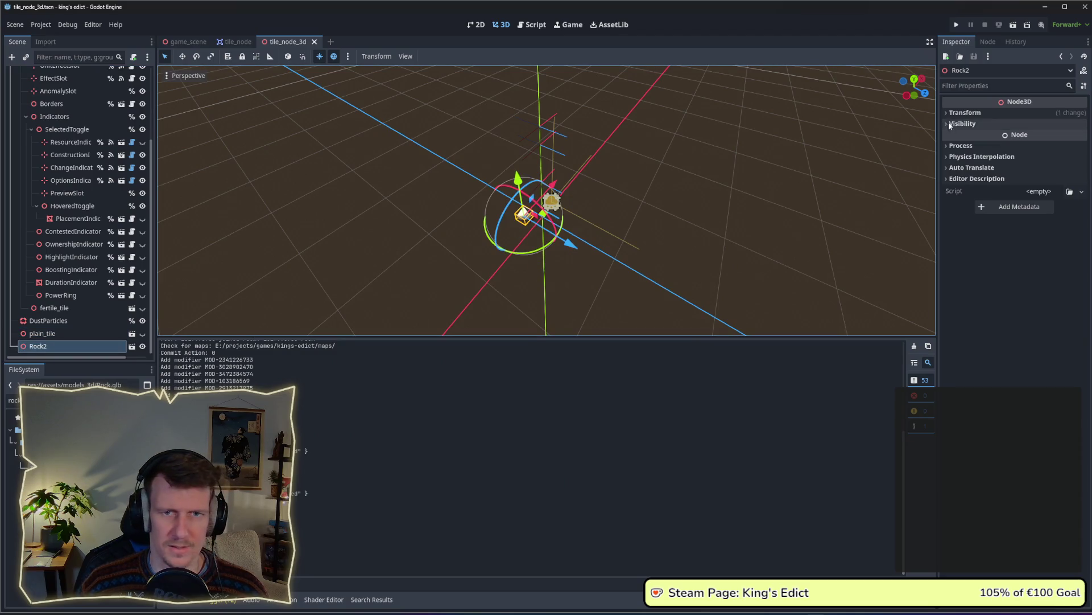
Set Rock2's scale to 0.7 on all axes and relaunch the game
left_click(1004, 113)
left_click(1011, 195)
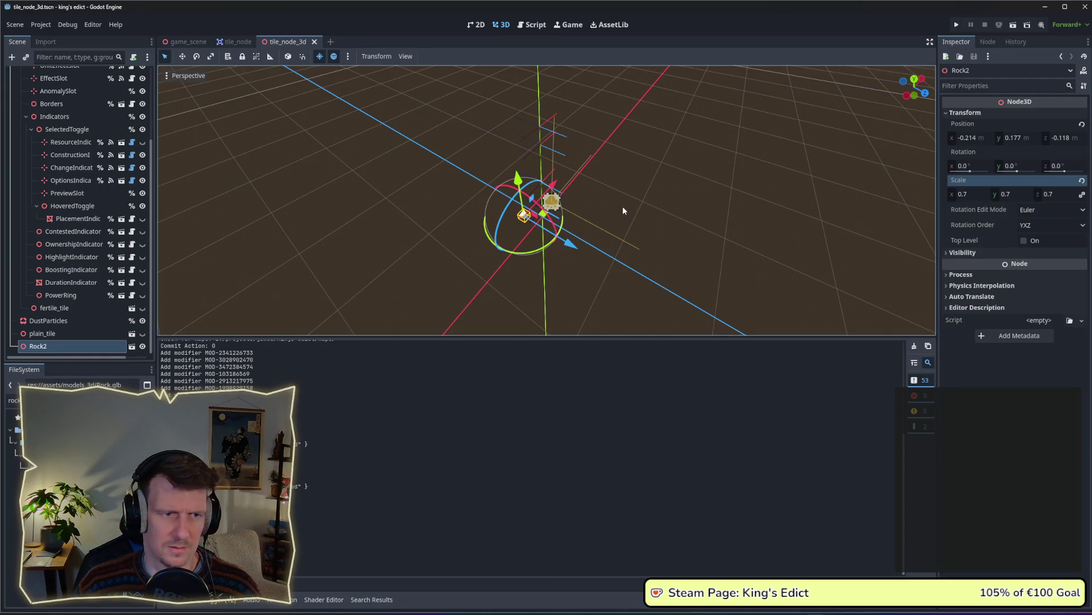
key("alt+Tab")
left_click(275, 231)
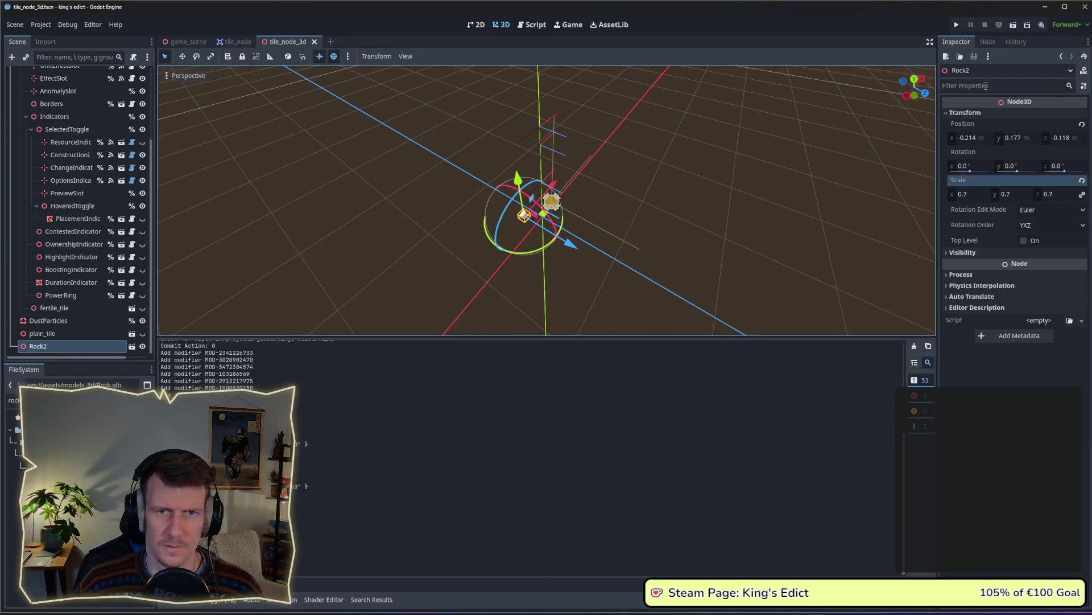
left_click(958, 25)
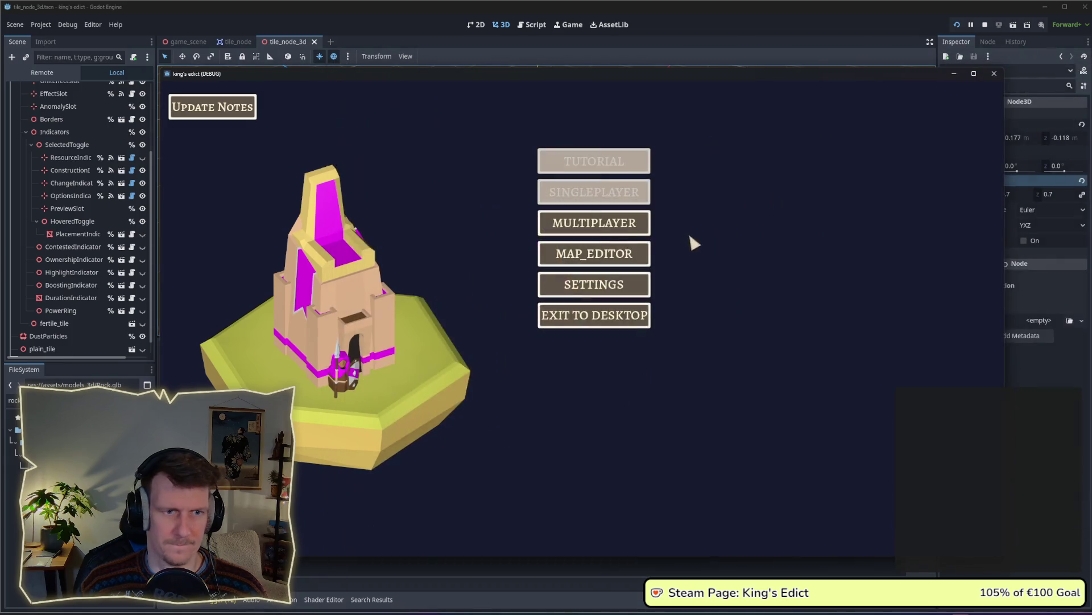
Create a multiplayer game on i_know_this_place.map, pick a start slot, and start the match
left_click(637, 223)
left_click(677, 222)
left_click(692, 130)
left_click(681, 185)
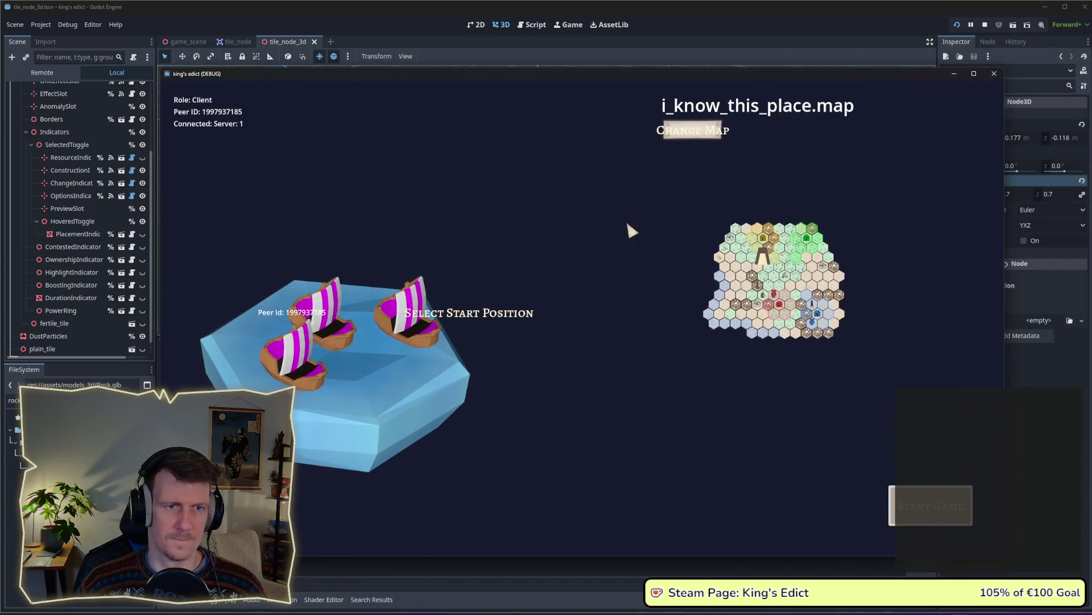
left_click(405, 327)
left_click(403, 381)
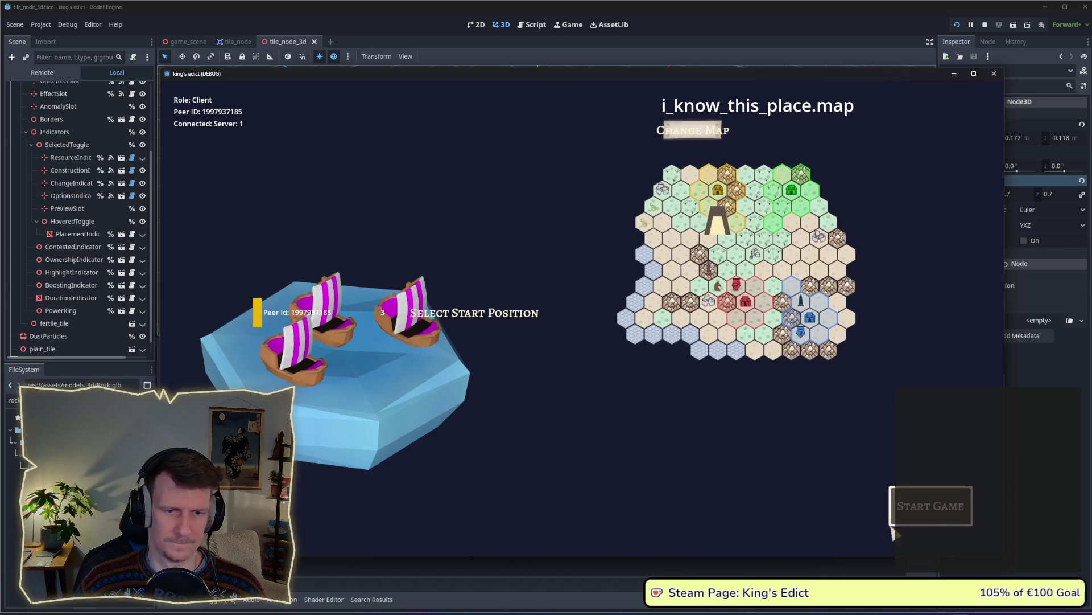
left_click(905, 510)
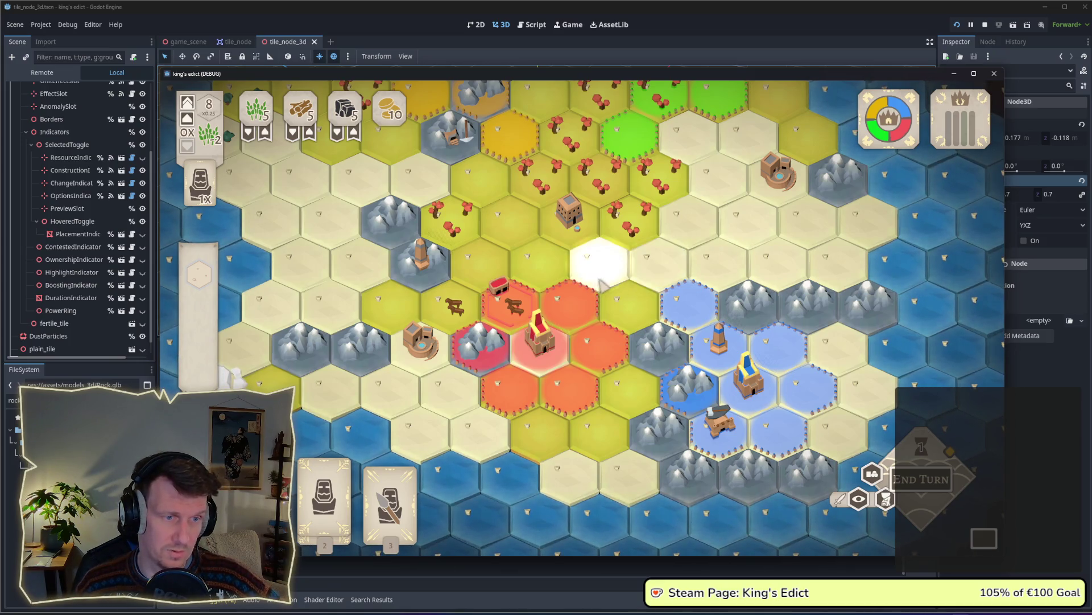
key("a")
key("a")
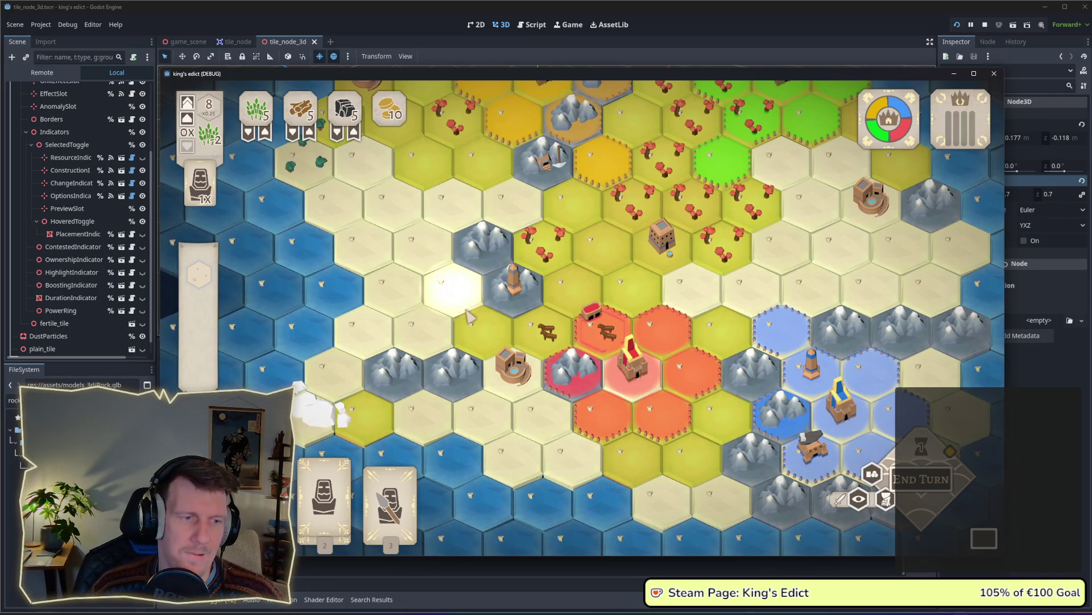
key("s")
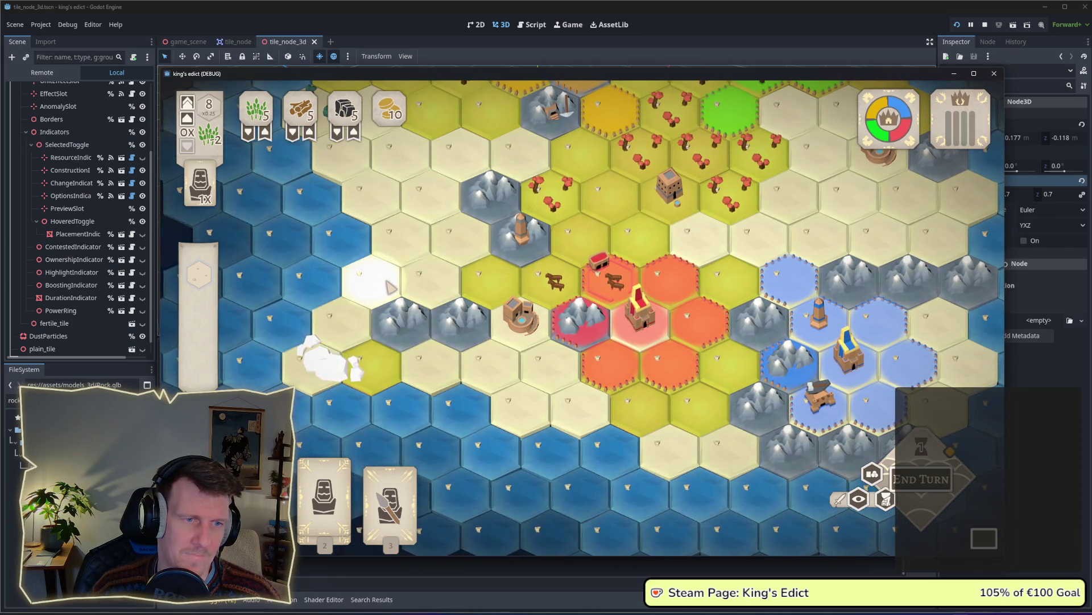
scroll(489, 307, "up", 2)
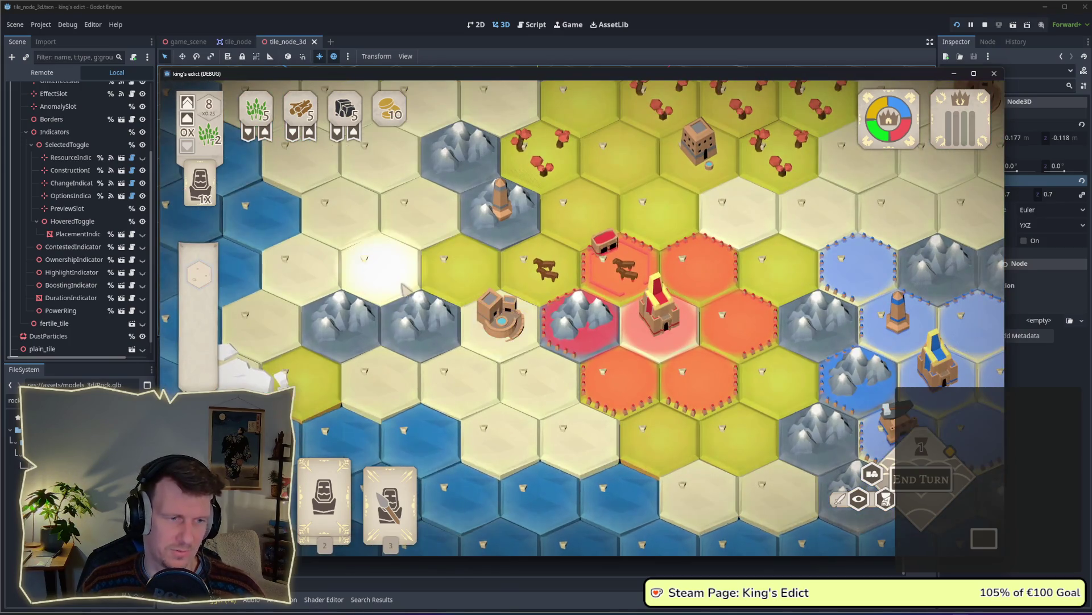
key("w")
key("d")
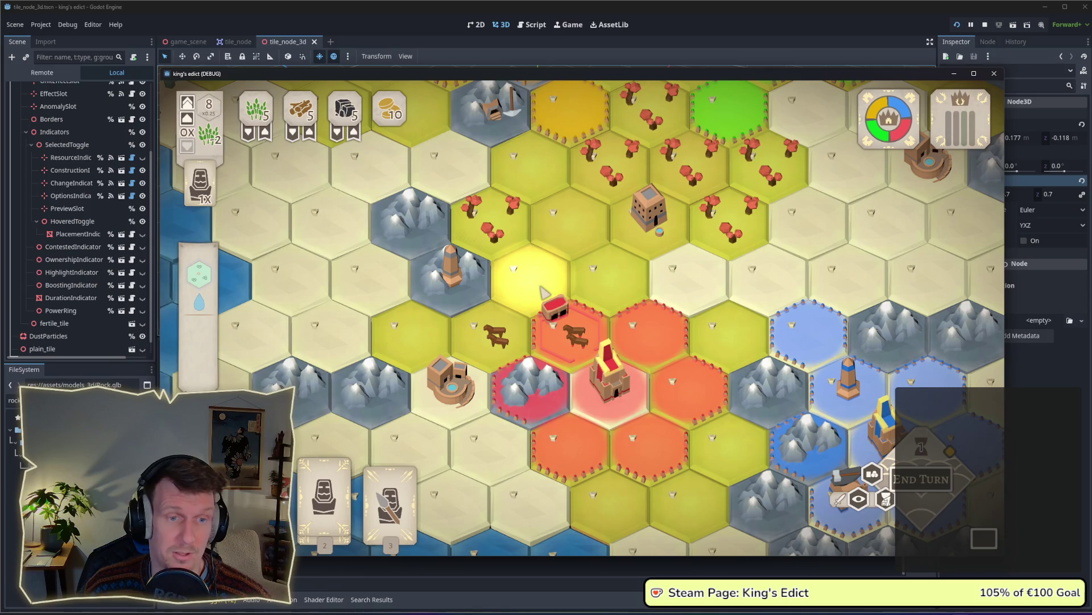
scroll(413, 313, "down", 2)
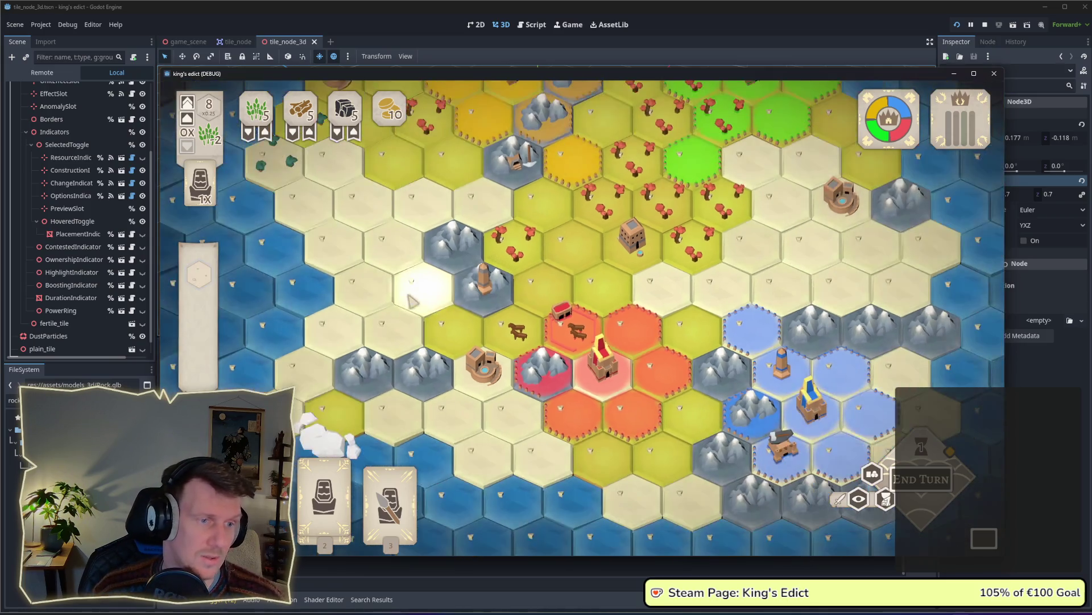
left_click(452, 337)
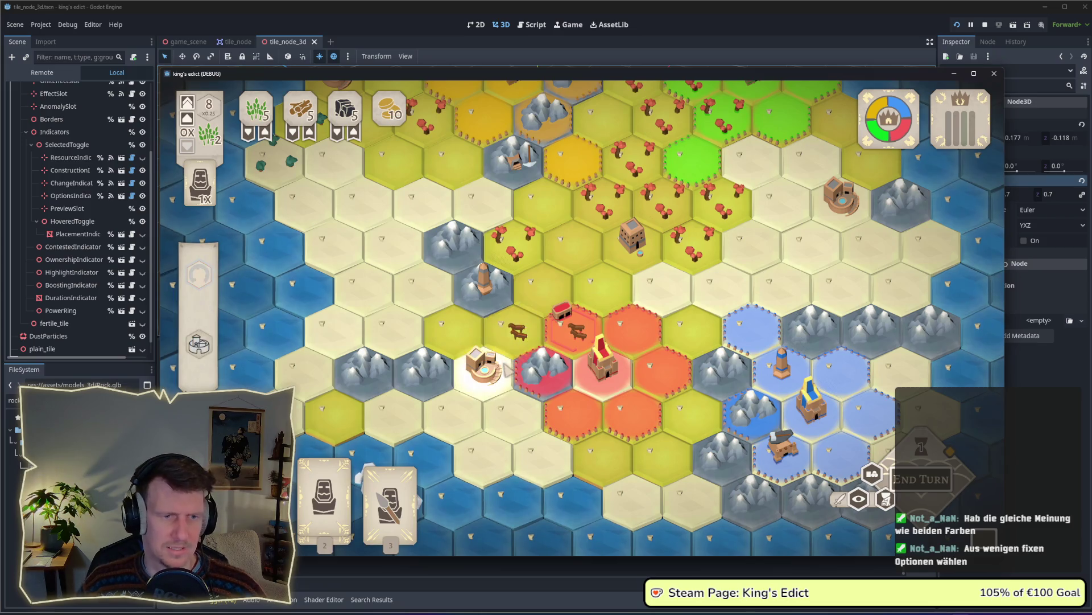
scroll(520, 351, "down", 5)
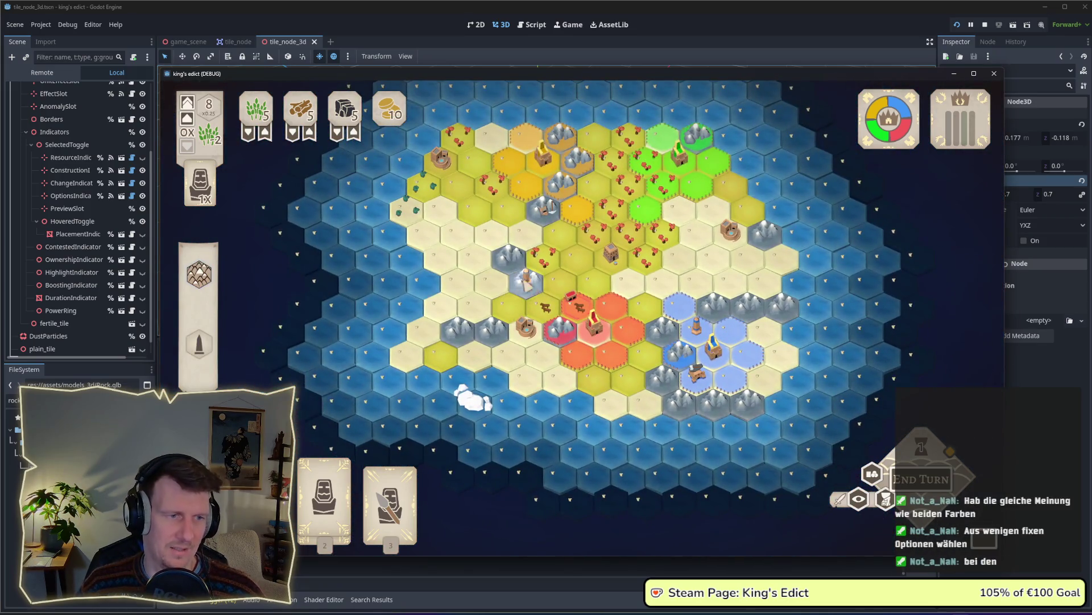
scroll(527, 281, "up", 3)
scroll(527, 321, "up", 3)
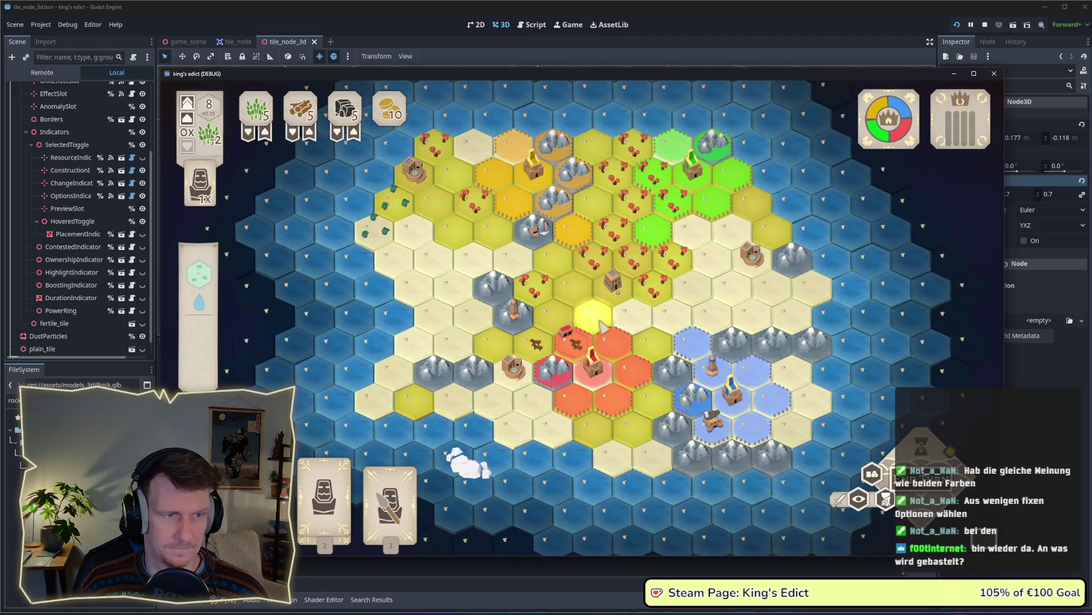
scroll(567, 293, "up", 4)
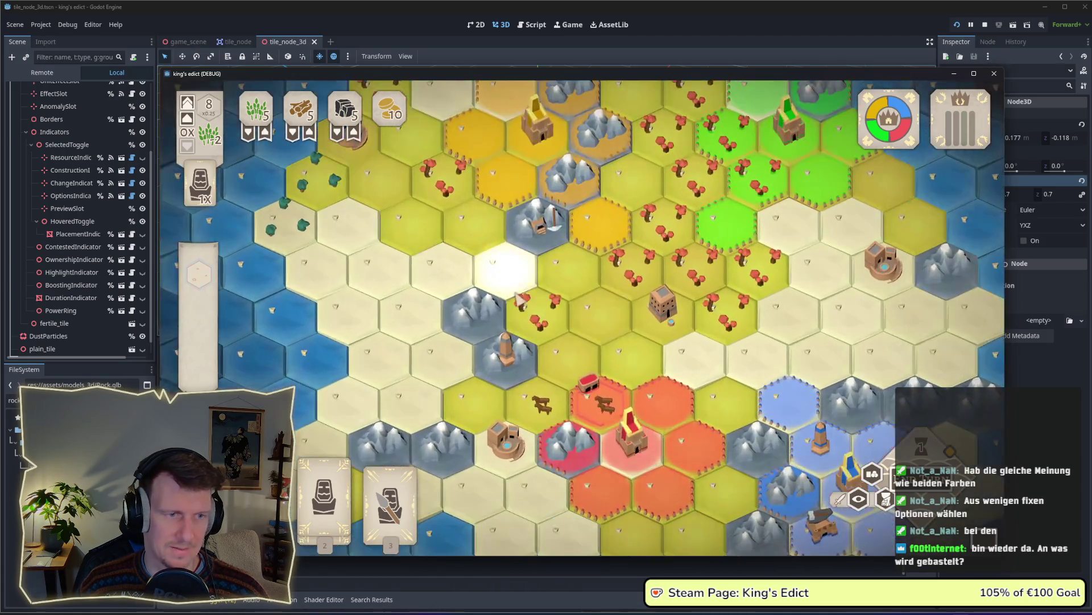
scroll(558, 307, "up", 2)
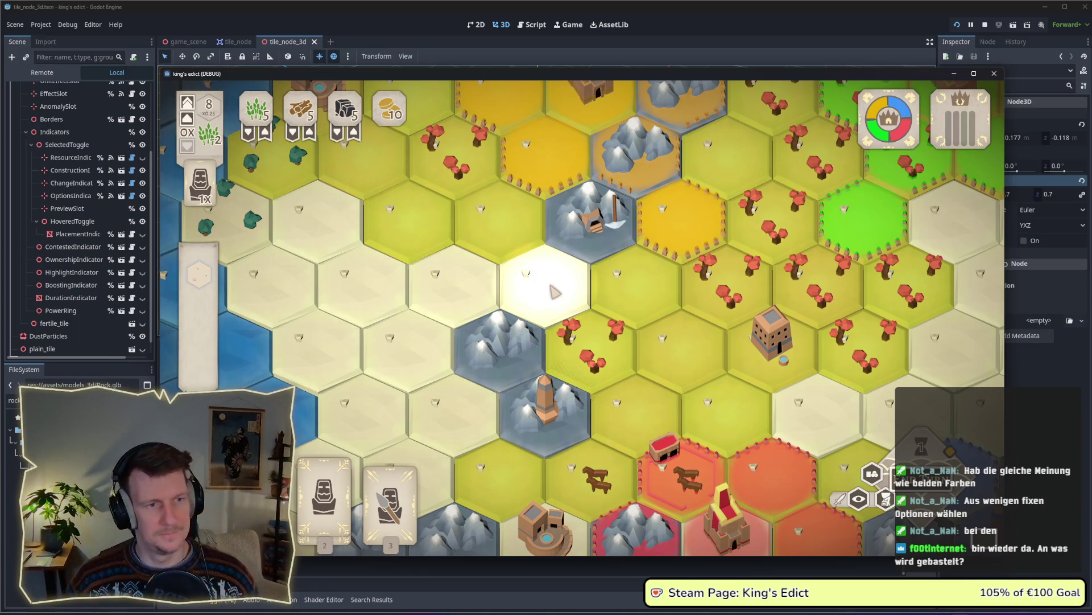
scroll(555, 292, "down", 3)
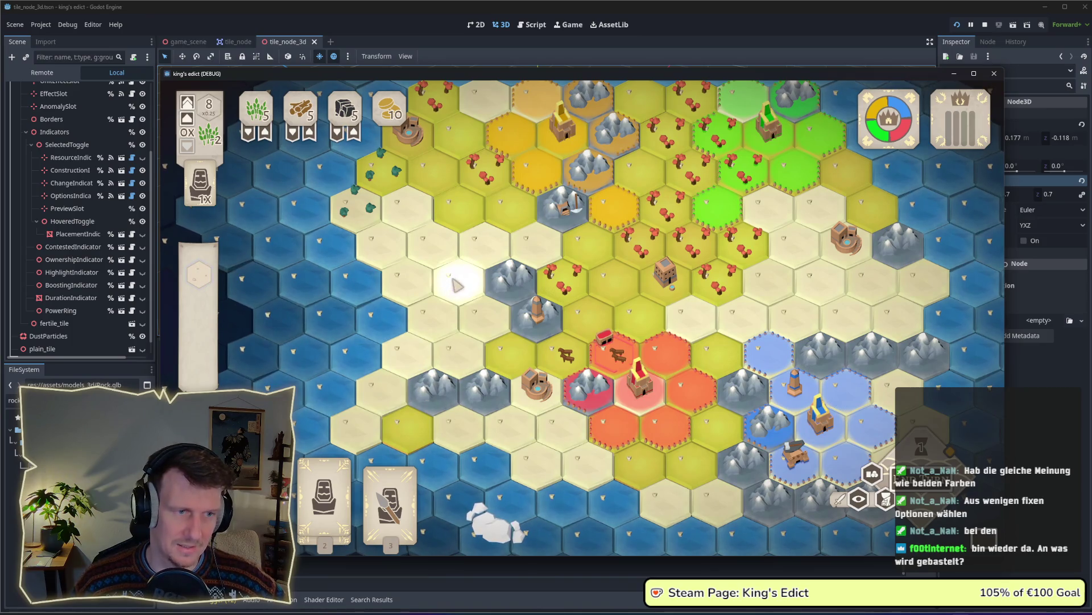
scroll(424, 246, "up", 3)
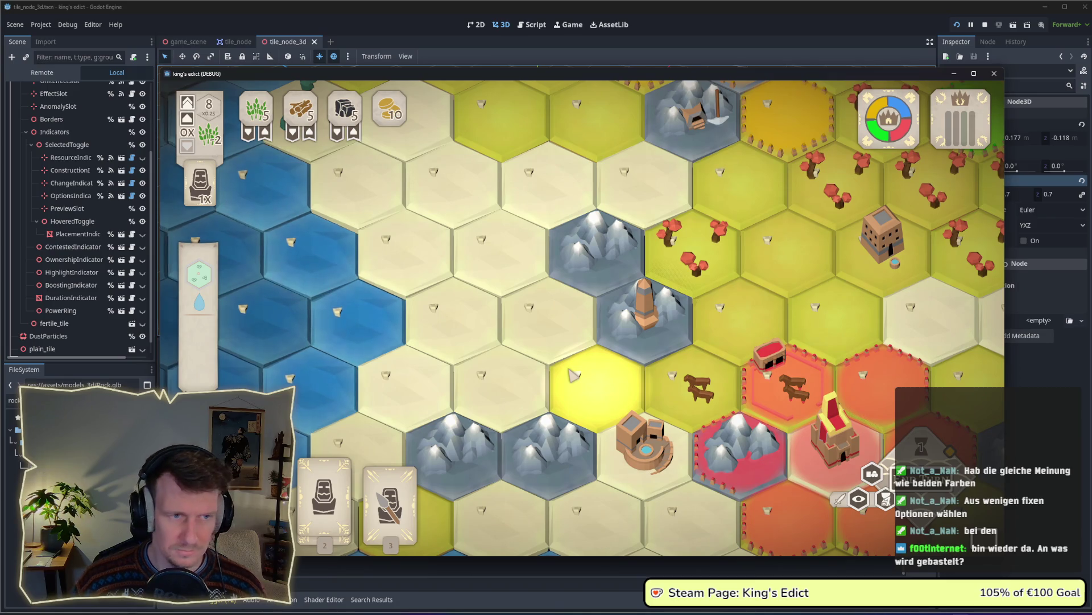
scroll(574, 375, "down", 5)
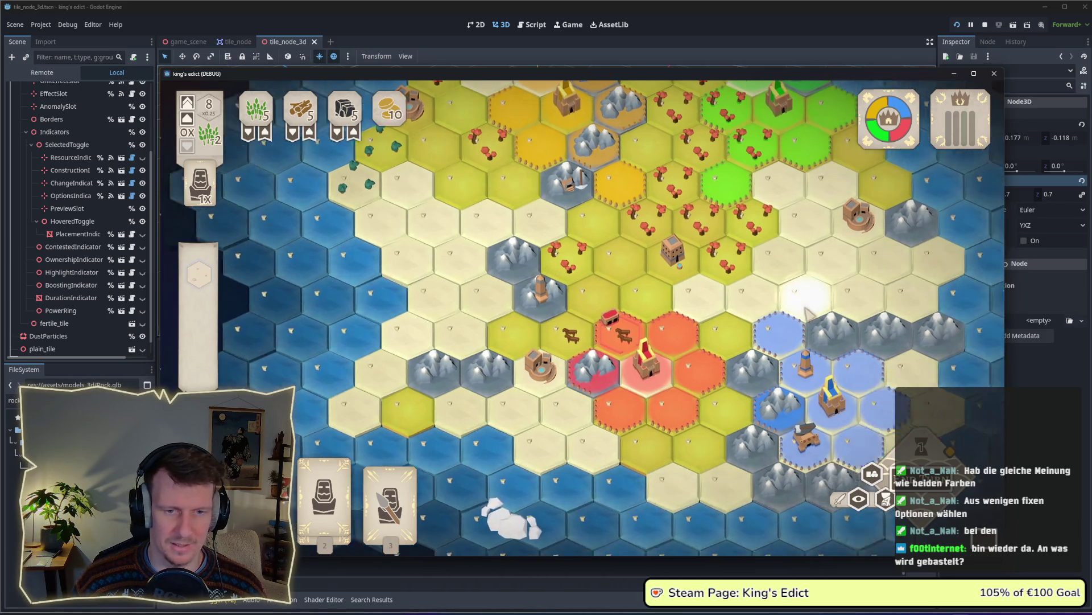
left_click_drag(805, 312, 736, 296)
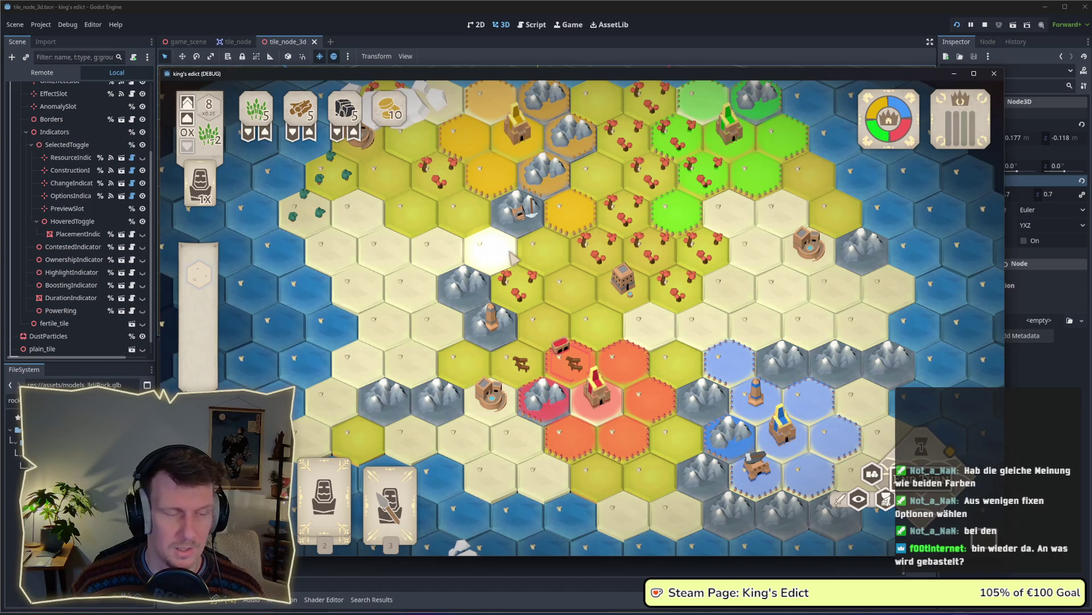
key("w")
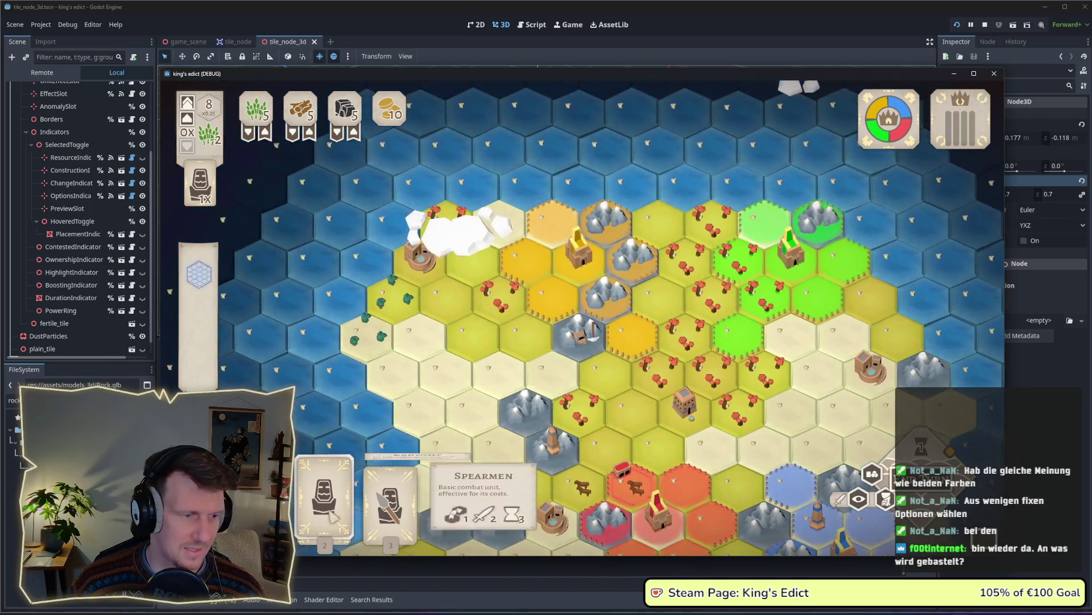
Play the Spearmen card onto the highlighted yellow hex tile
left_click(332, 514)
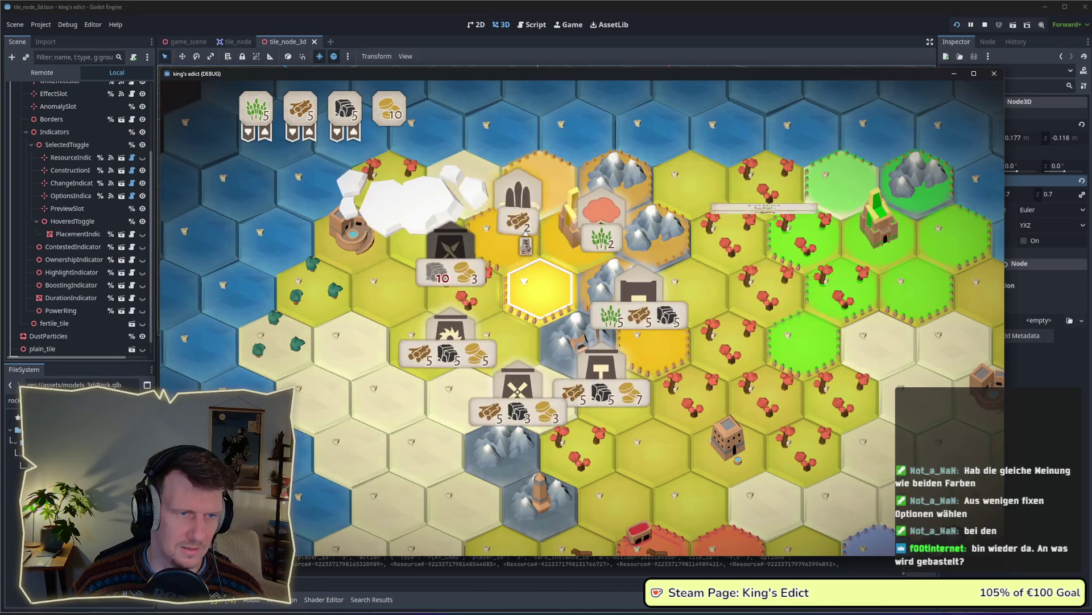
left_click(540, 287)
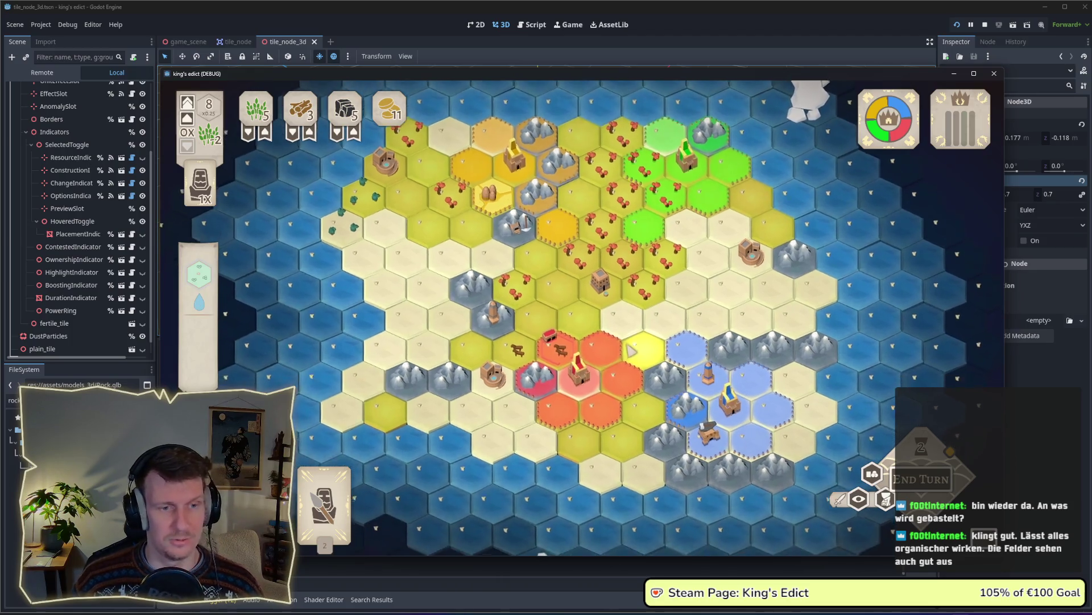
scroll(626, 370, "up", 1)
scroll(632, 341, "up", 1)
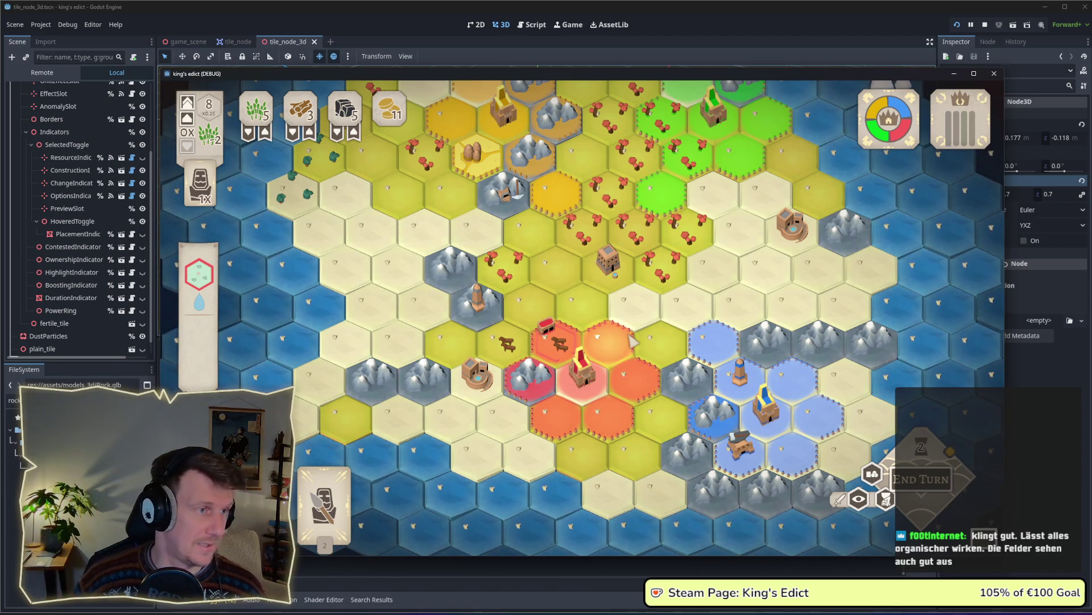
left_click_drag(632, 342, 612, 343)
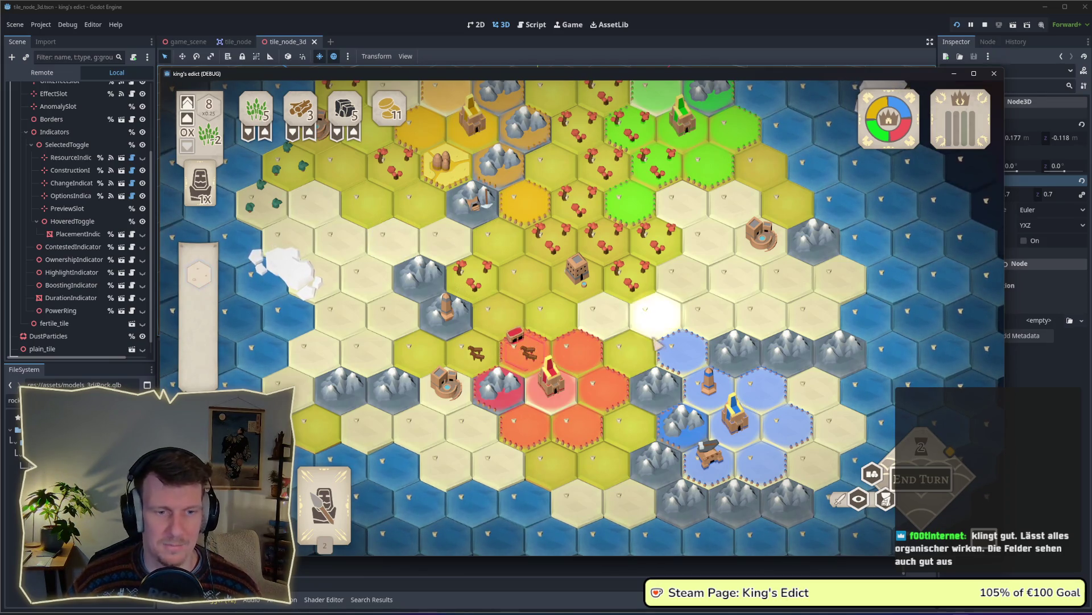
key("d")
key("s")
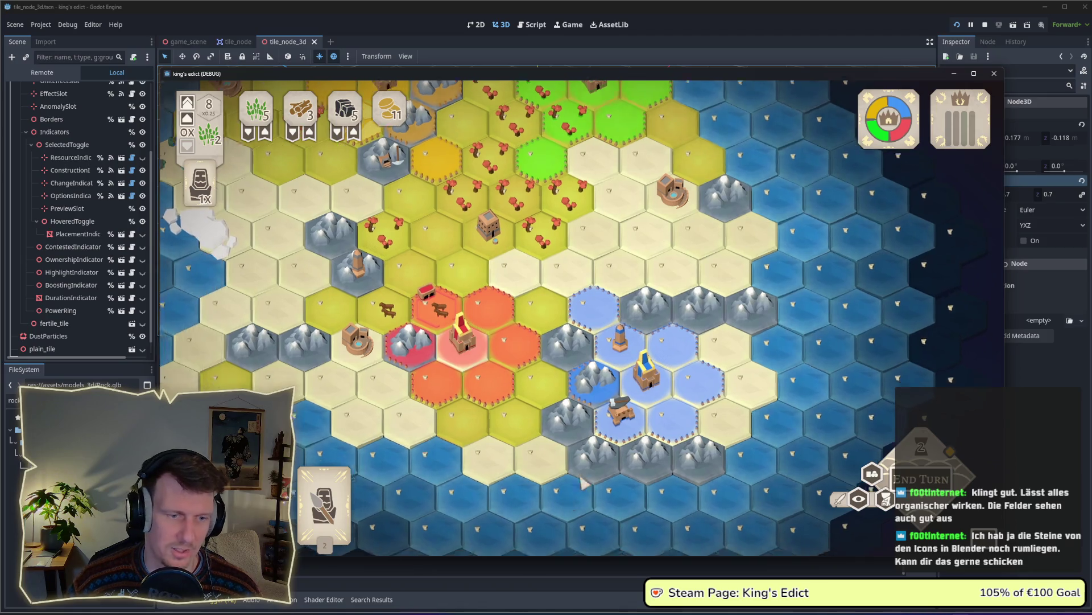
key("a")
key("s")
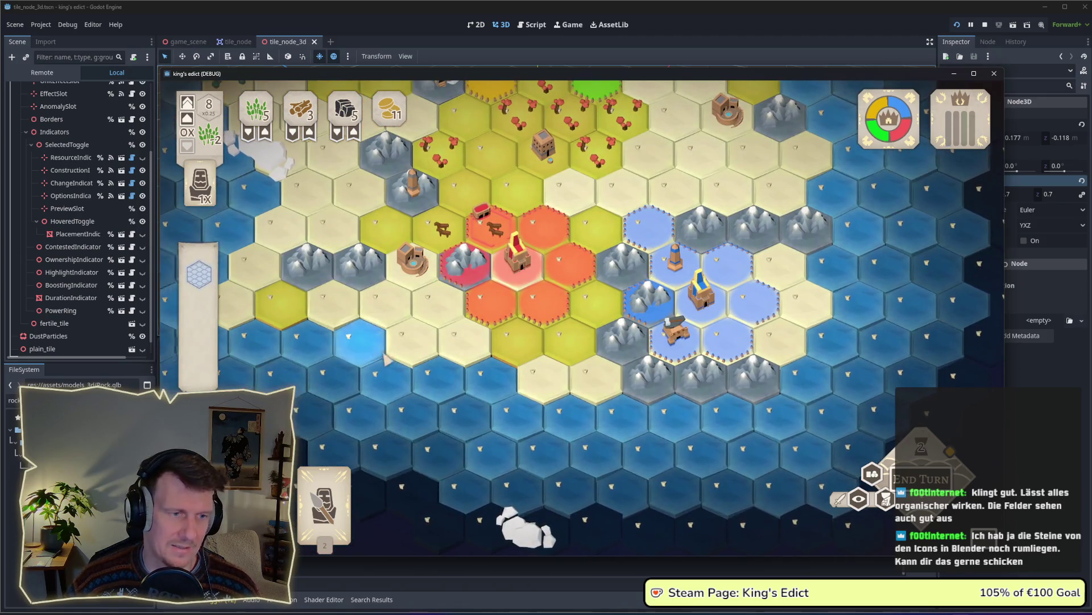
key("a")
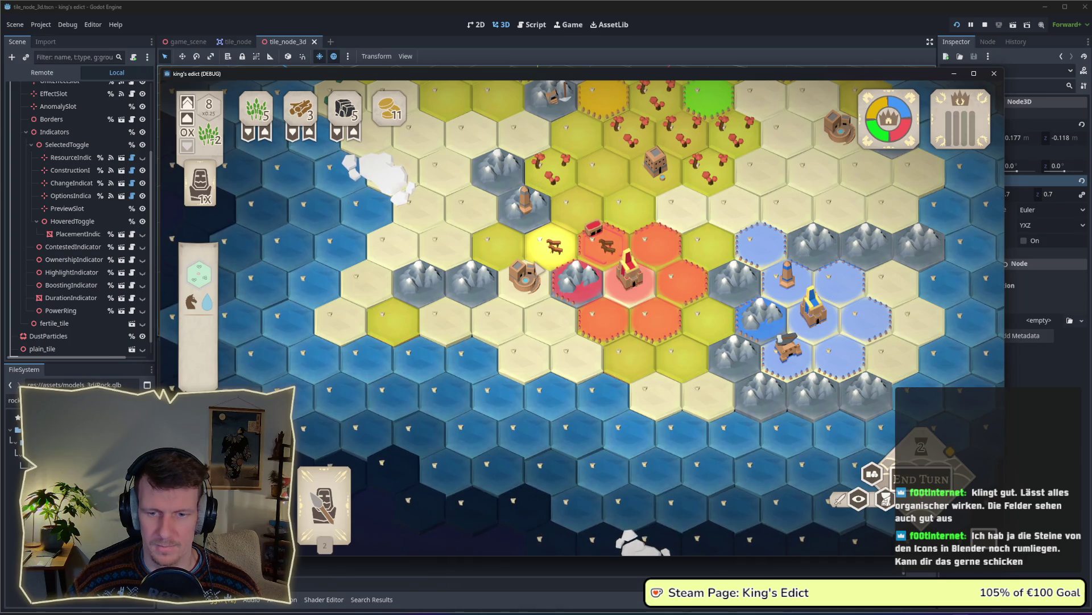
left_click_drag(546, 245, 529, 262)
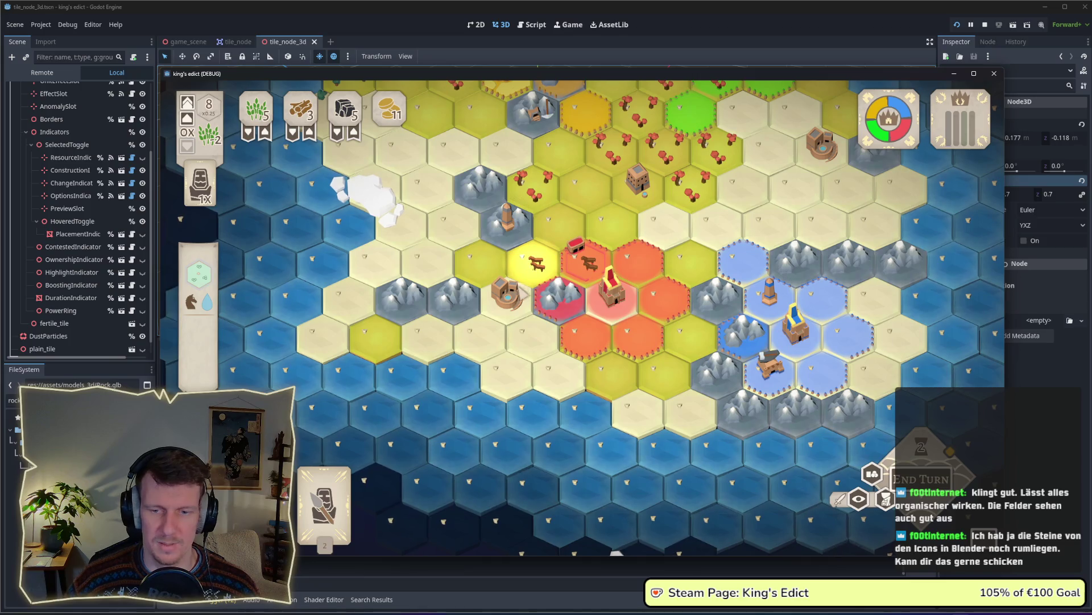
left_click_drag(520, 289, 583, 363)
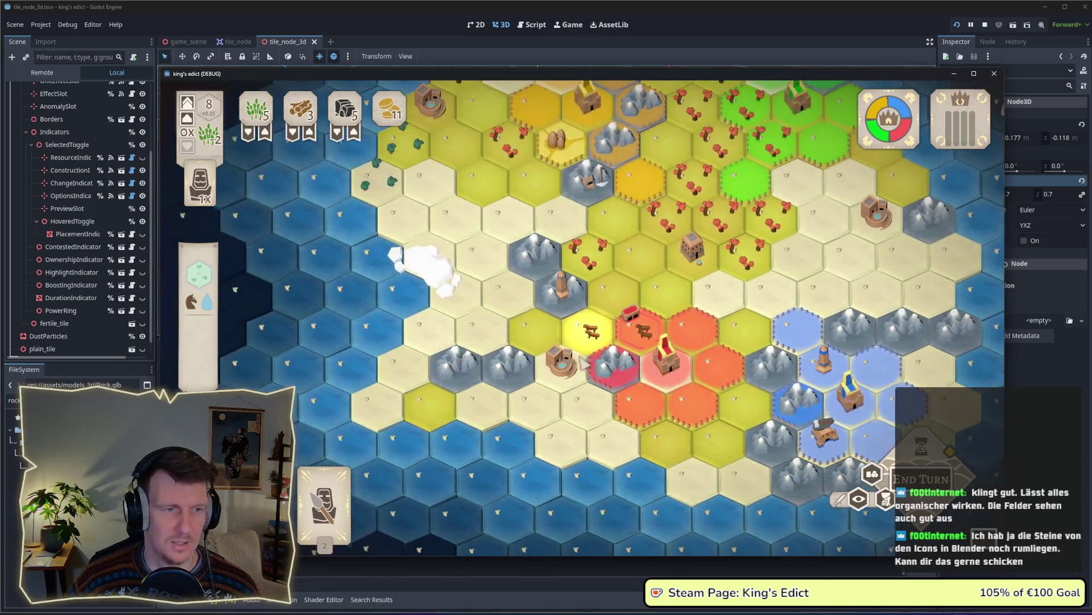
scroll(585, 363, "up", 4)
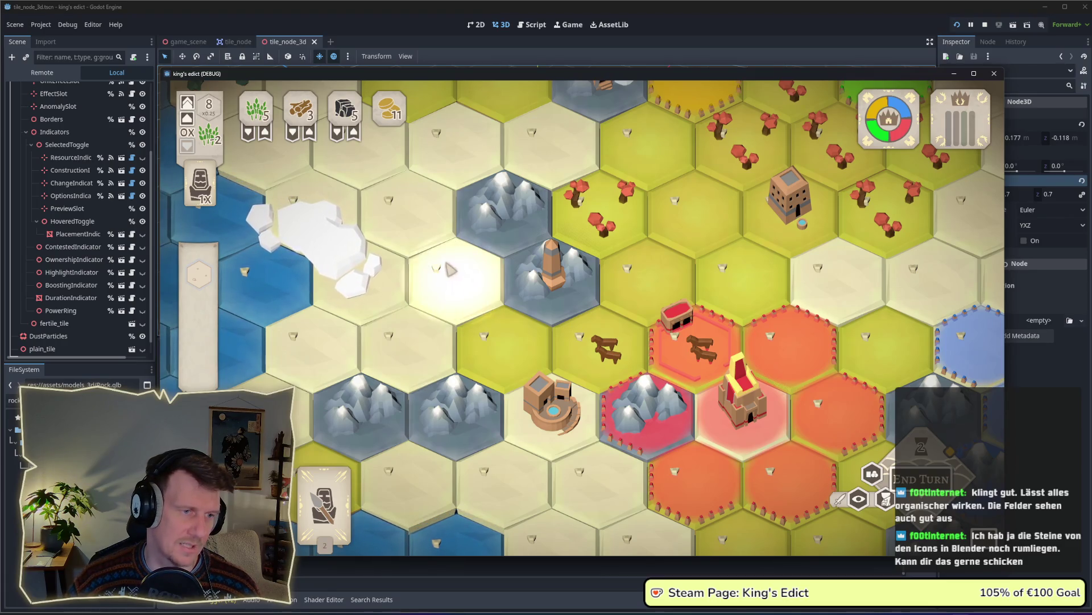
scroll(477, 284, "down", 2)
scroll(483, 308, "down", 2)
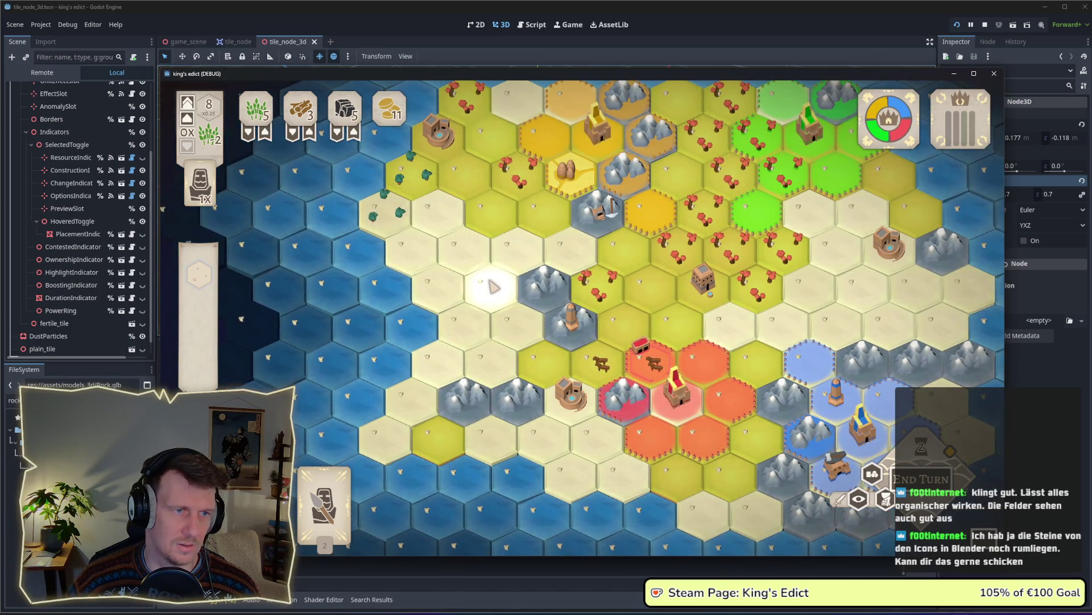
left_click_drag(494, 287, 494, 307)
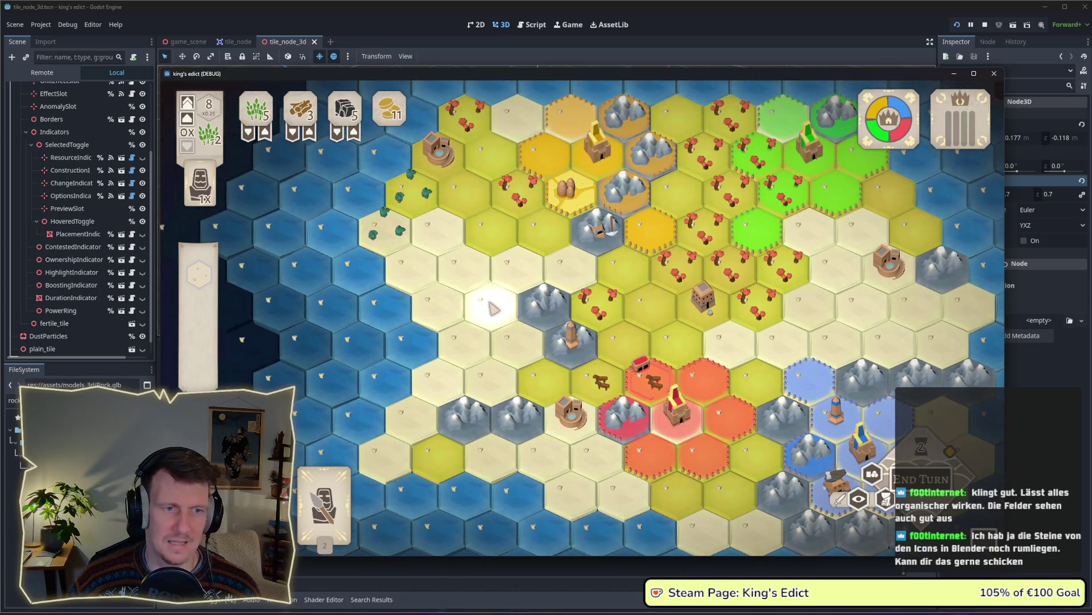
scroll(491, 311, "down", 2)
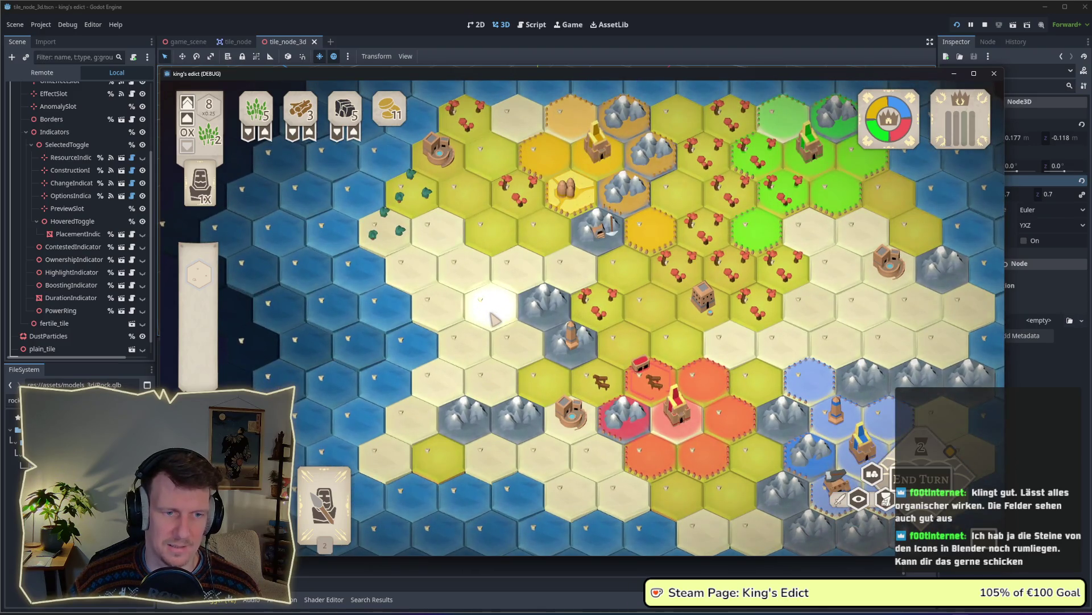
scroll(493, 314, "down", 2)
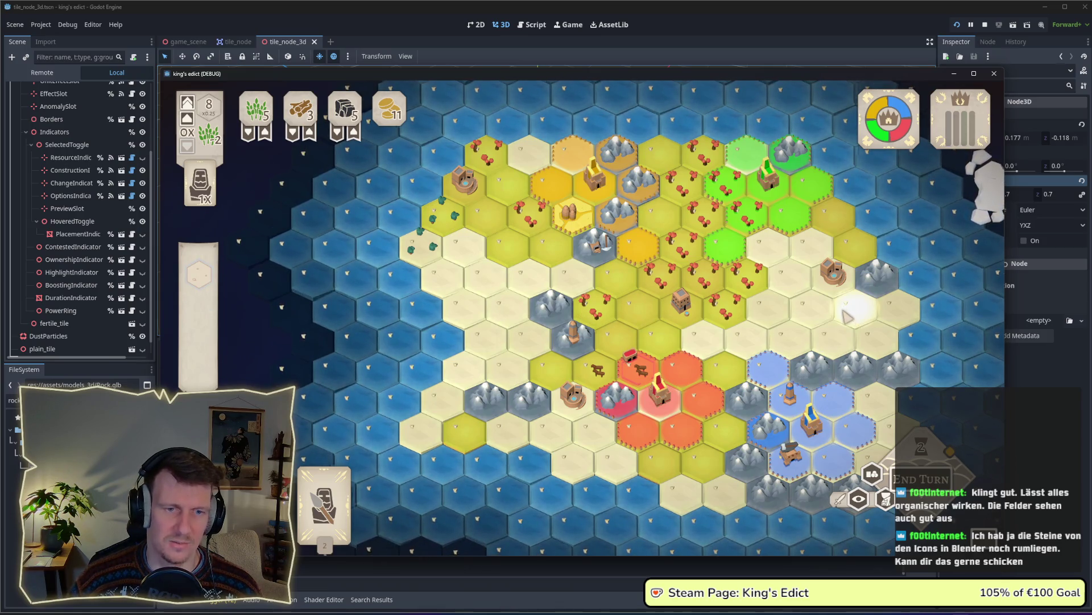
Pan the hex map with a drag and the W/S keys, then leave the game
scroll(848, 313, "up", 2)
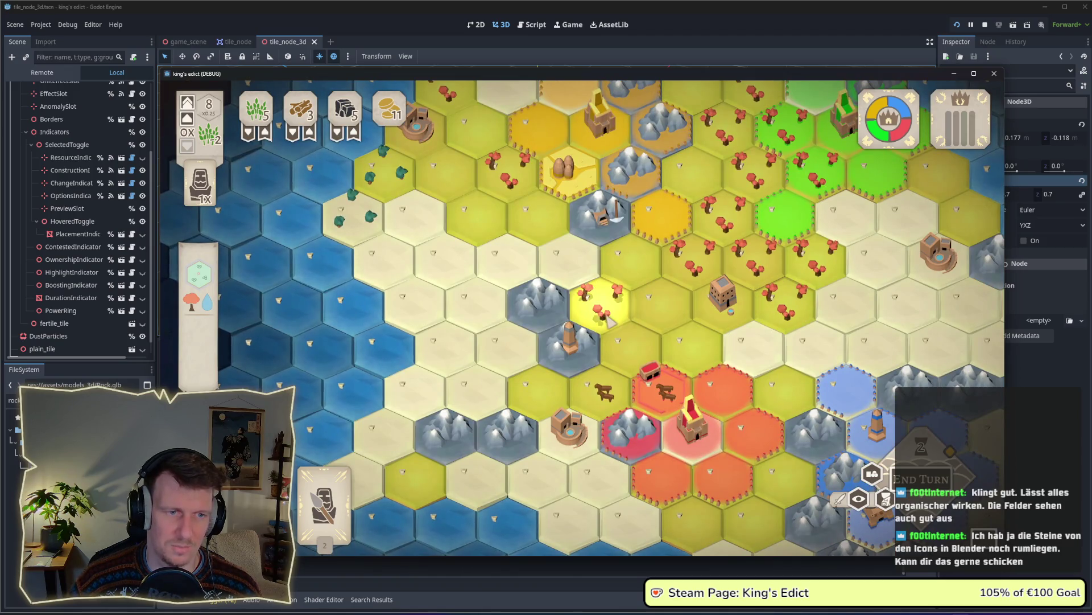
scroll(609, 321, "down", 2)
left_click_drag(609, 317, 564, 287)
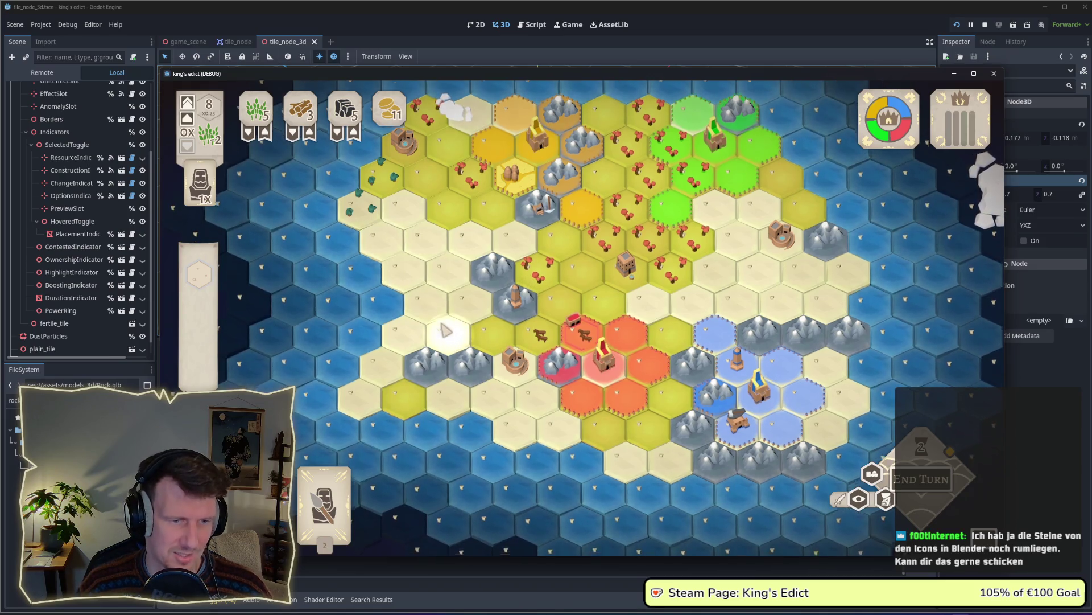
key("s")
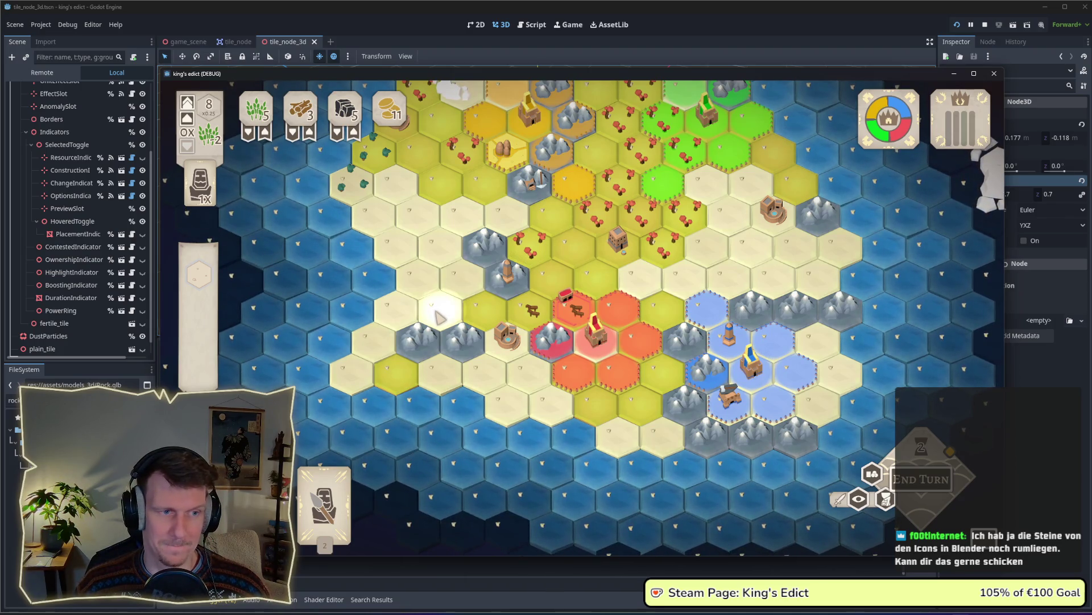
key("w")
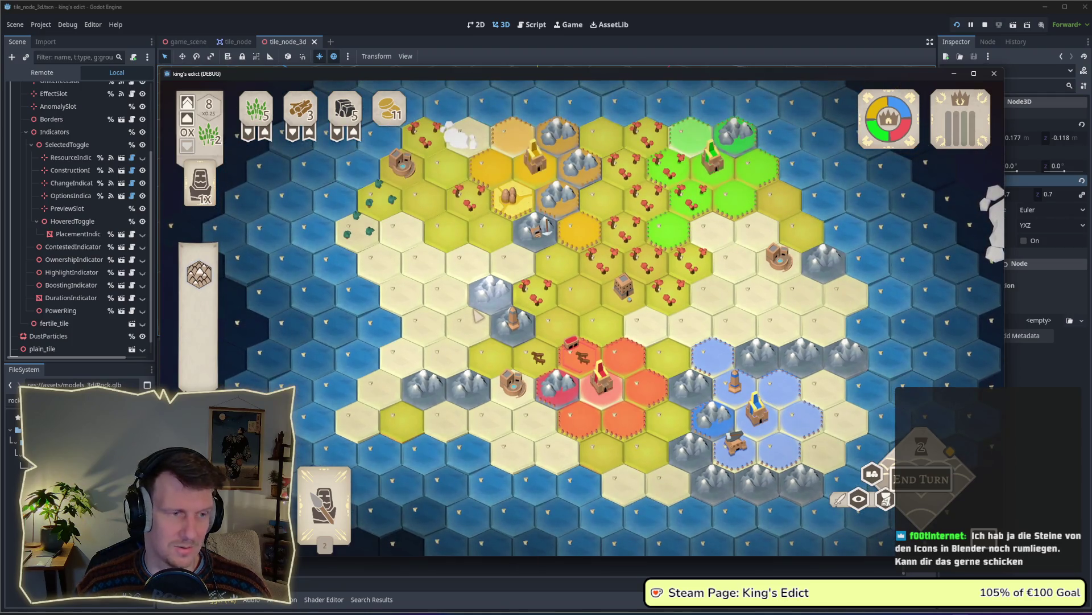
key("alt+Tab")
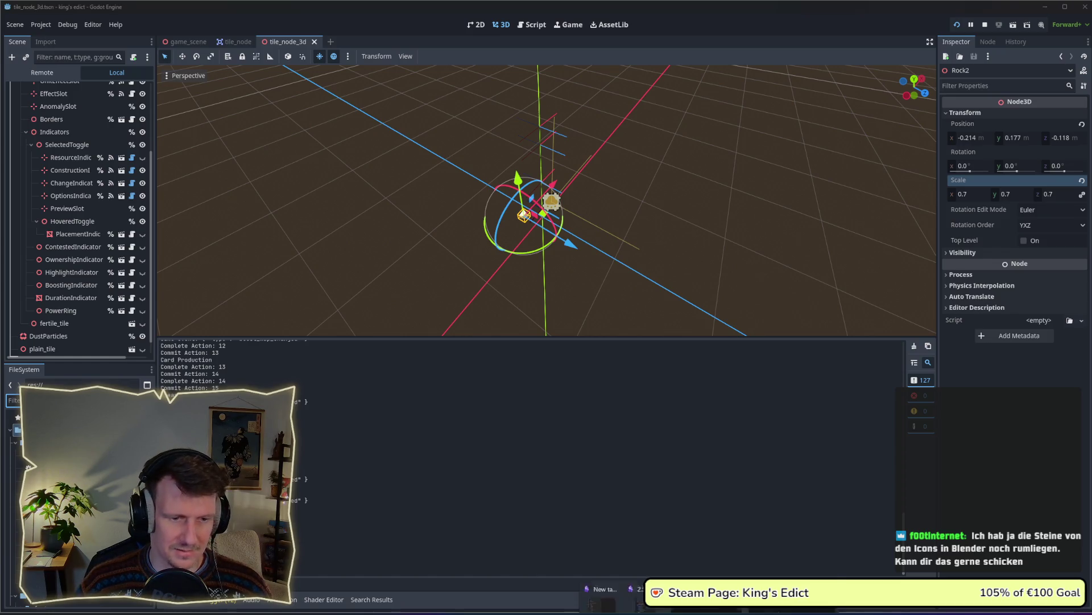
Add a 'Foligage Generator' item below 'reflecting water' in the to-do notes
mouse_move(708, 606)
mouse_move(607, 586)
left_click(646, 569)
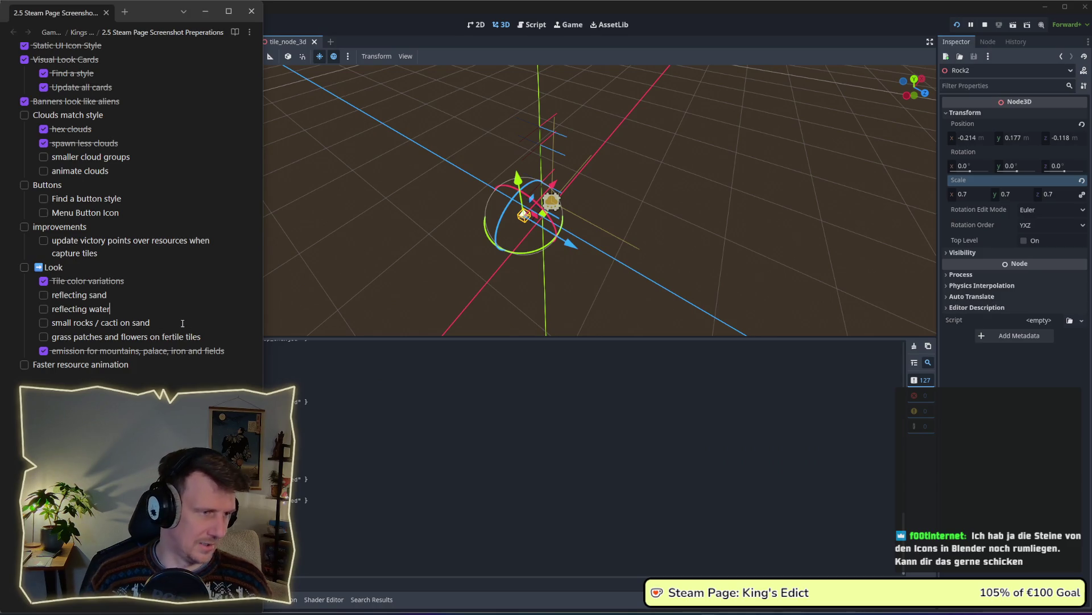
key("Return")
type("Foli")
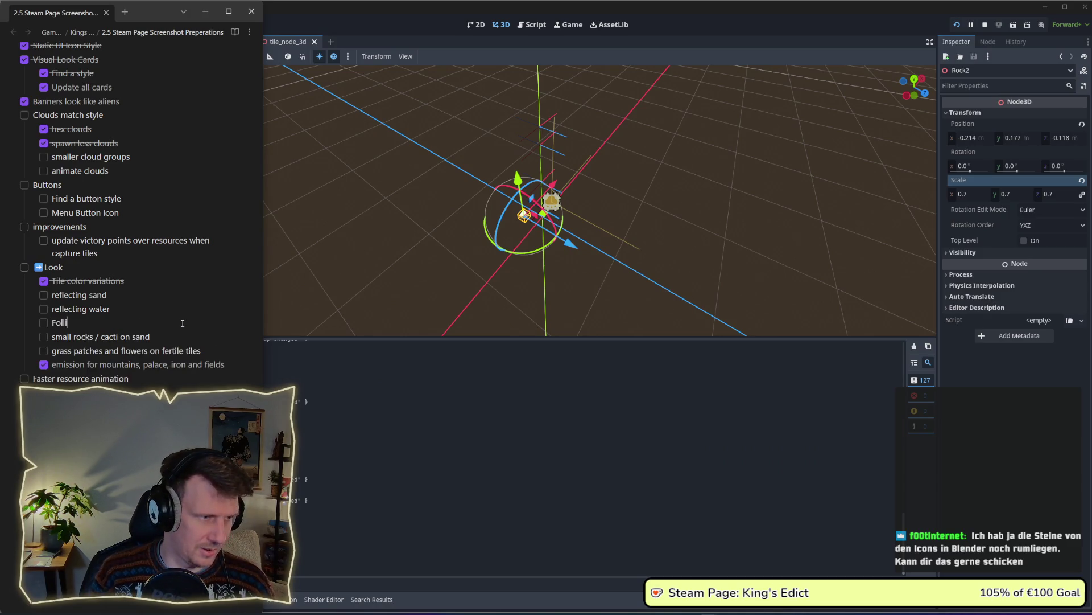
type("gag")
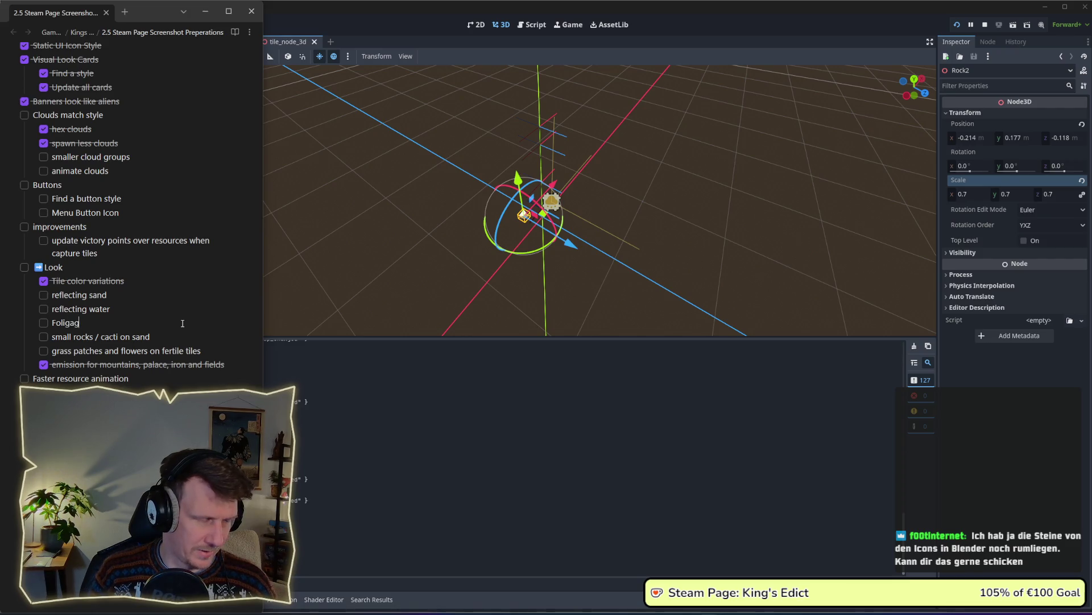
type("e Gene")
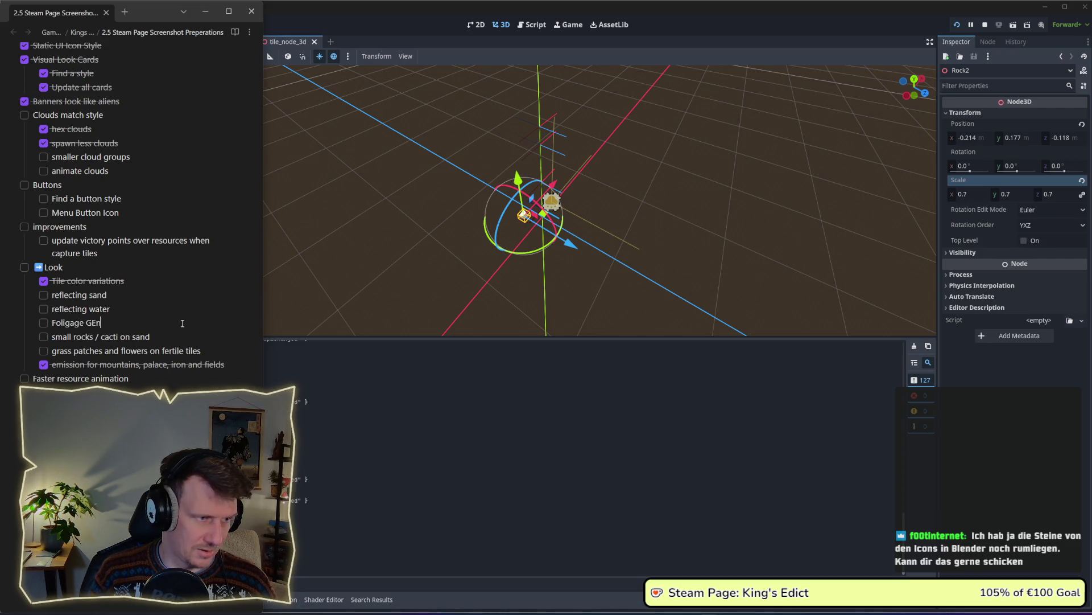
type("rator")
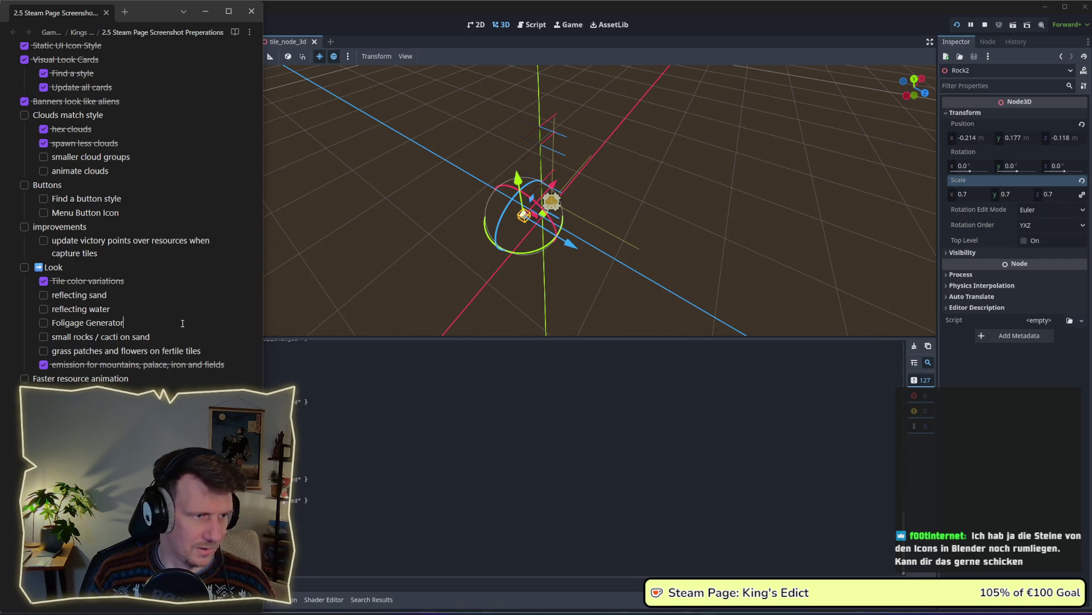
Nest the sub-items 'Foliage for tiles' and 'weighted scenes' under Foligage Generator
key("Return")
key("Tab")
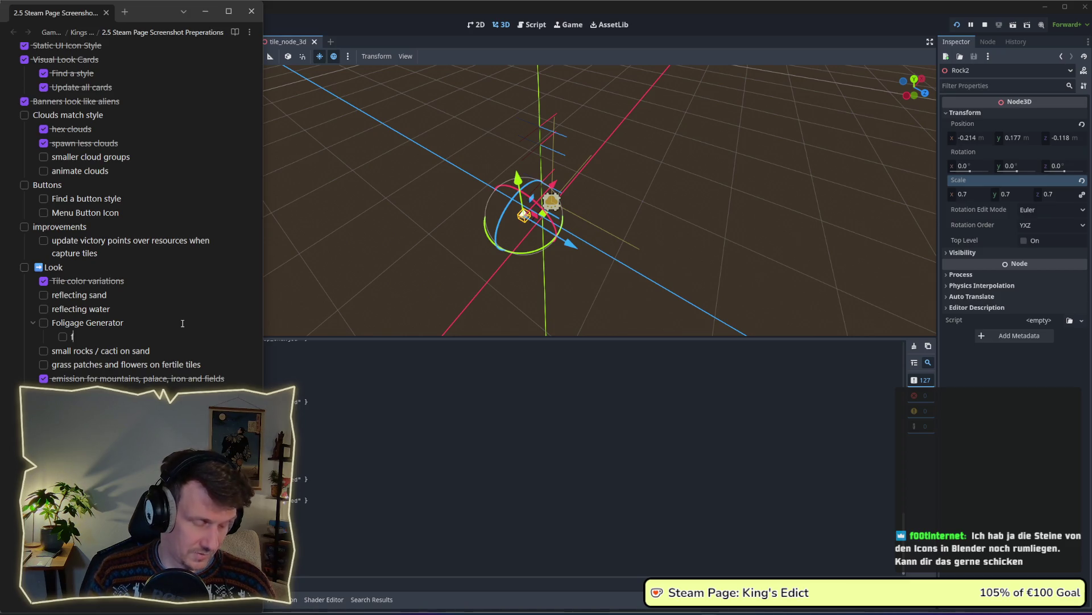
type("oligage")
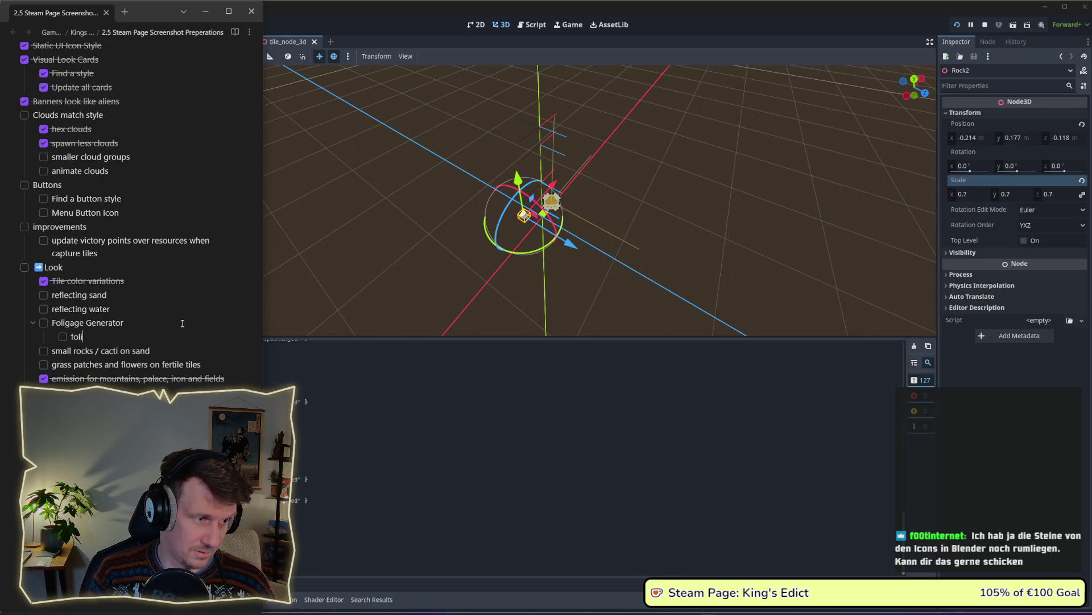
key("ctrl+BackSpace")
type("Foliage g")
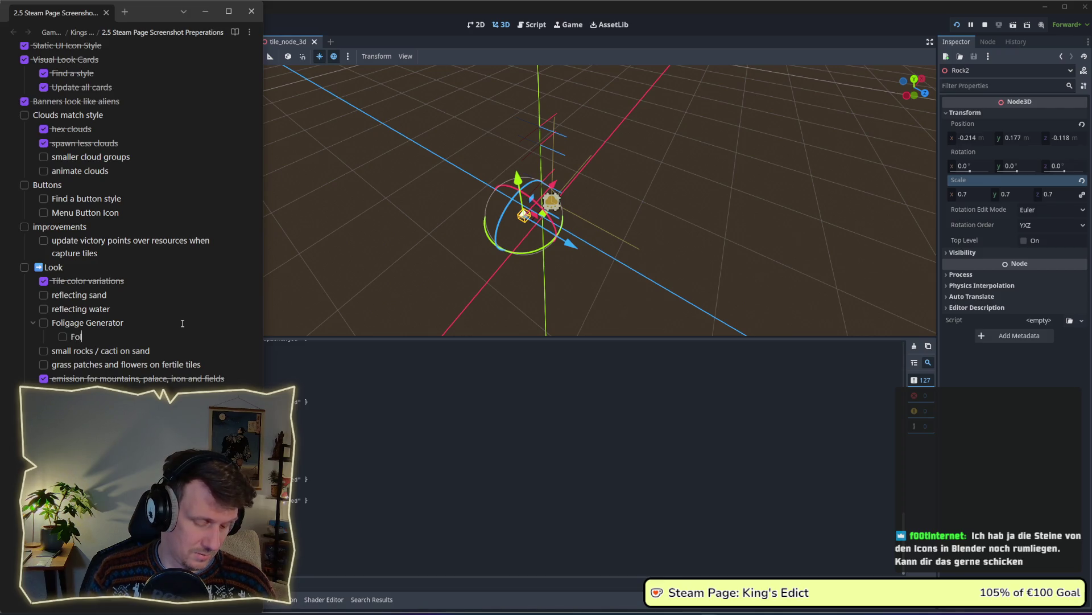
key("BackSpace")
type("for ")
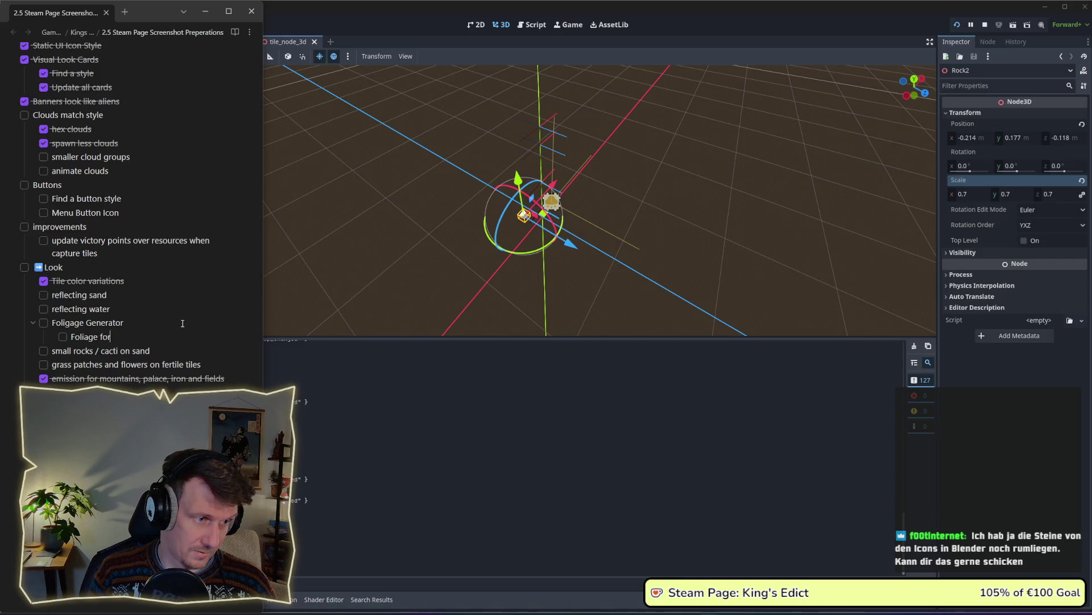
type("tiles")
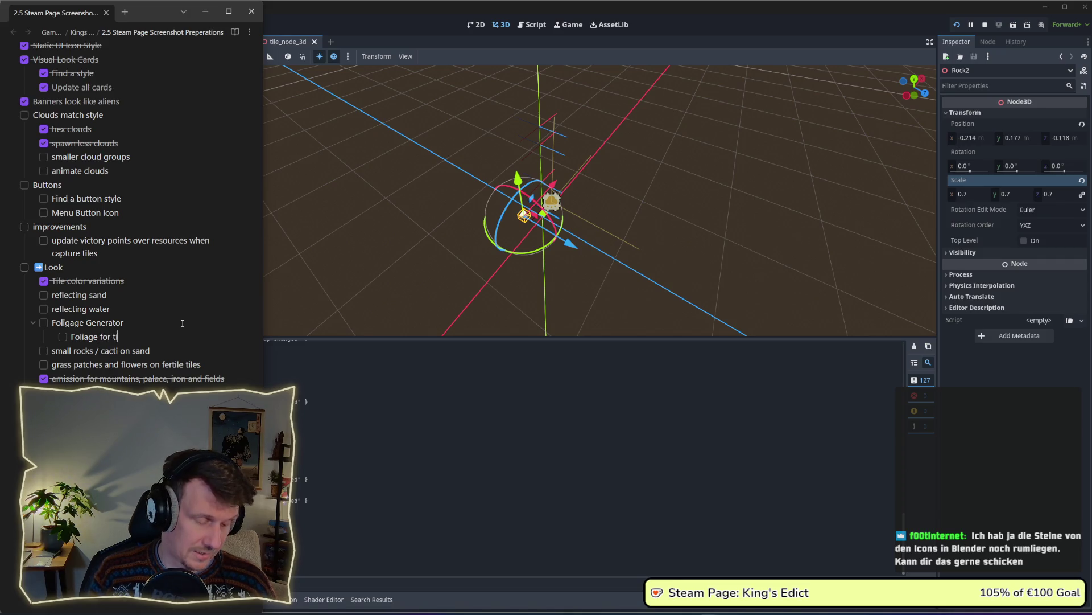
key("Return")
type("weight")
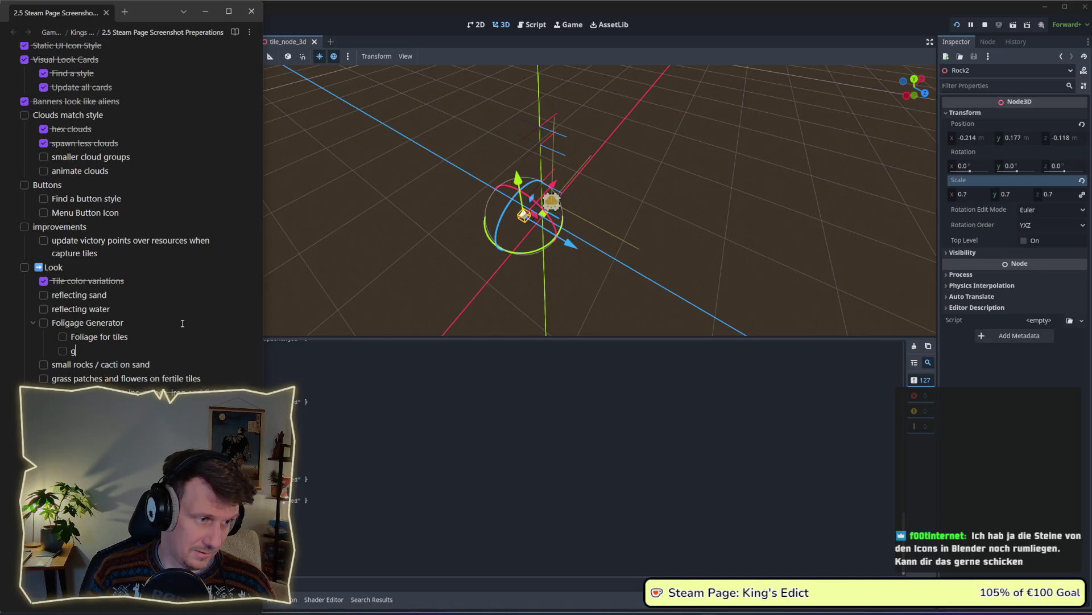
type("ed ")
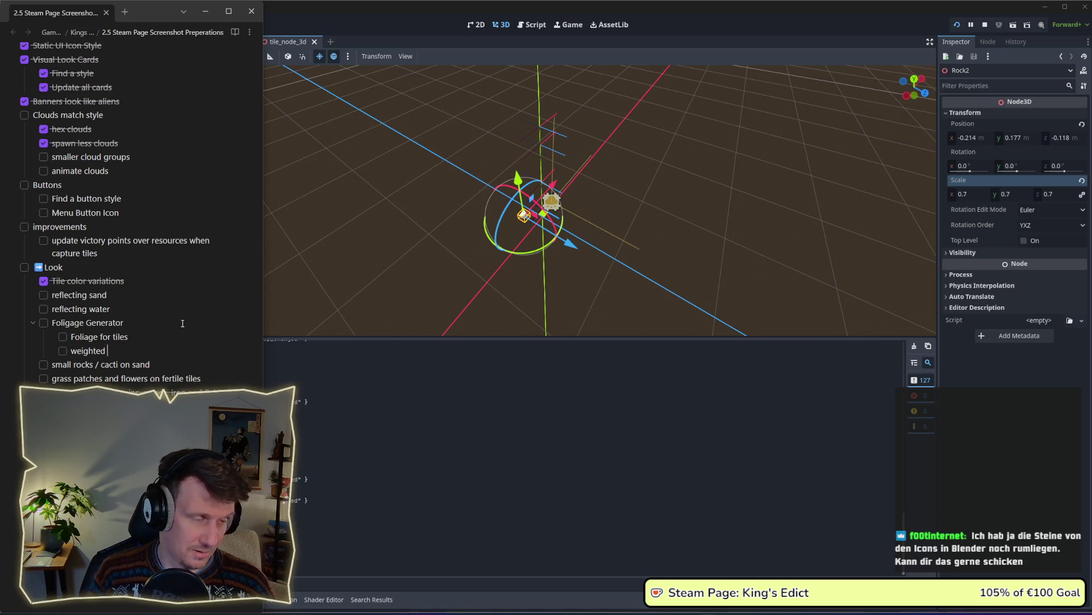
type("scenes")
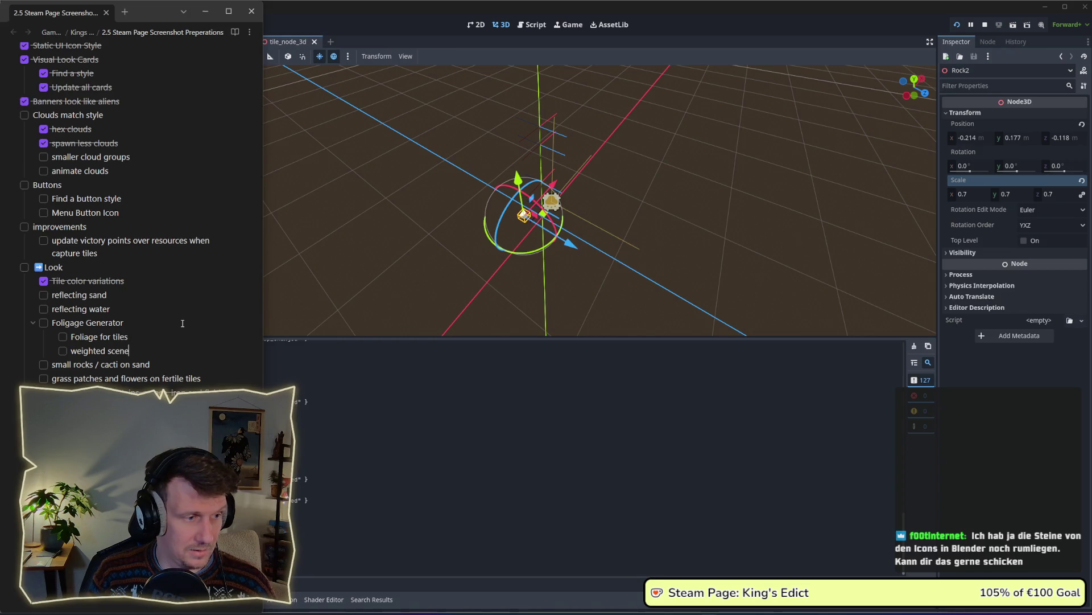
key("Return")
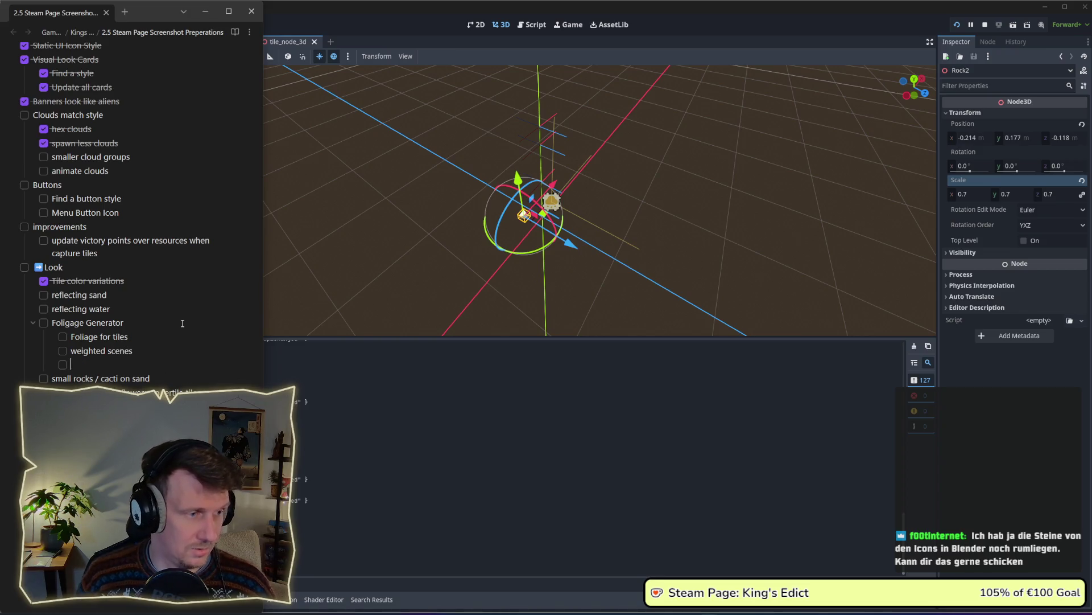
key("shift+Tab")
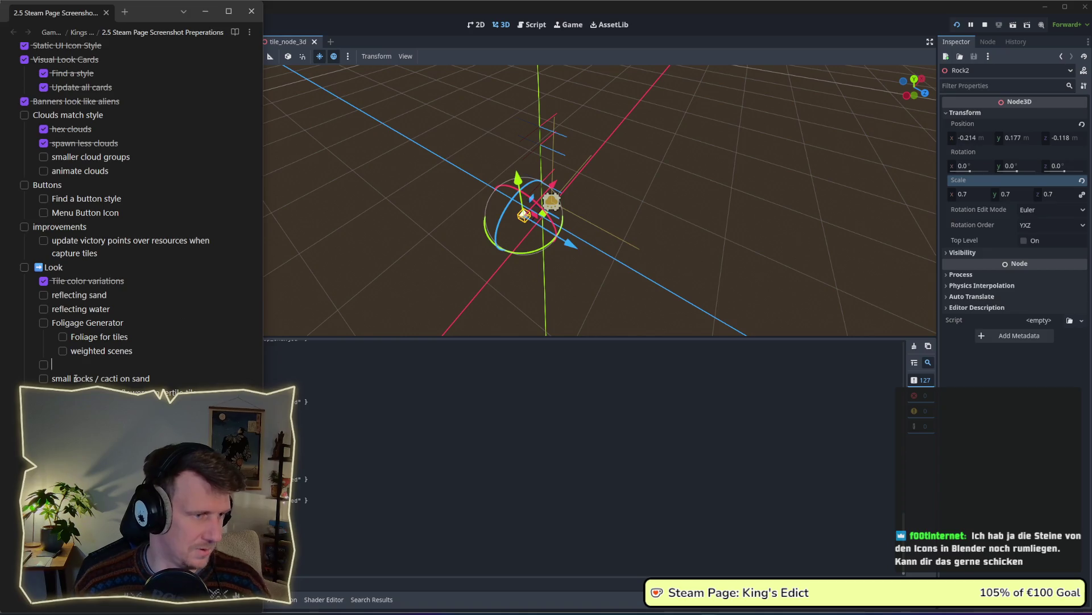
key("BackSpace")
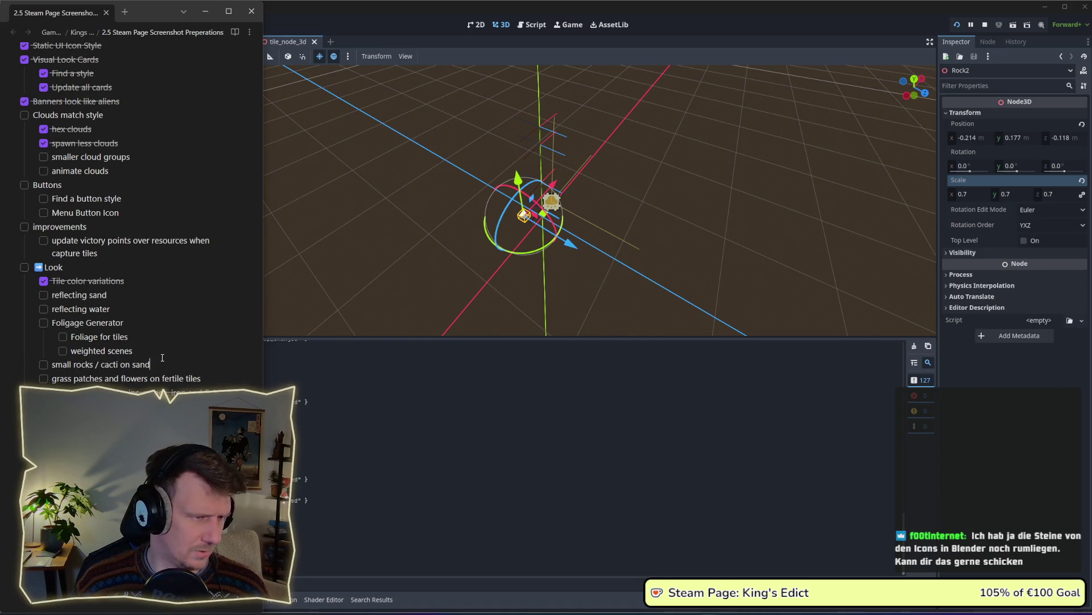
Split 'small rocks / cacti on sand' into separate items and start a new item below
left_click(101, 364)
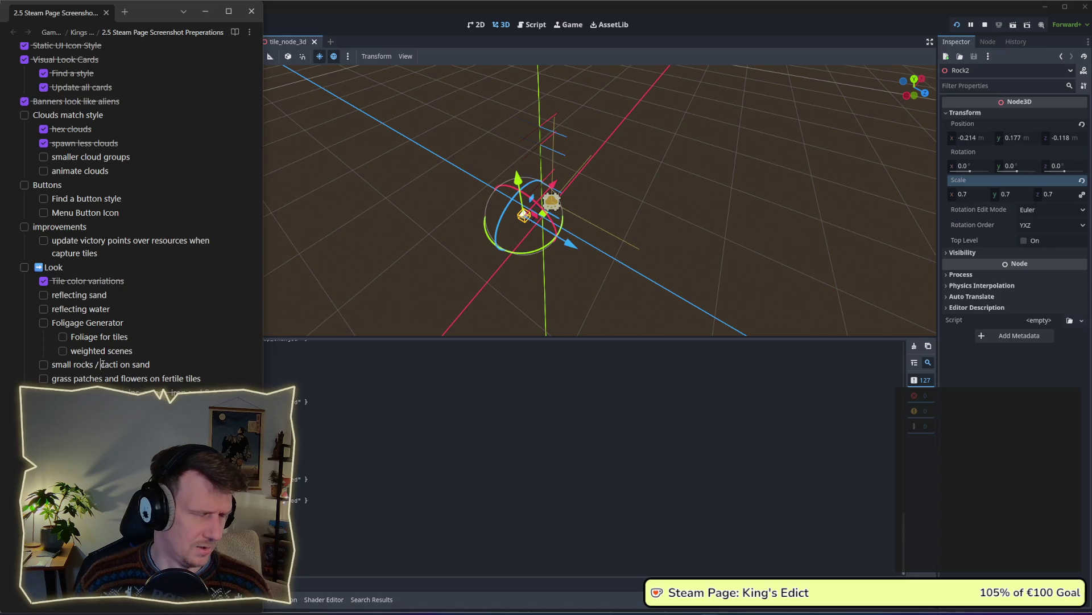
key("BackSpace")
key("BackSpace")
key("BackSpace")
key("Return")
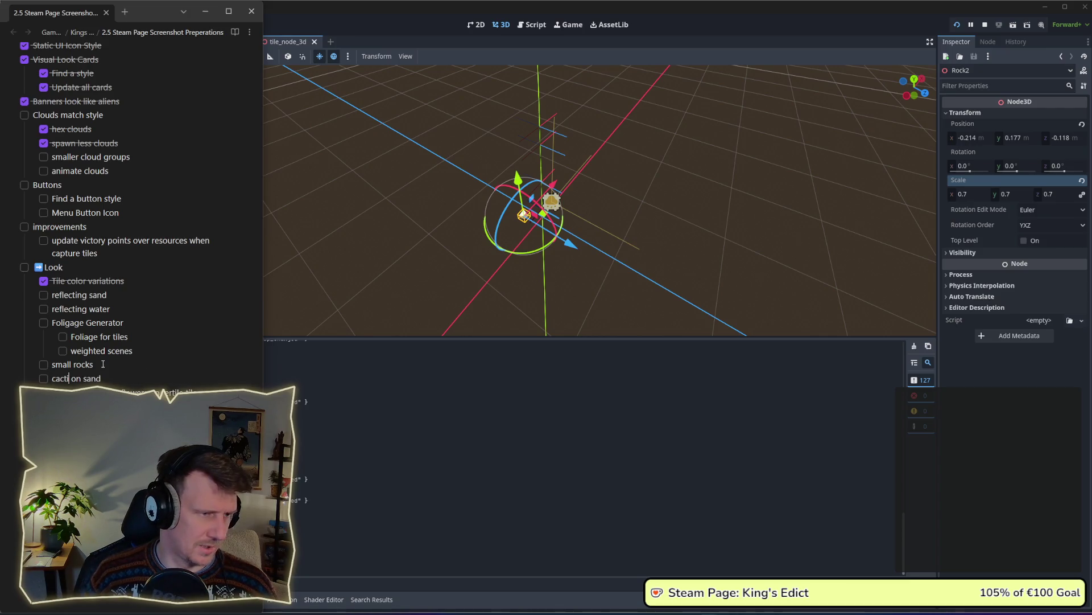
key("Return")
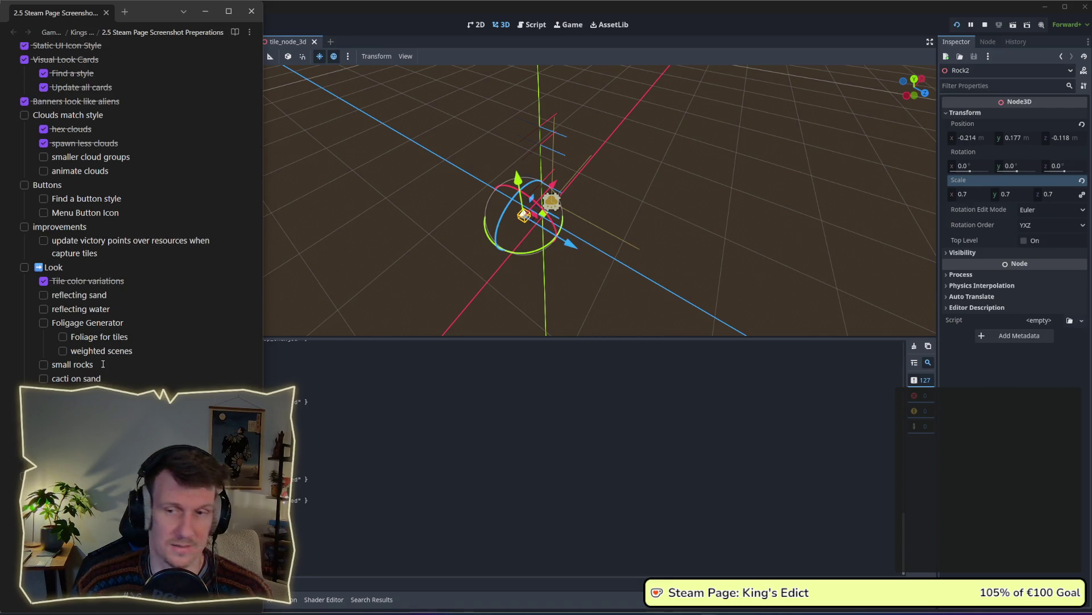
scroll(103, 365, "down", 3)
Insert an arrow emoji before the Foligage Generator item
scroll(114, 227, "down", 2)
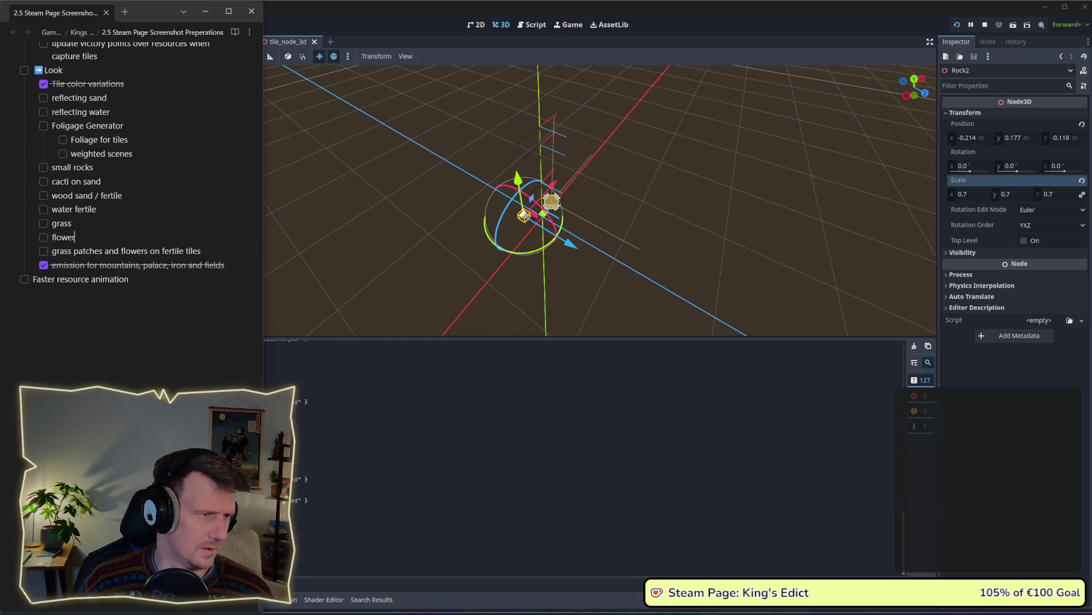
left_click(74, 237)
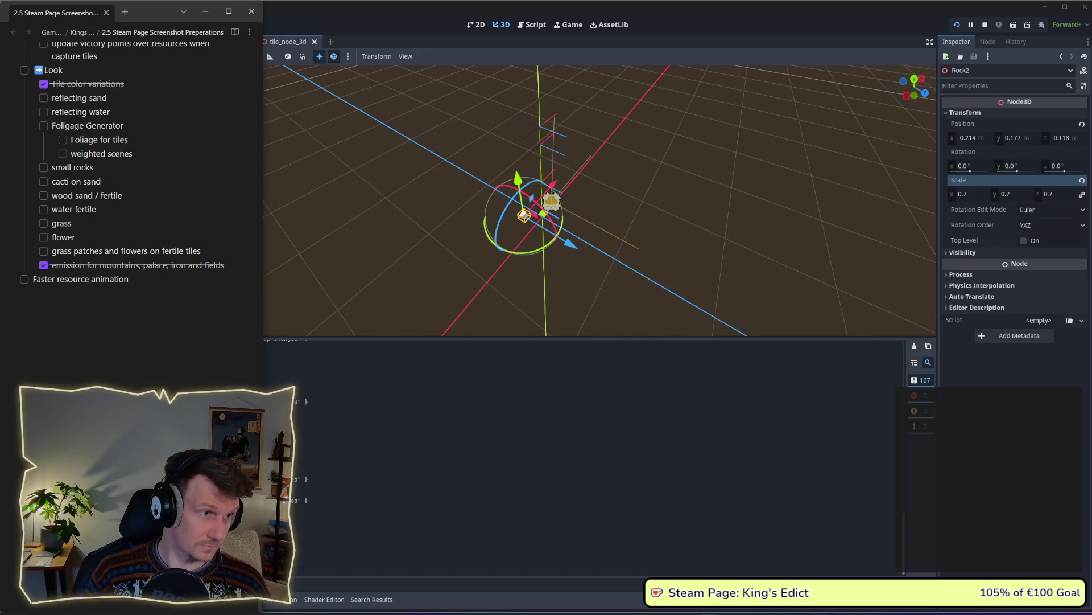
left_click(52, 125)
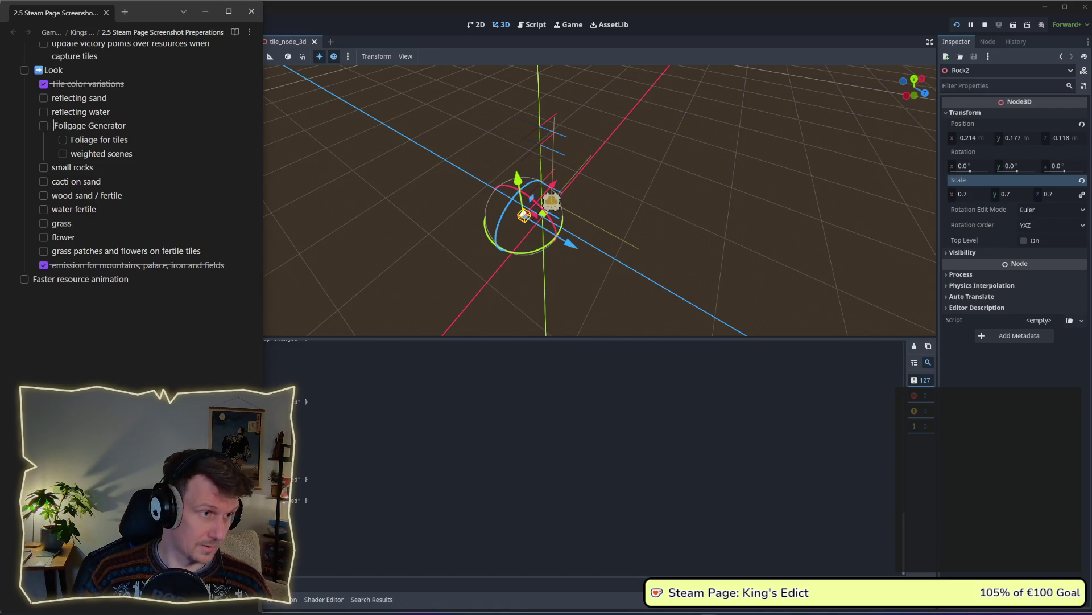
key("super+period")
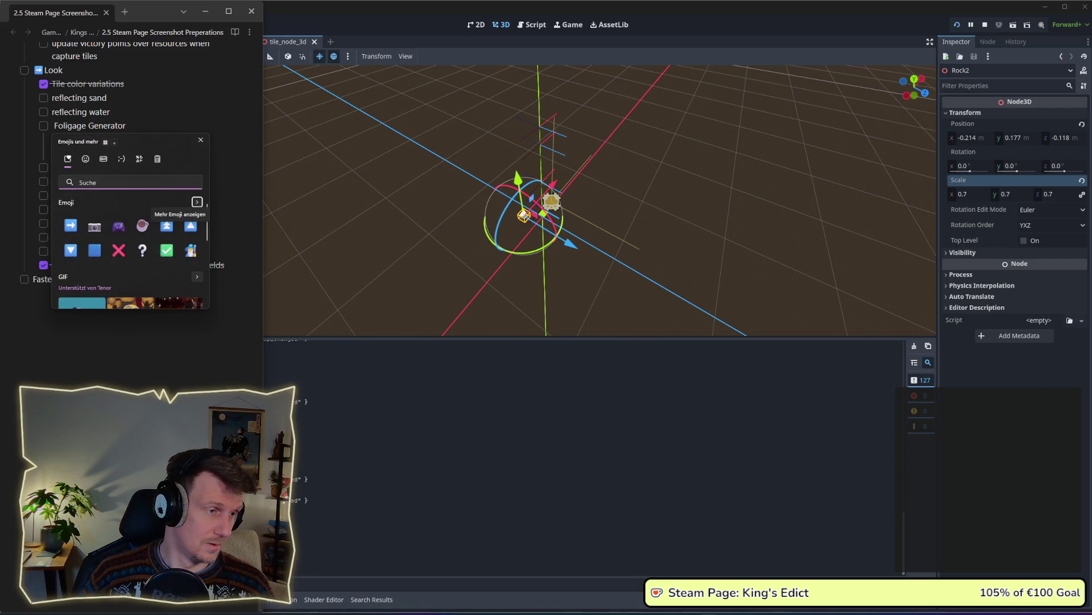
left_click(70, 225)
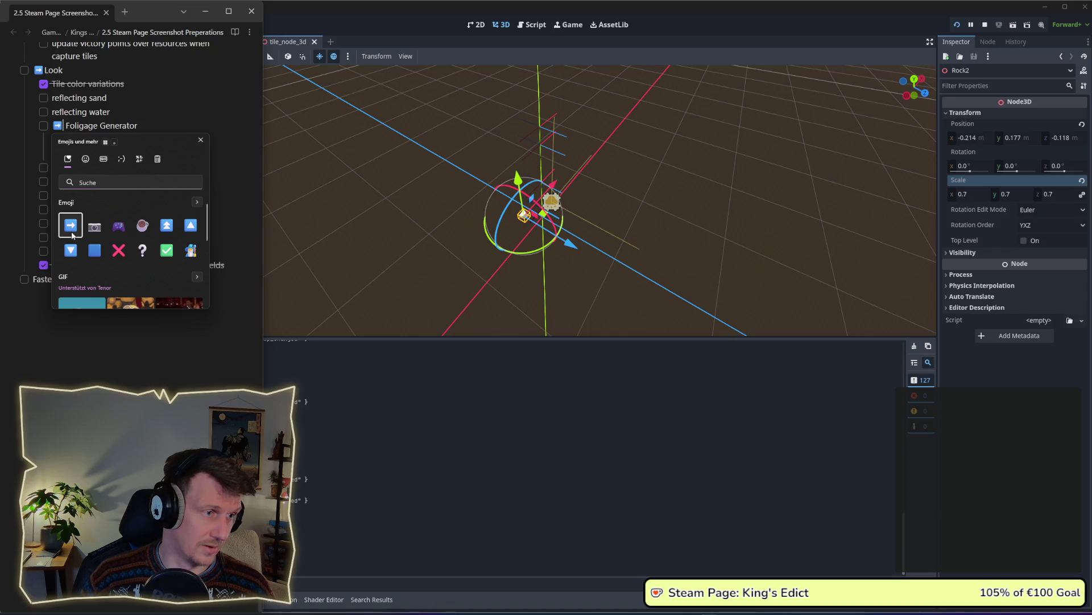
left_click(139, 113)
Add a 'Foliage in Tile Node' item above Foligage Generator
key("Return")
type("G")
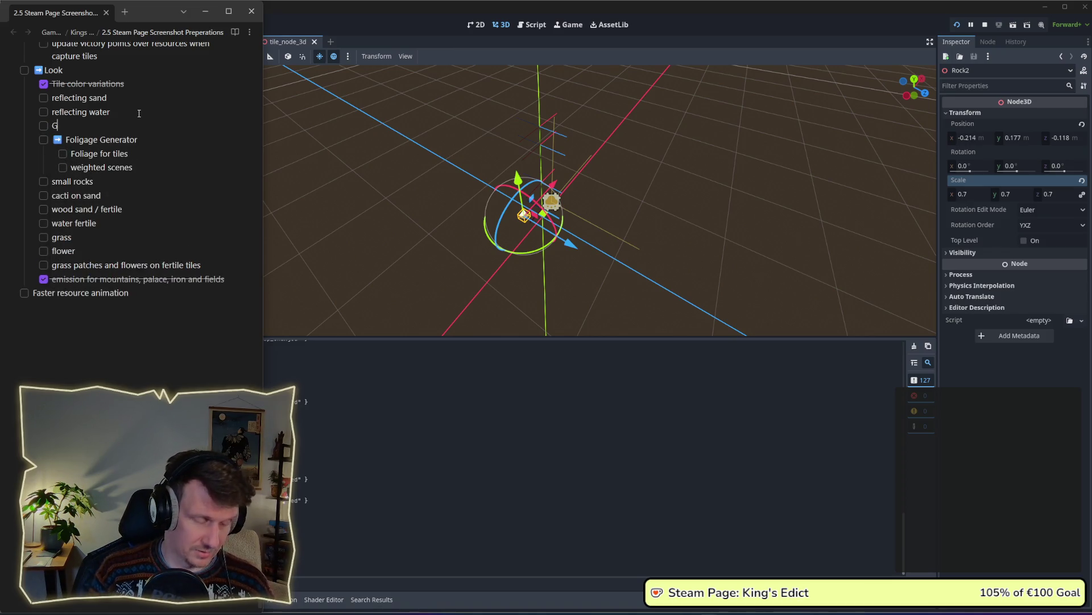
type("Foll")
key("BackSpace")
type("iag")
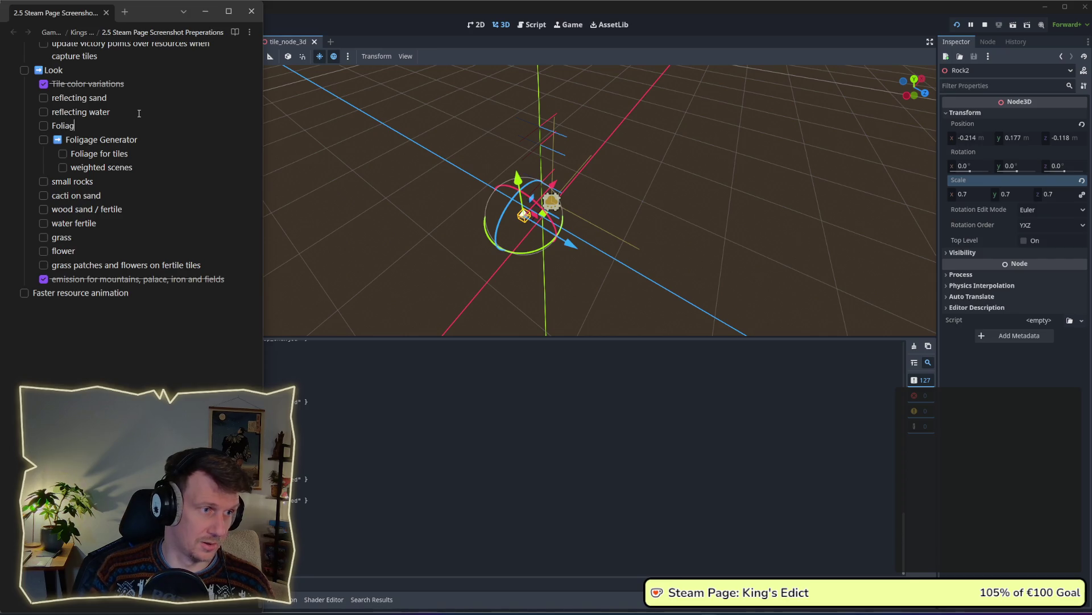
type("e in Tile")
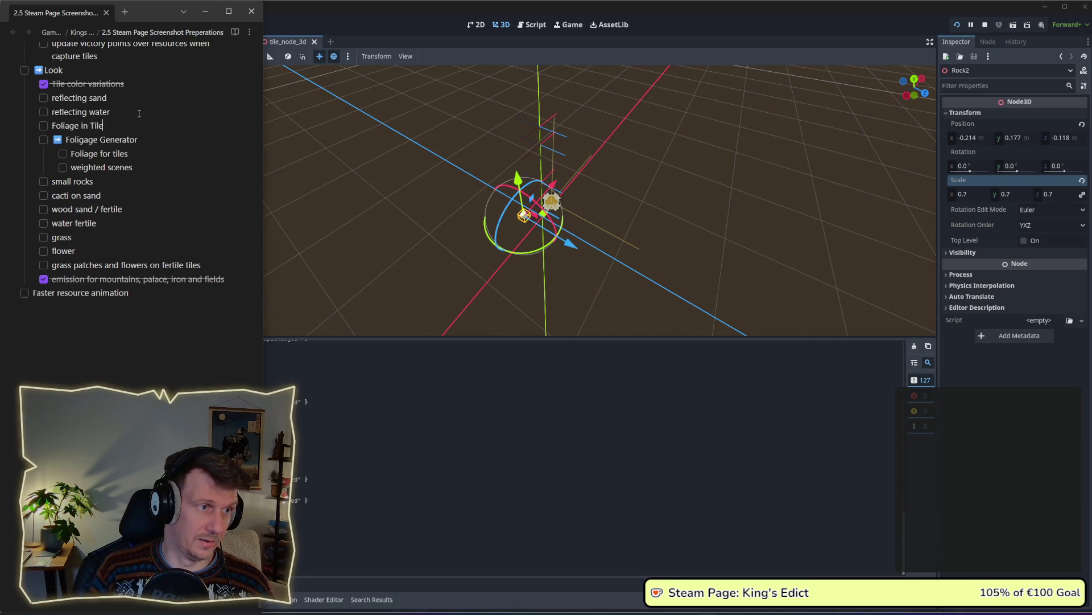
type(" Node")
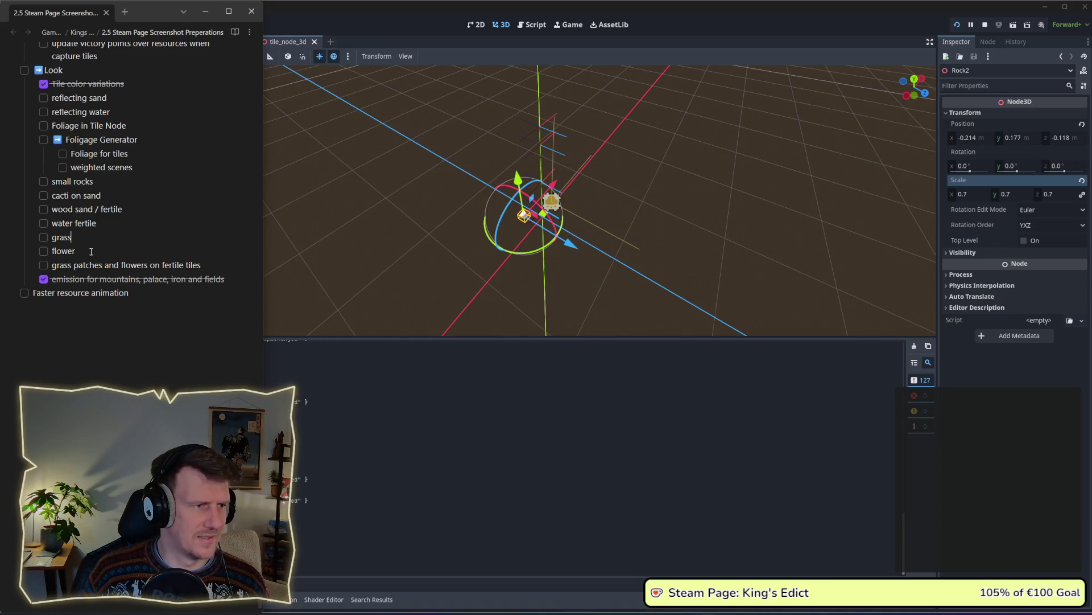
key("Up")
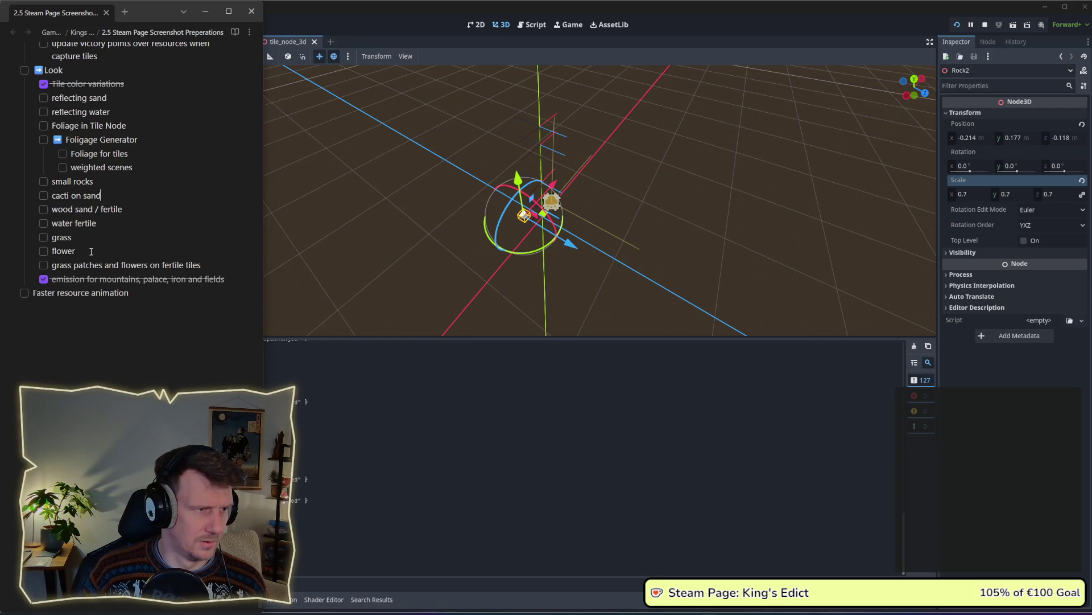
Add 'small dune (sand)' and tag the rocks, cacti, wood, grass and flower items with sand or fertile
key("Up")
key("Return")
type("small d")
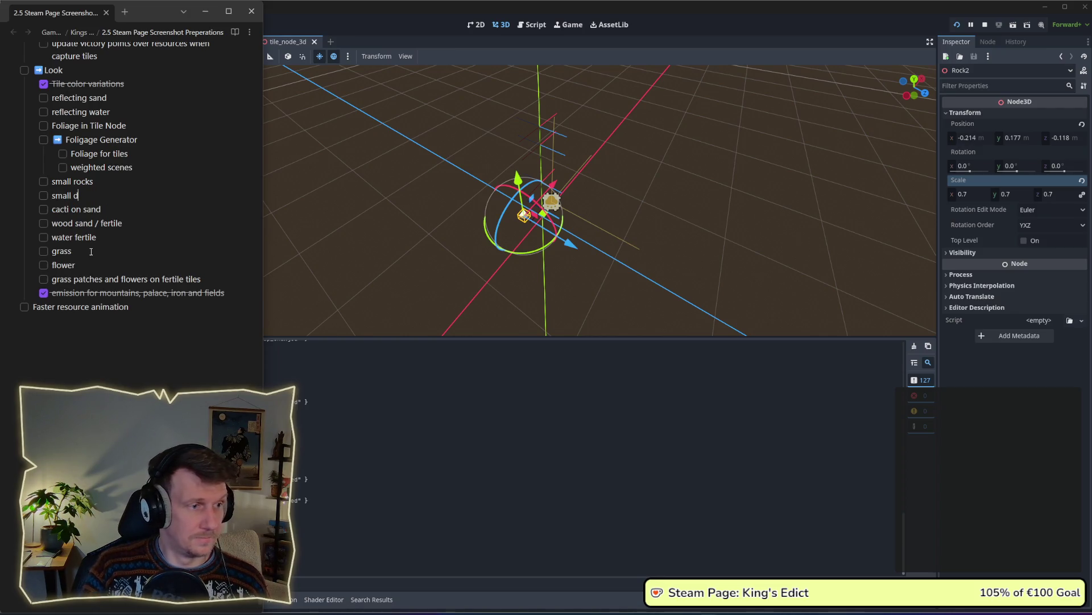
type("une ")
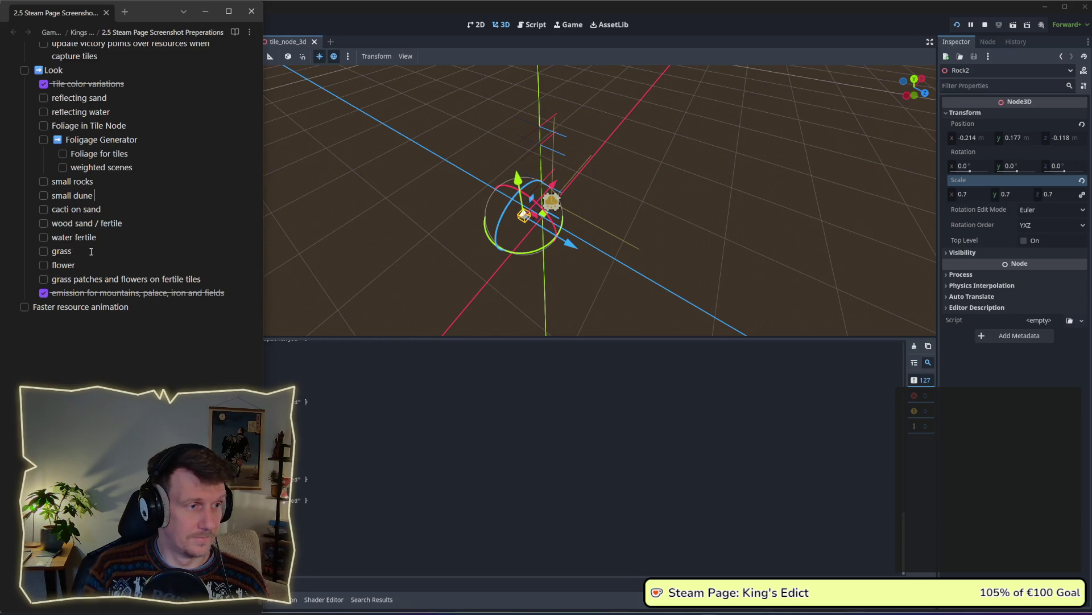
type("(san")
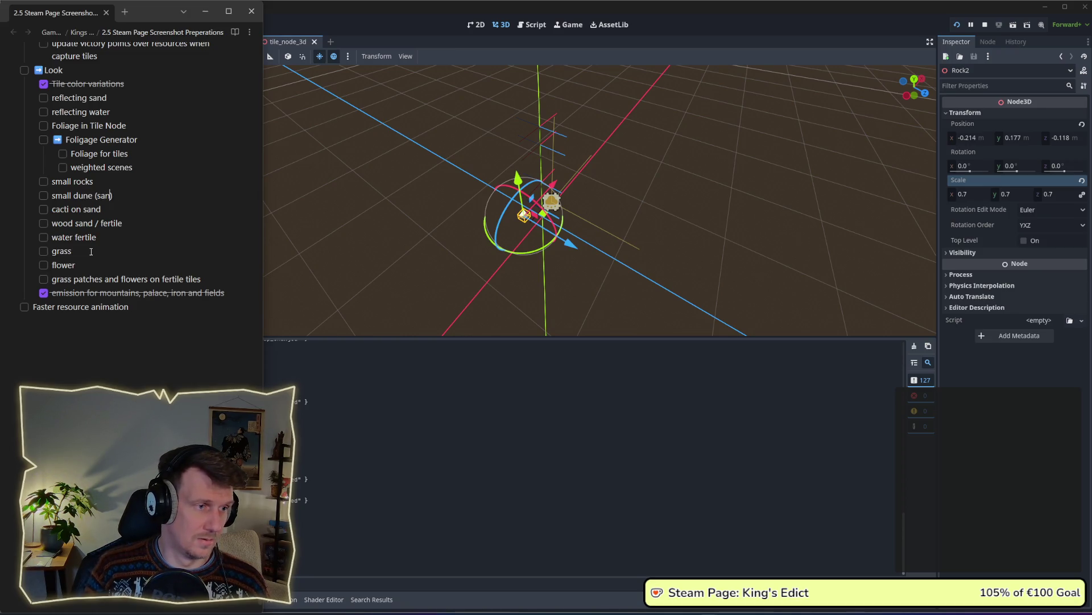
type("d")
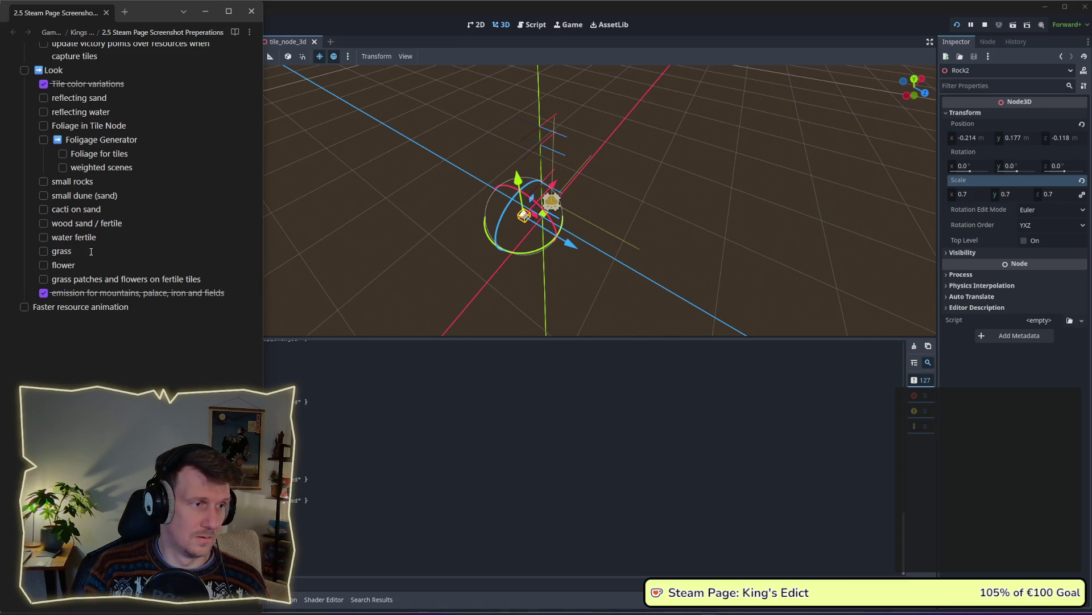
key("Up")
type("(sand")
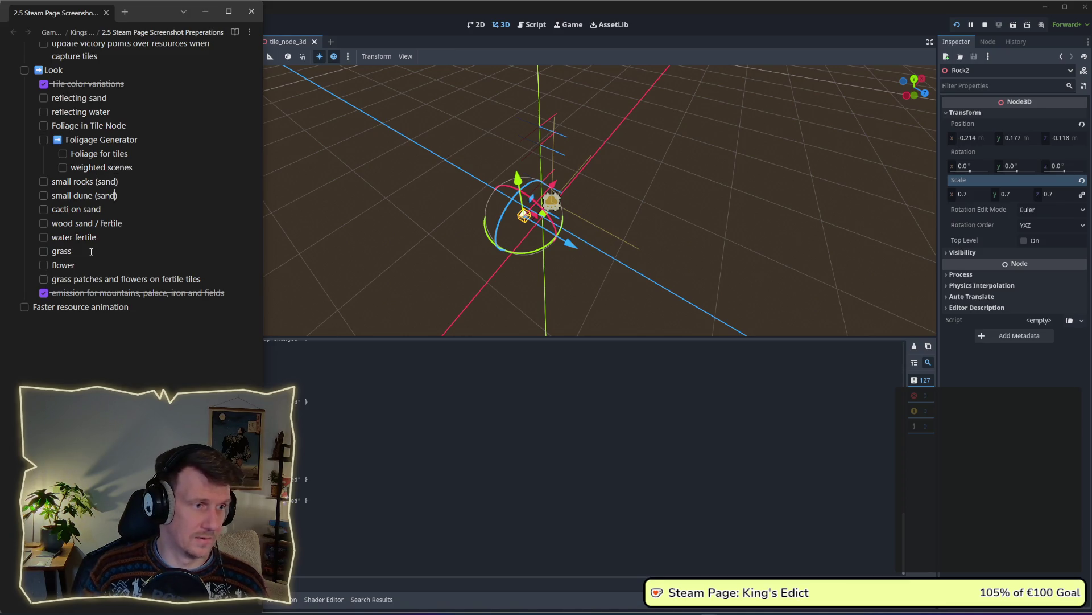
key("BackSpace")
key("BackSpace")
key("BackSpace")
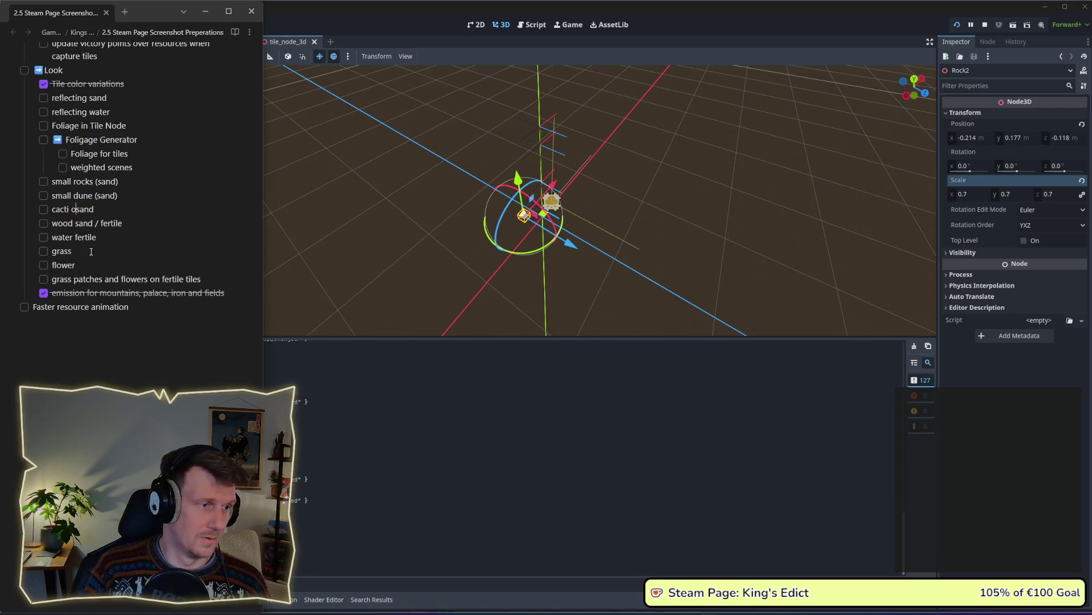
type("(sand")
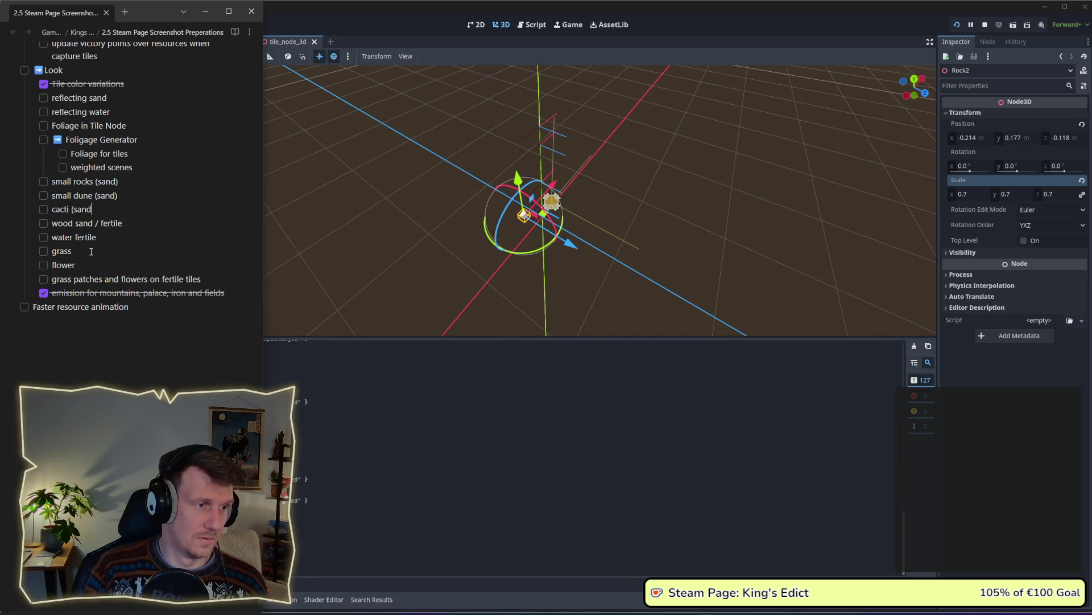
type(")")
key("Down")
key("ctrl+Left")
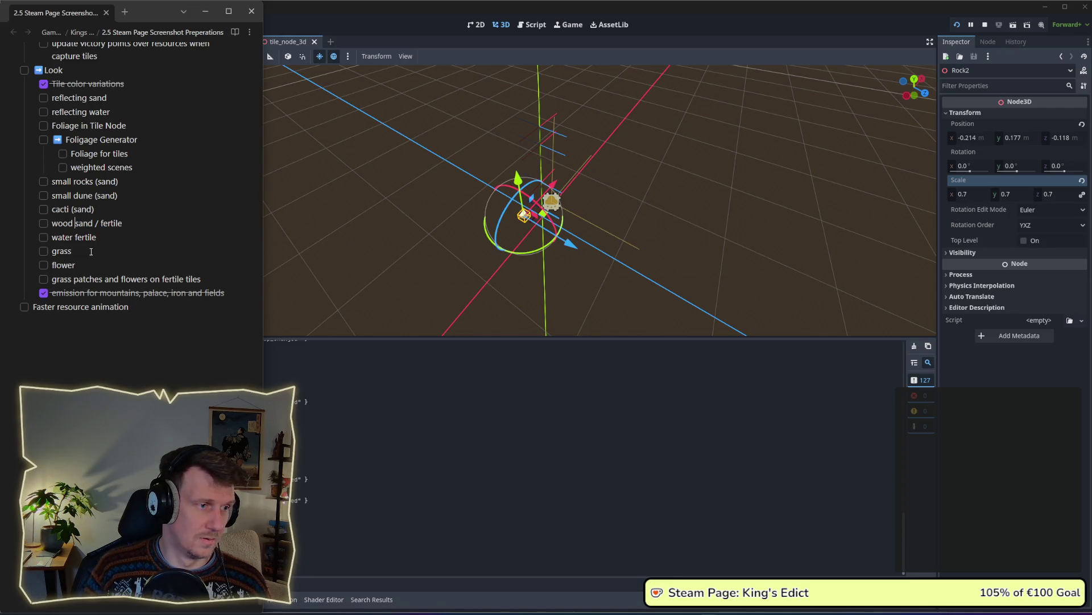
type("(")
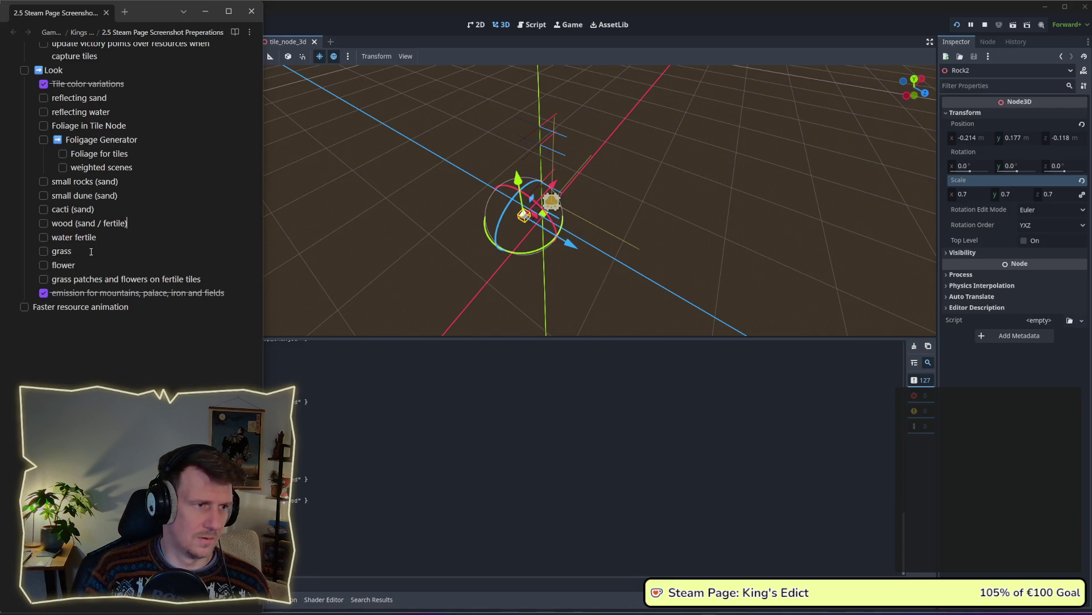
type(")")
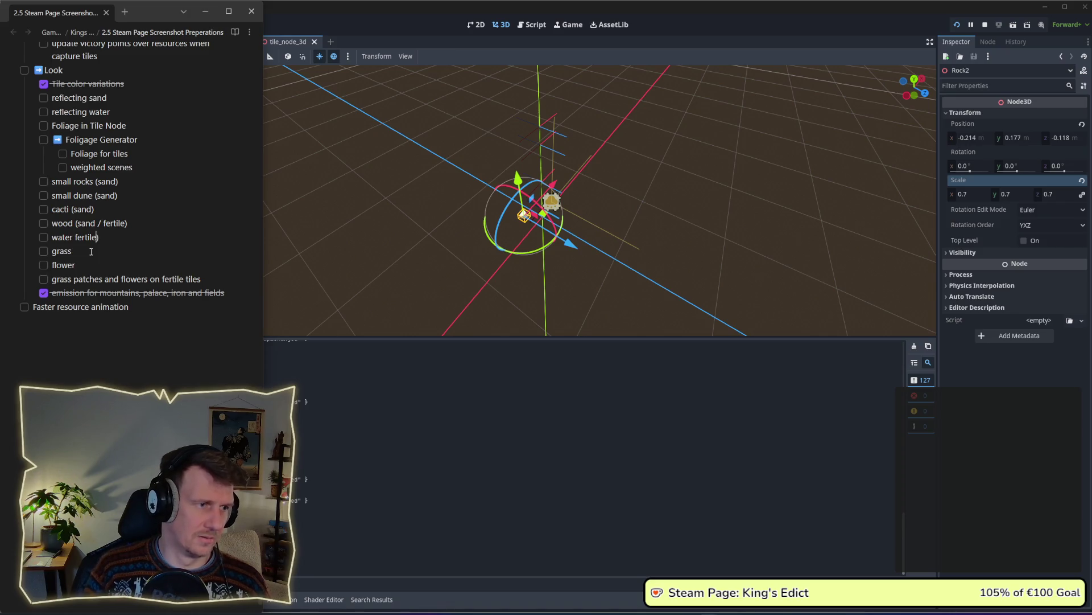
type("(")
type(" (")
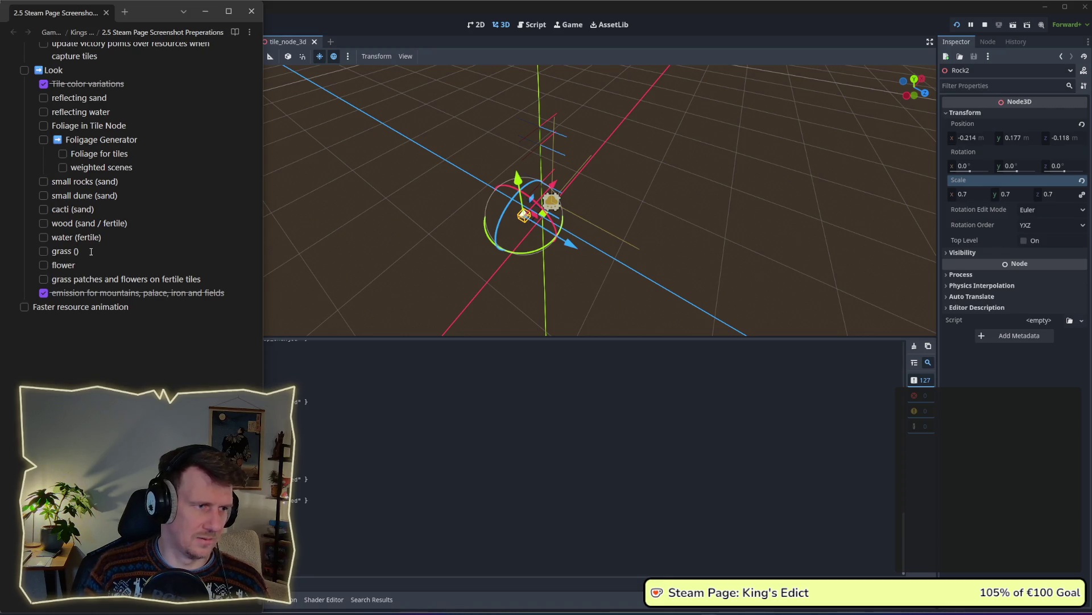
type("patc")
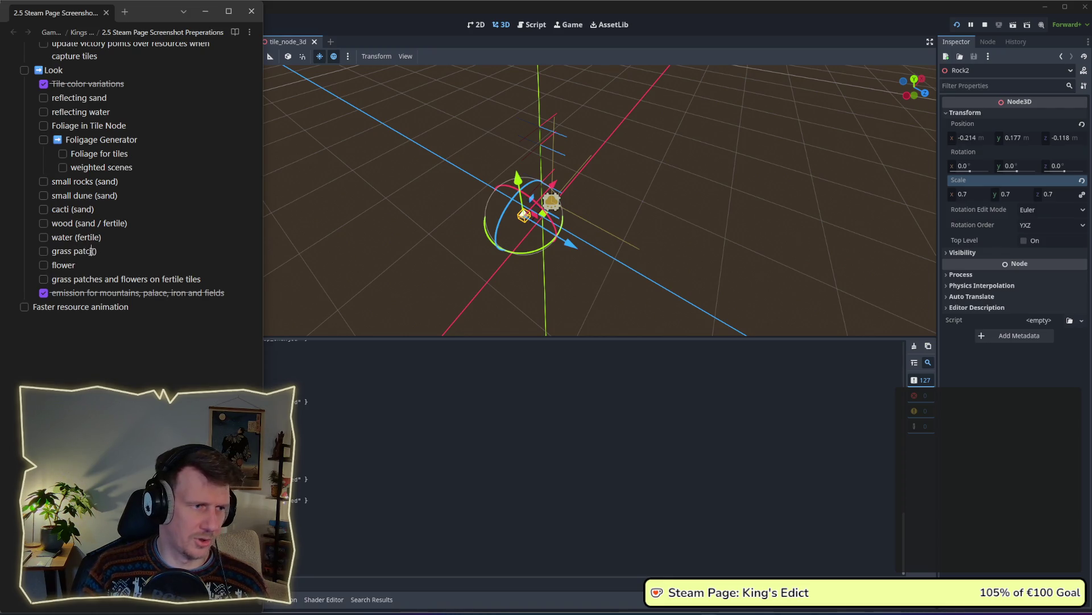
type("h ")
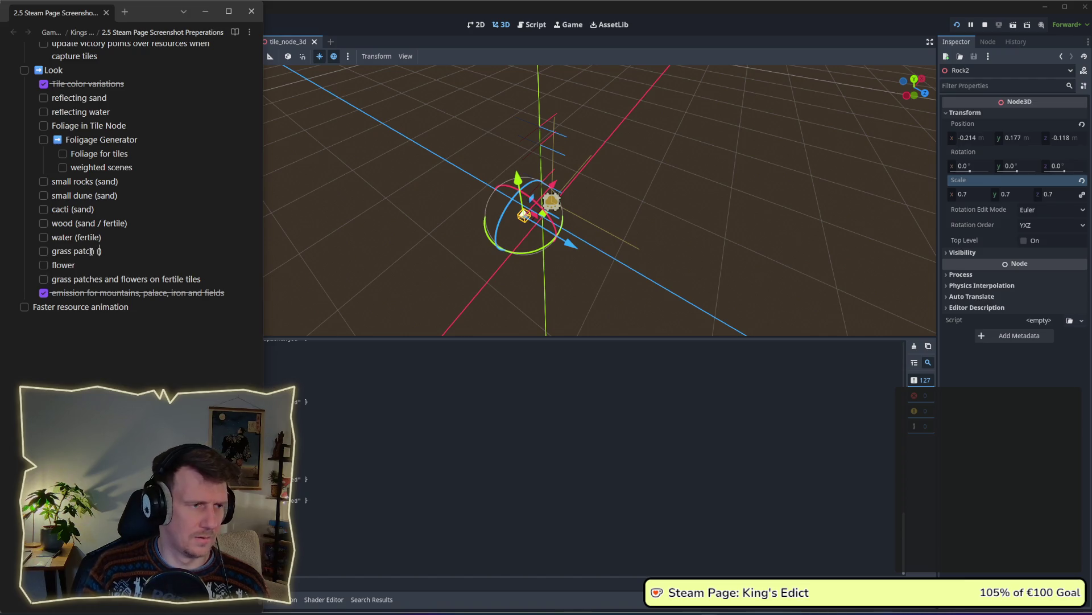
type("g")
key("BackSpace")
type("fertile")
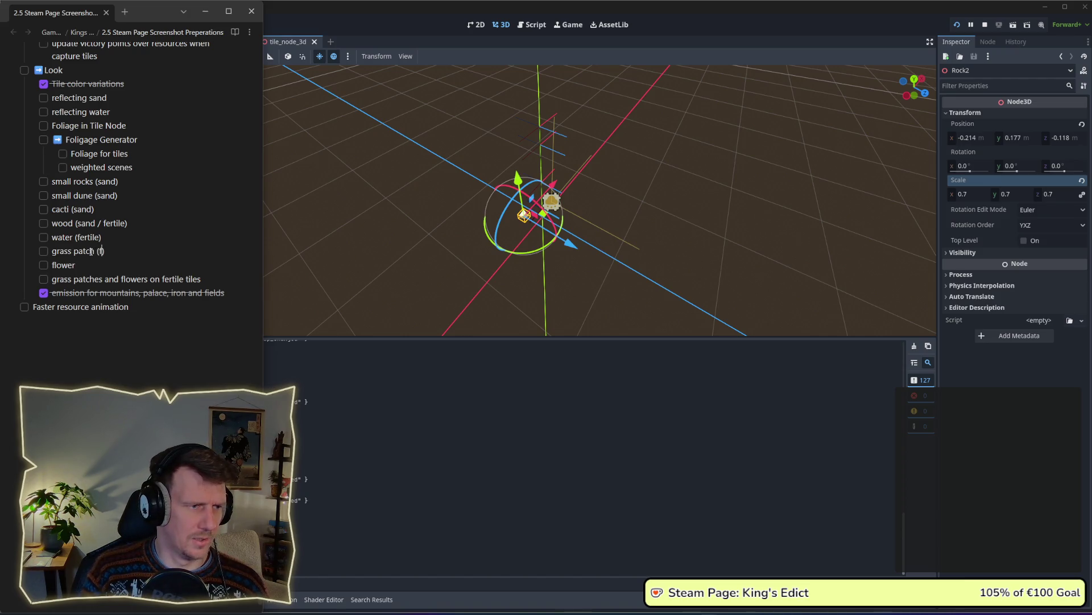
type(" (fer")
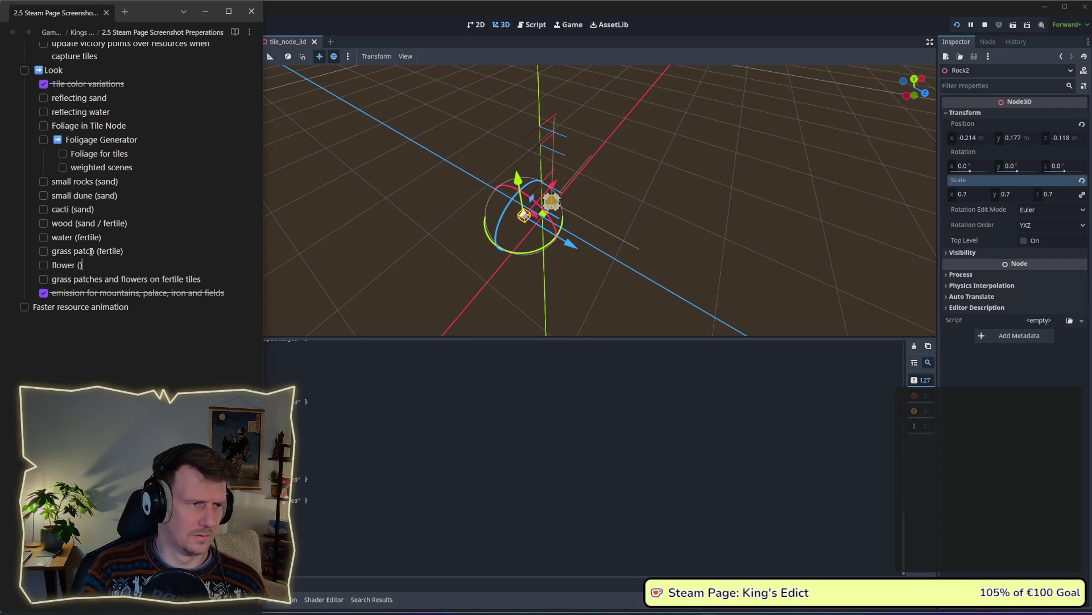
type("tile")
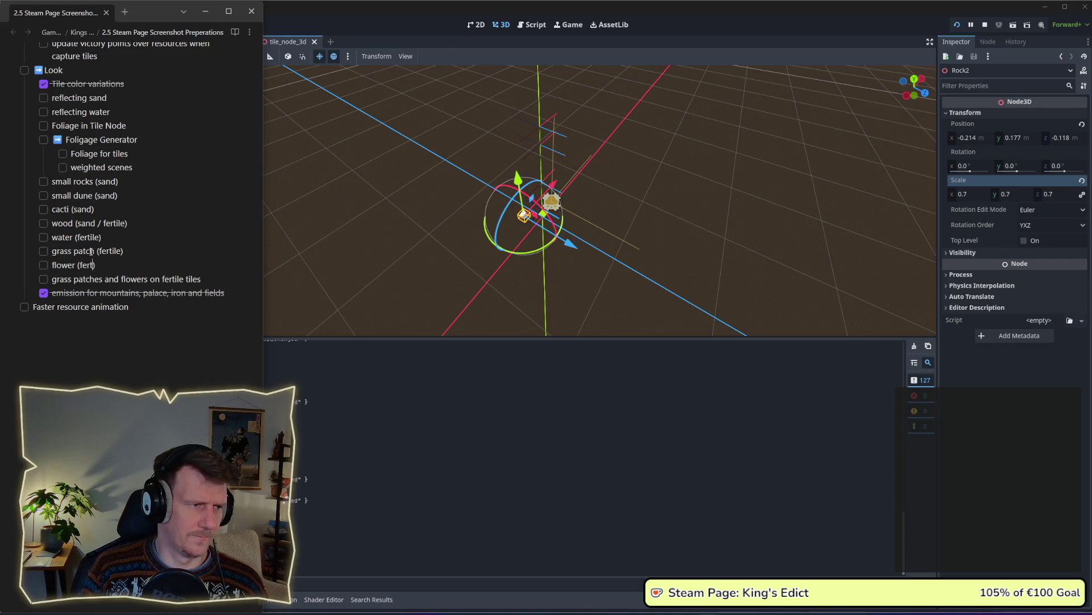
Add an 'eagle nest (mountain)' item and bring the running King's Edict game forward
key("Return")
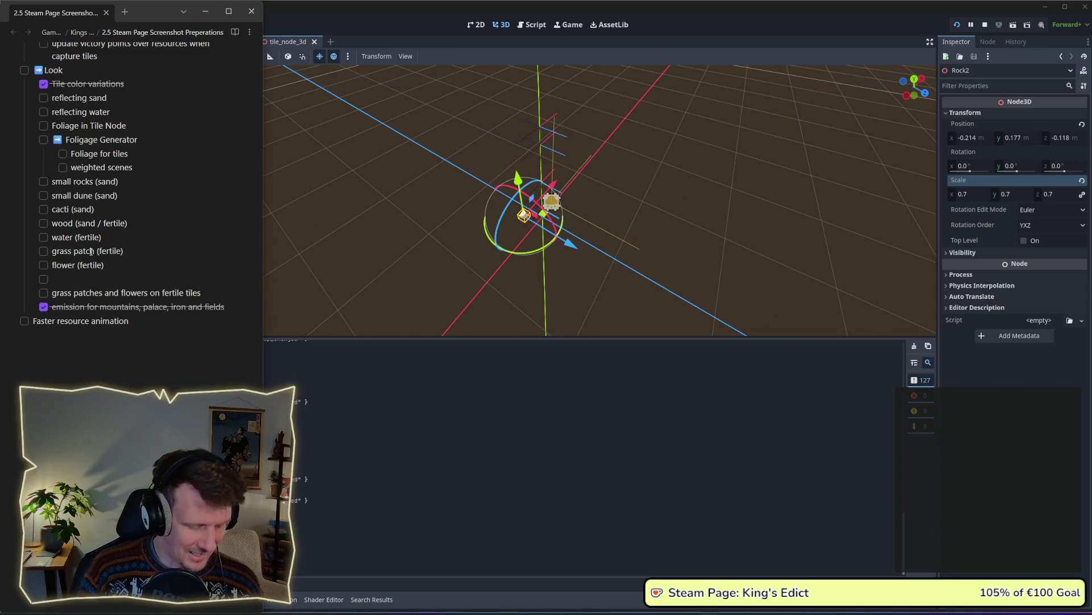
type("adler horst")
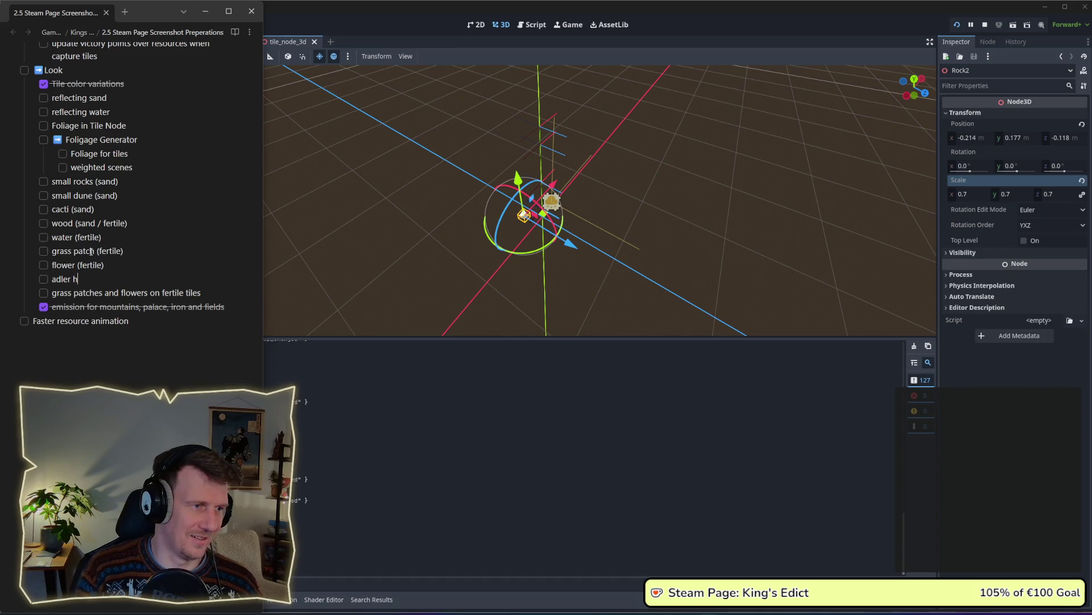
key("ctrl+BackSpace")
key("ctrl+BackSpace")
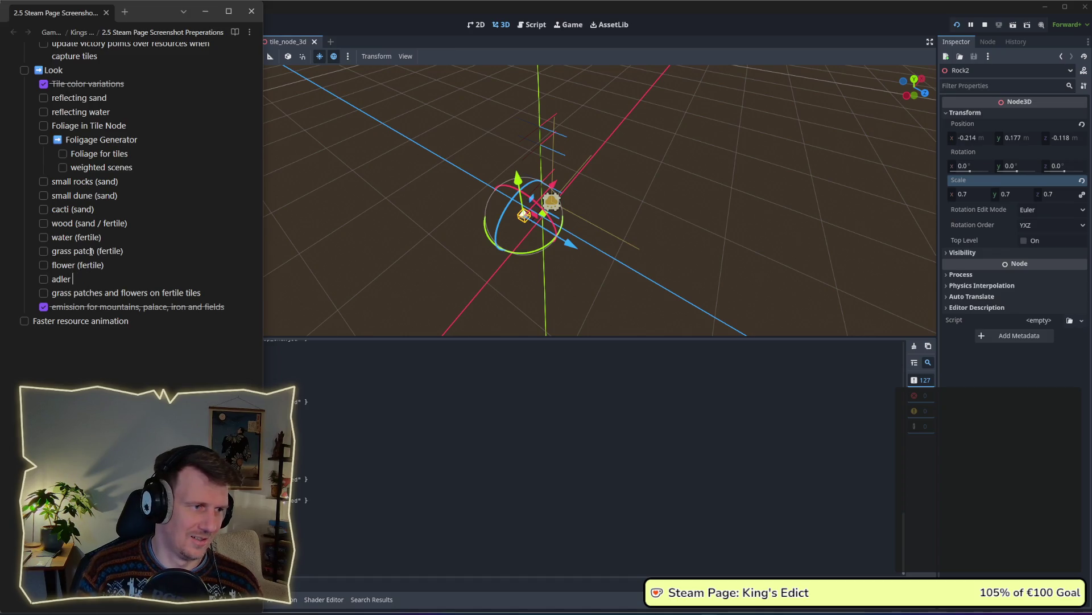
type("eagle ")
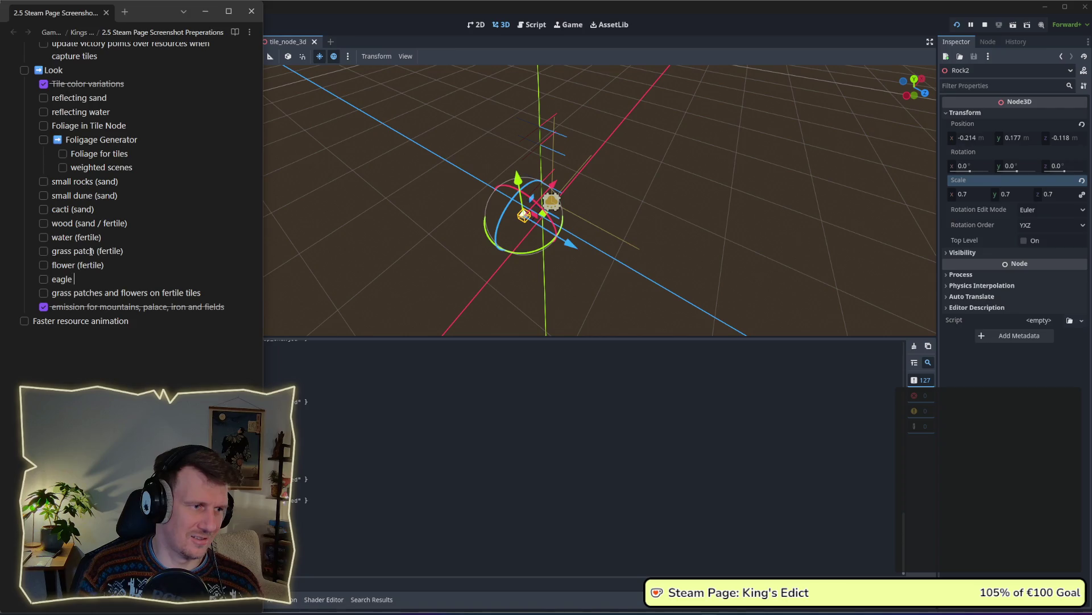
type("neast ")
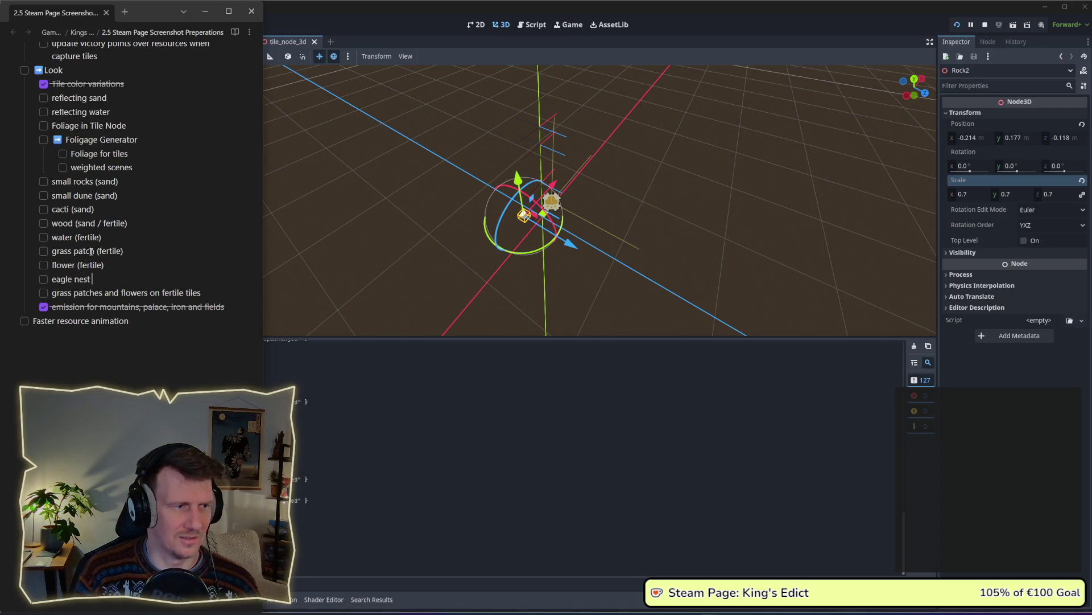
type("(moint")
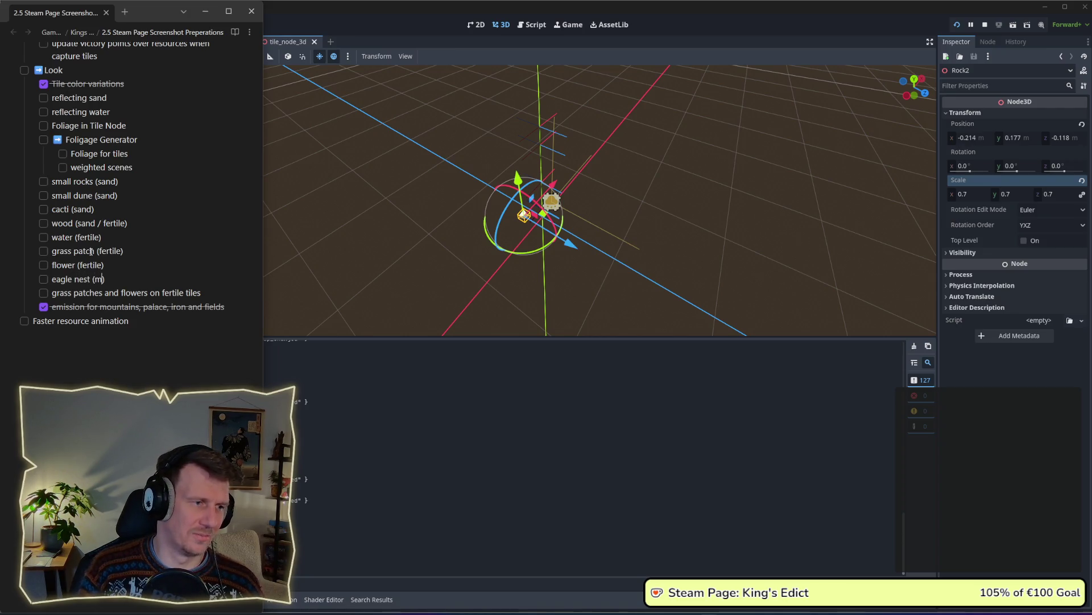
key("BackSpace")
key("BackSpace")
key("BackSpace")
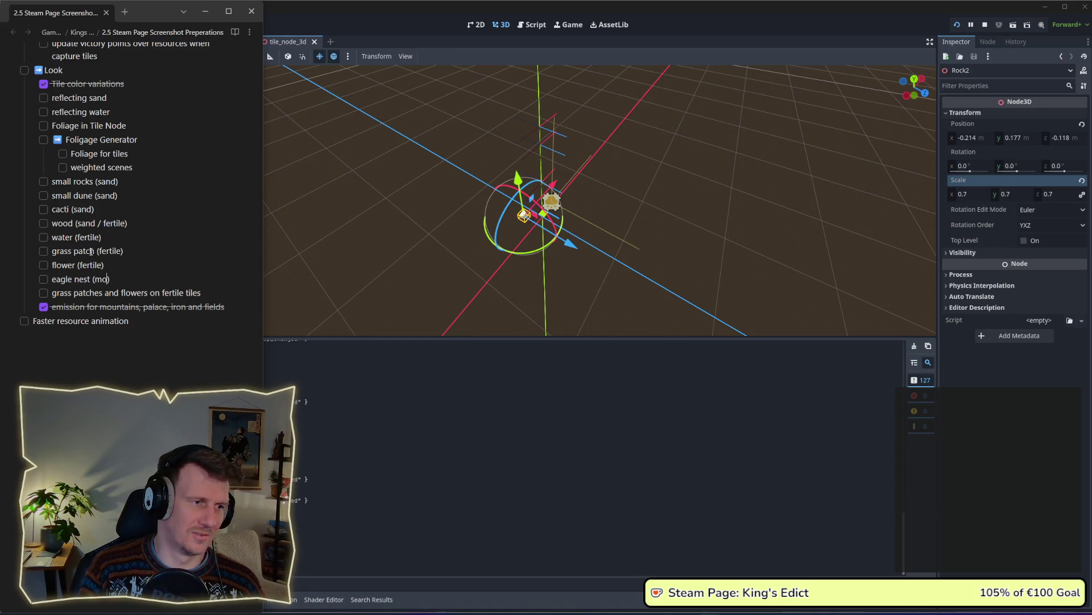
type("ountain")
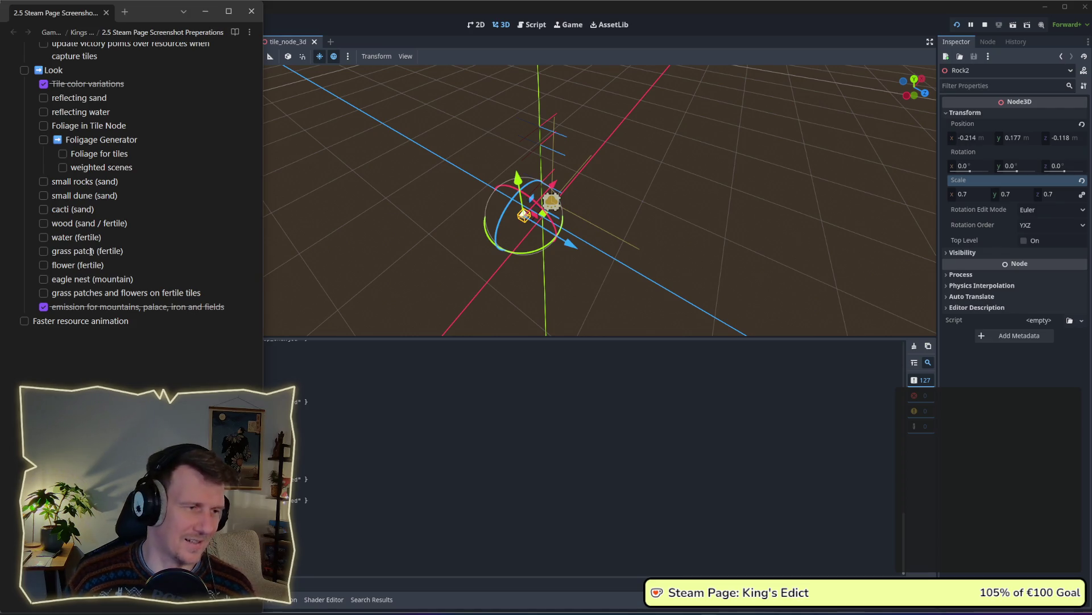
key("alt+Tab")
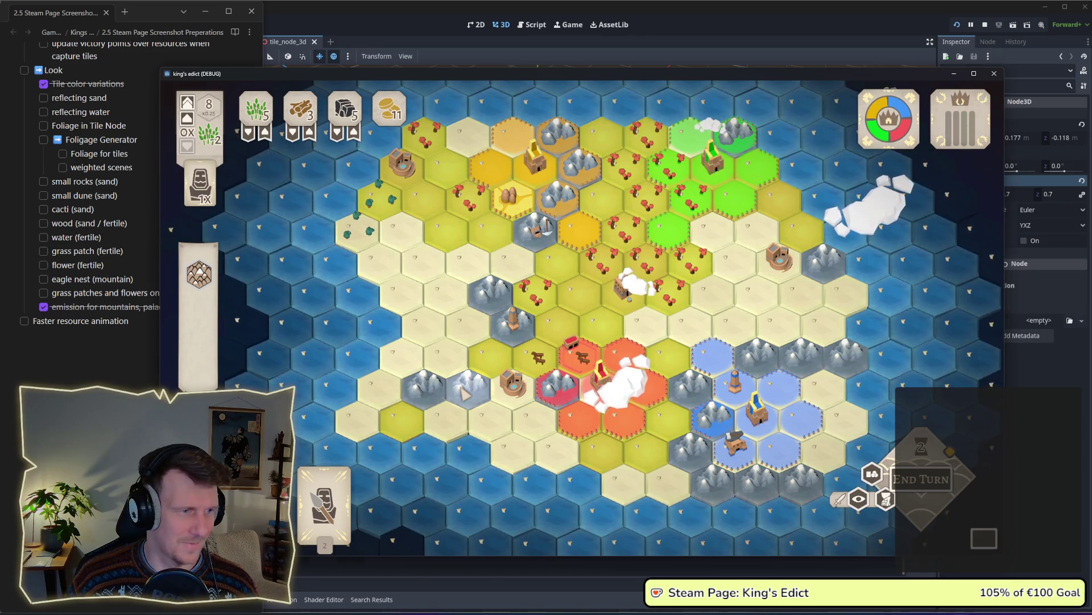
Look over the King's Edict hex map, then return to the Godot tile_node_3d editor
key("alt+Tab")
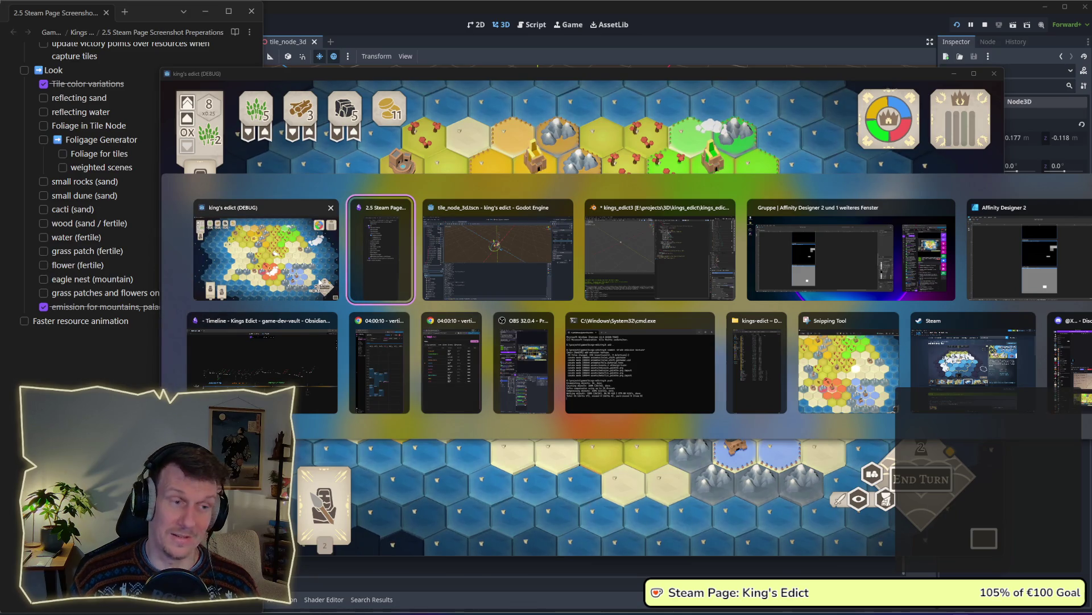
key("Escape")
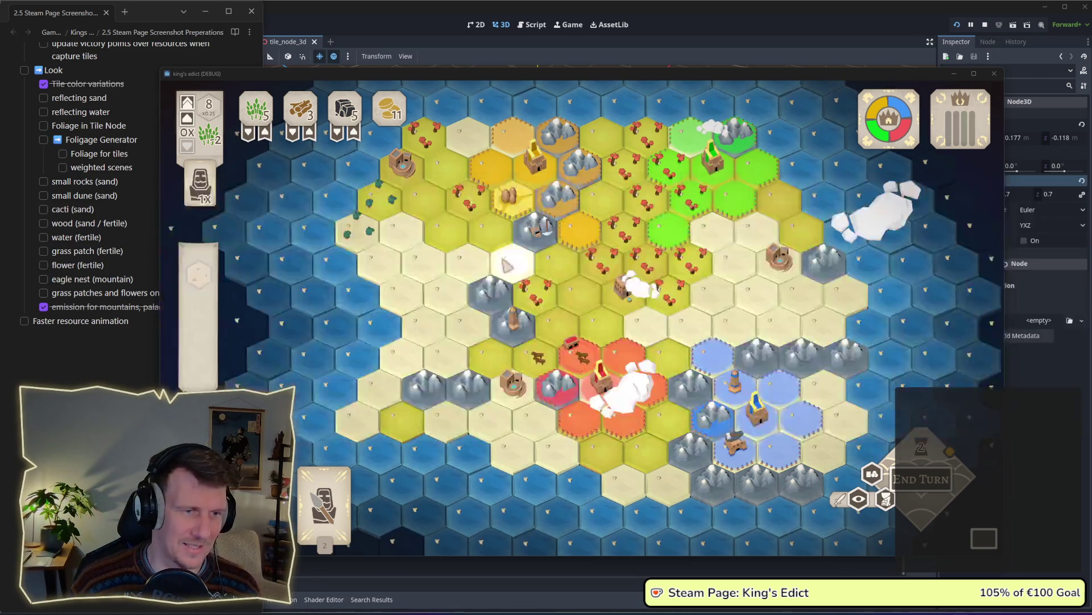
key("alt+Tab")
key("Tab")
key("alt+Tab")
key("alt+Tab")
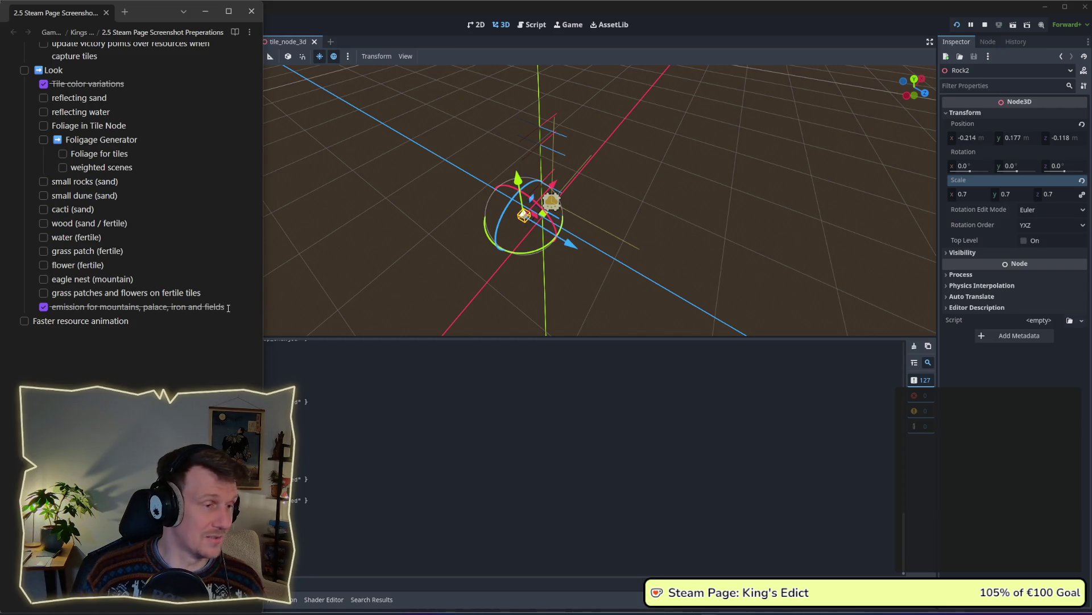
Add a task below grass patches named 'kelp ()', replacing the German word 'algen'
key("Return")
type("tree")
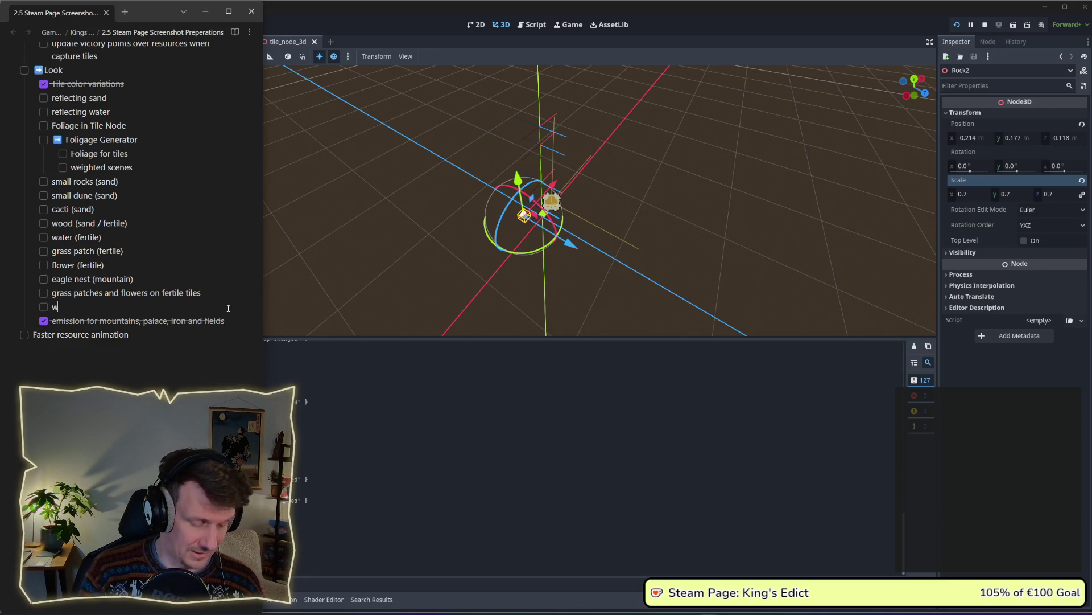
key("BackSpace")
key("BackSpace")
key("BackSpace")
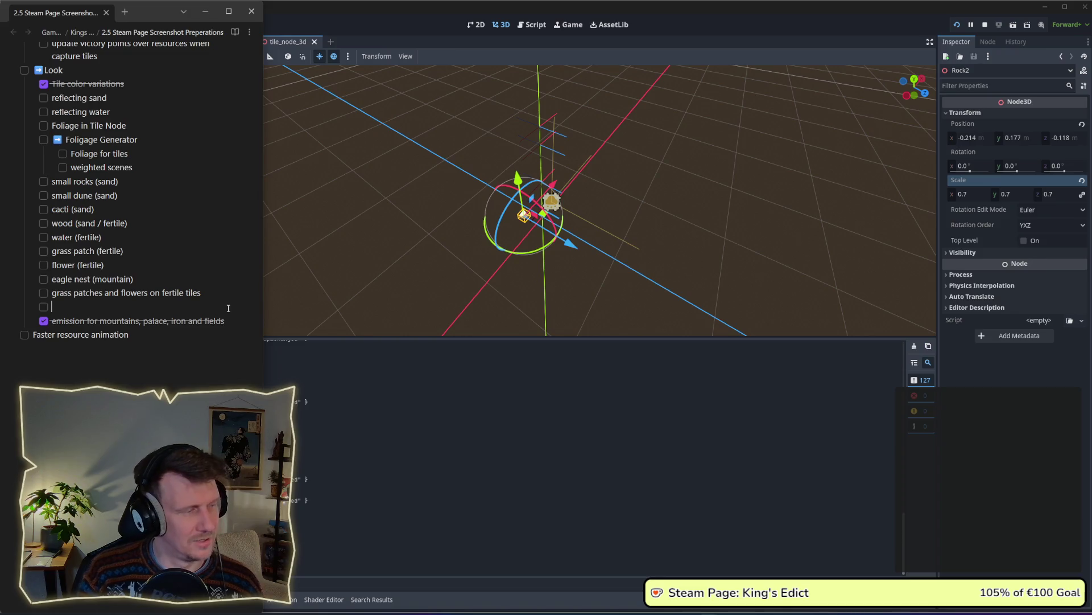
type("algen ")
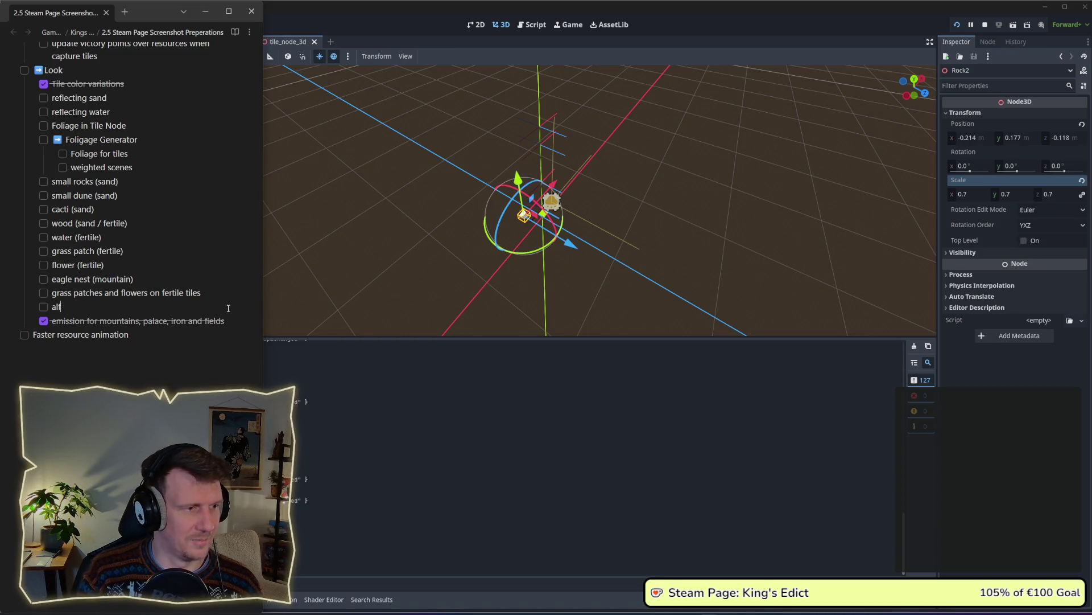
type("(")
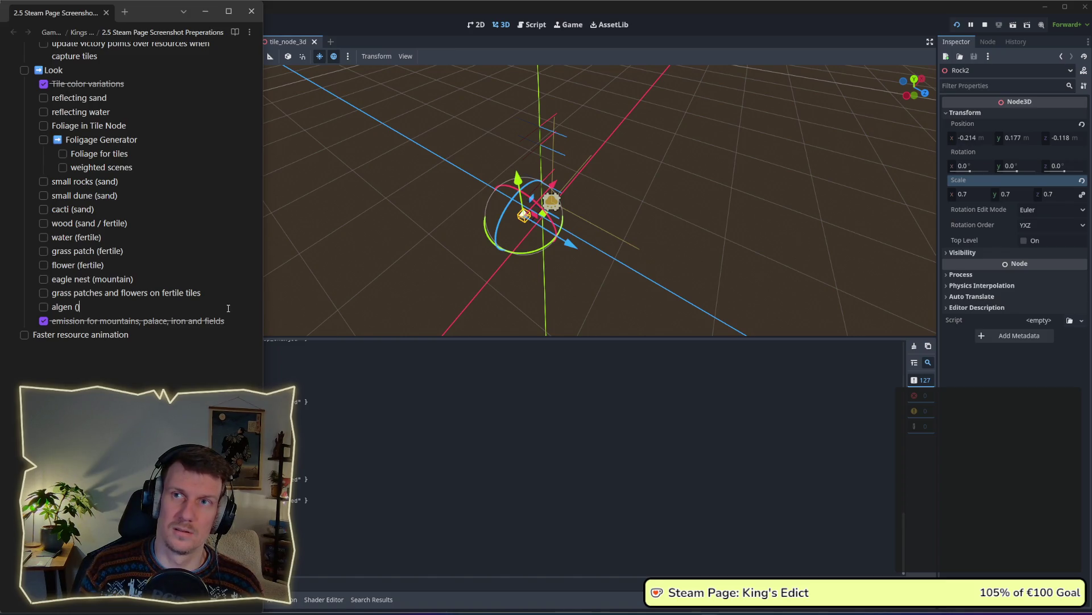
key("Left")
key("ctrl+BackSpace")
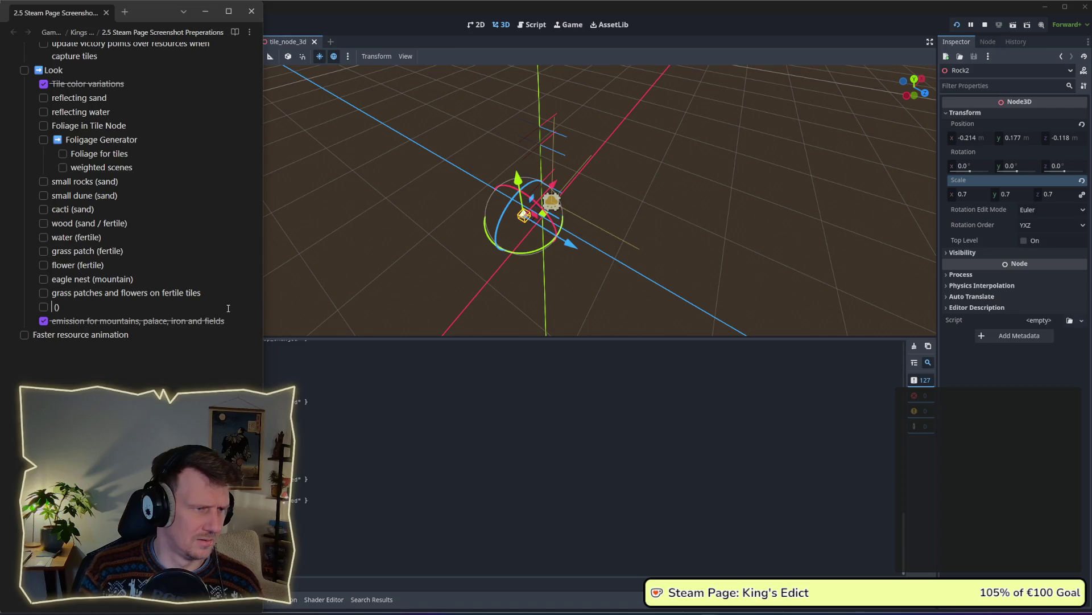
type("kel ")
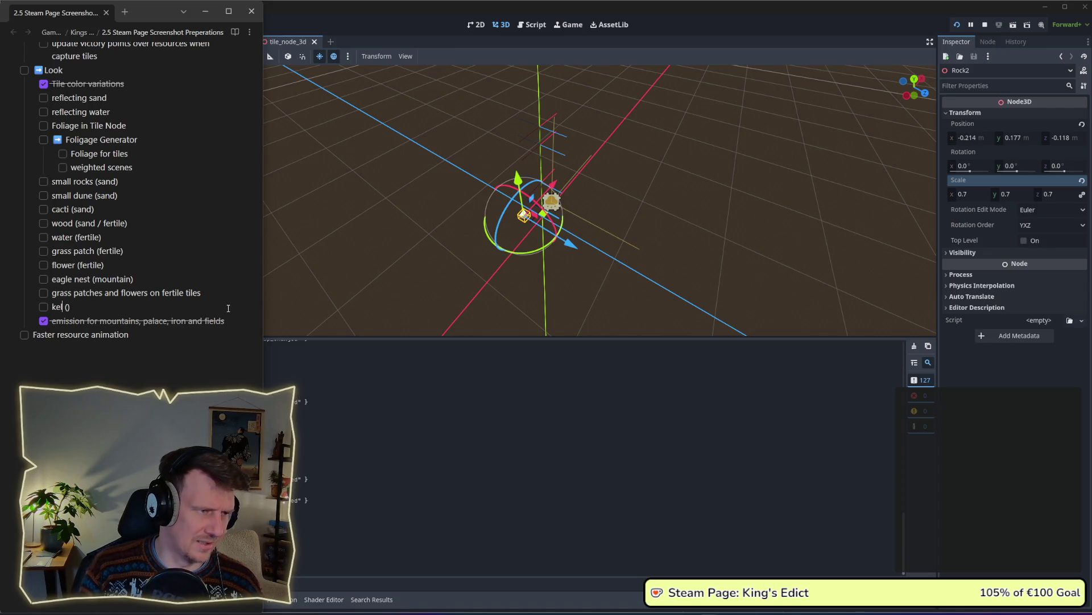
type("p")
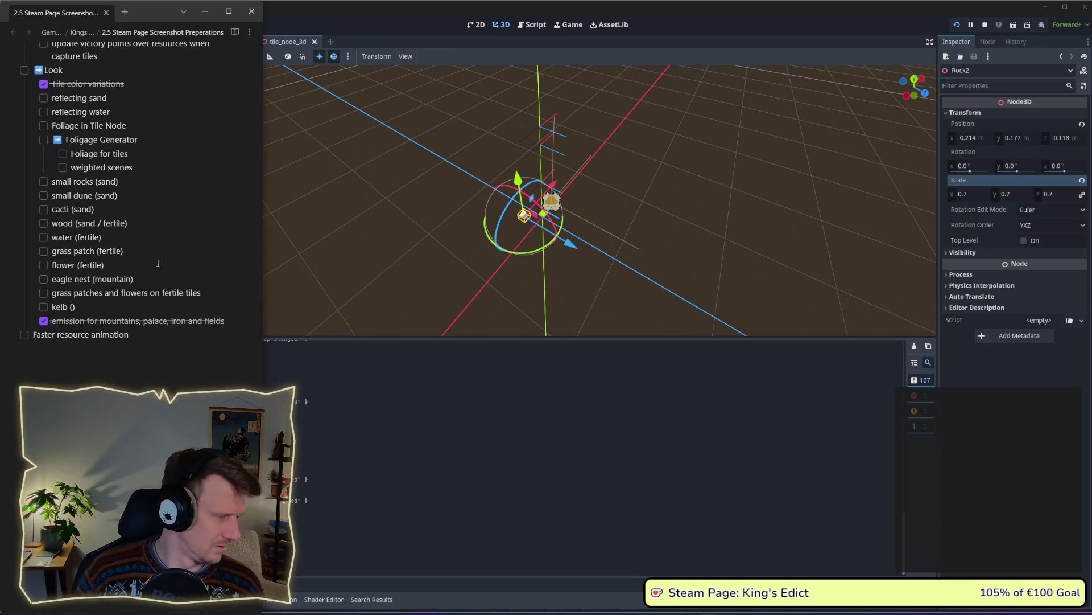
Open linguee.de in a new browser tab, then minimize the browser and select 'kelb'
key("ctrl+super+Right")
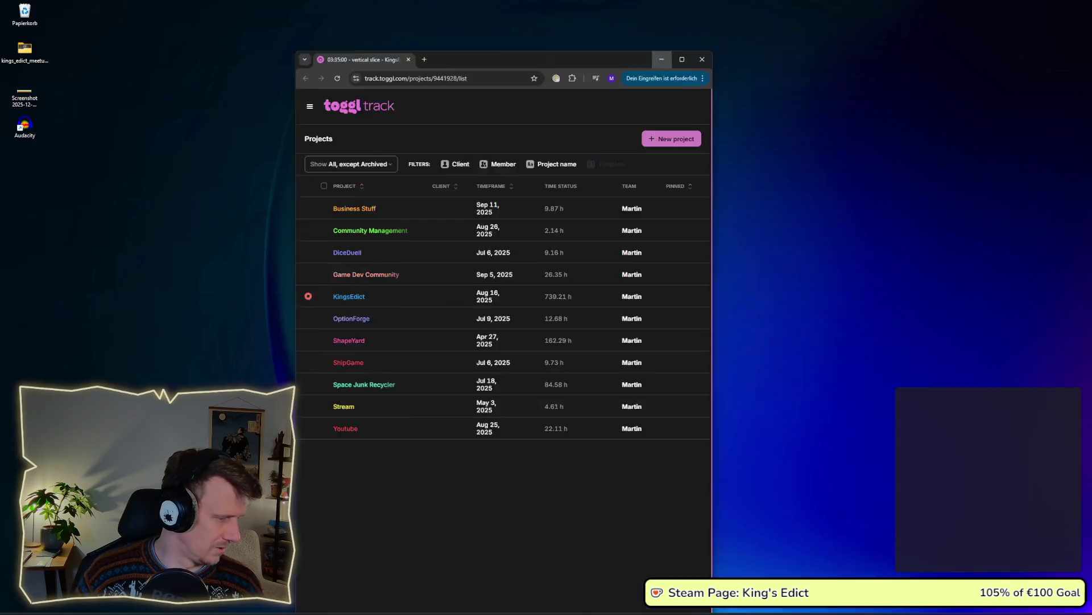
key("ctrl+super+Right")
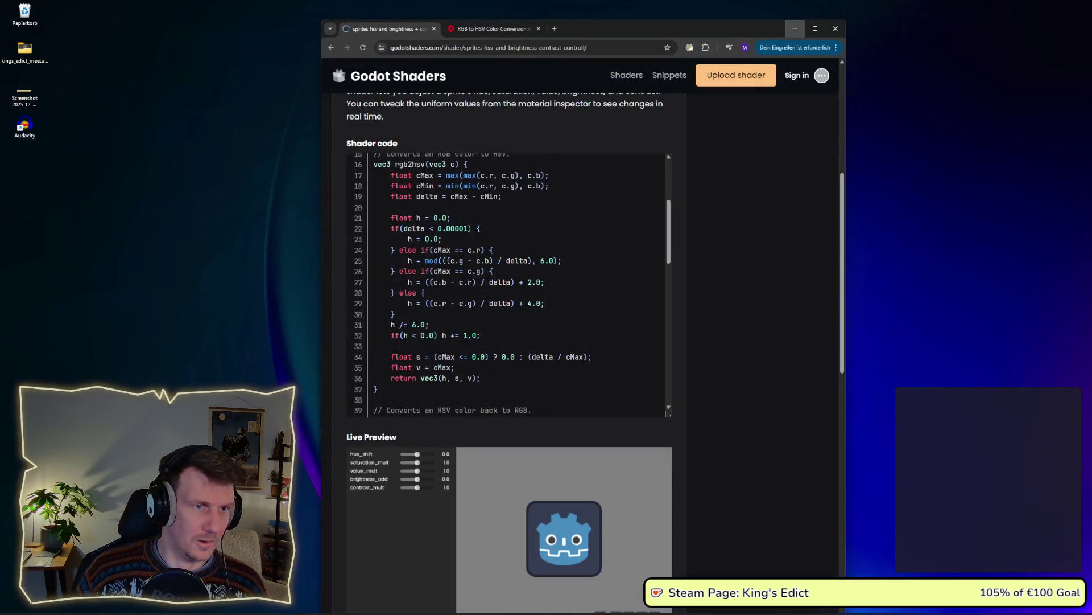
key("ctrl+super+Left")
left_click(554, 28)
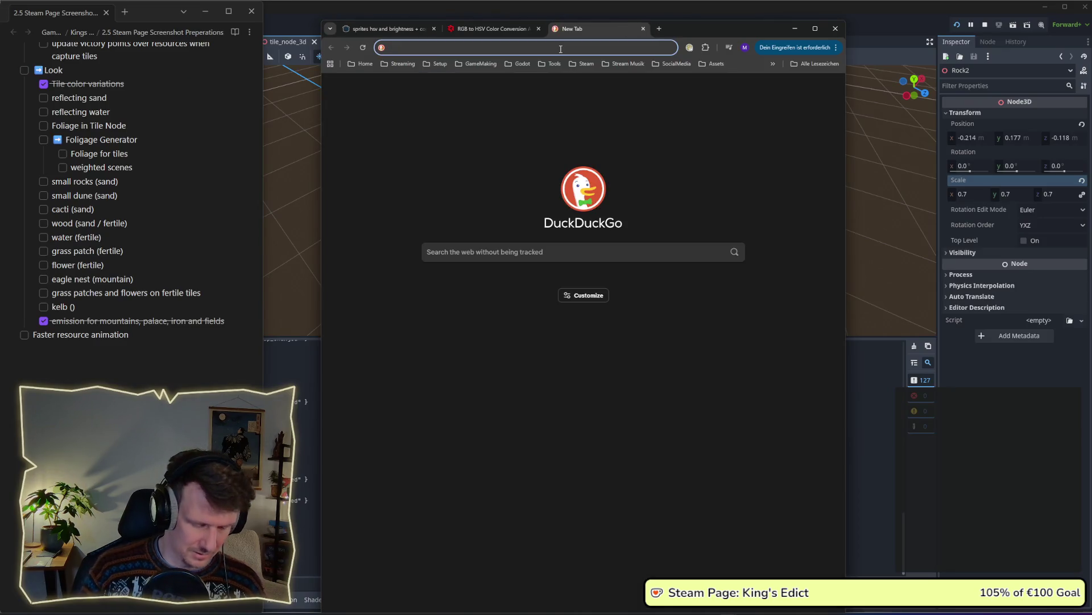
type("linguee.de")
key("Return")
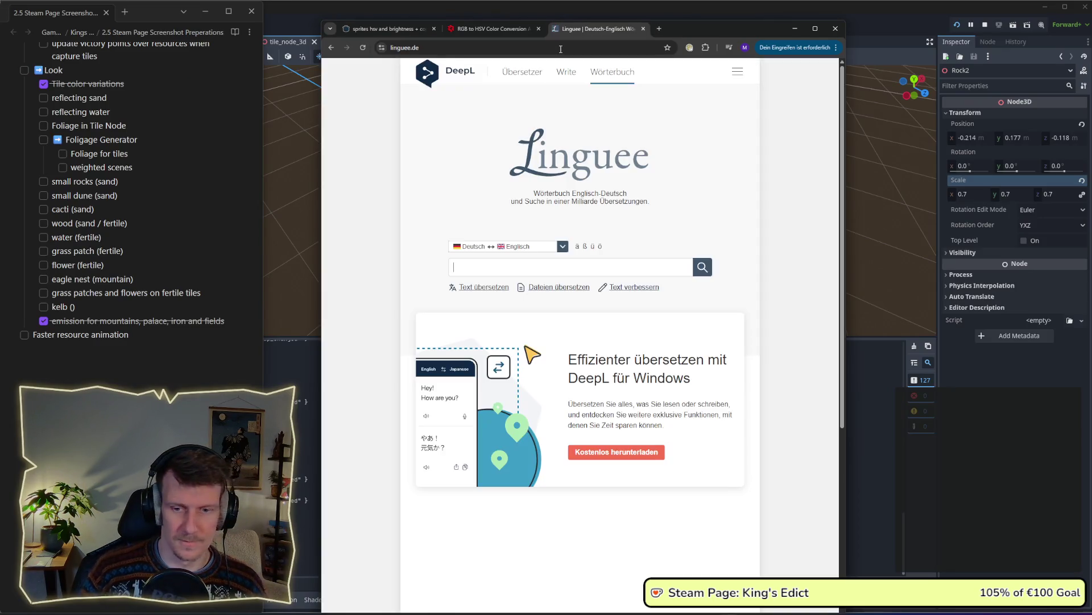
left_click(796, 29)
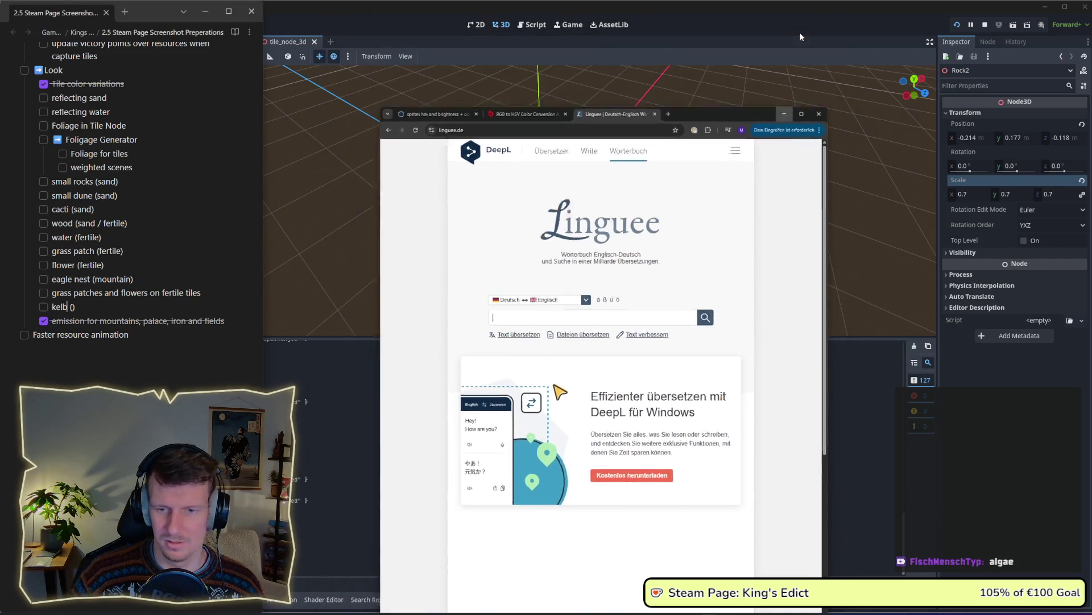
left_click_drag(69, 307, 53, 310)
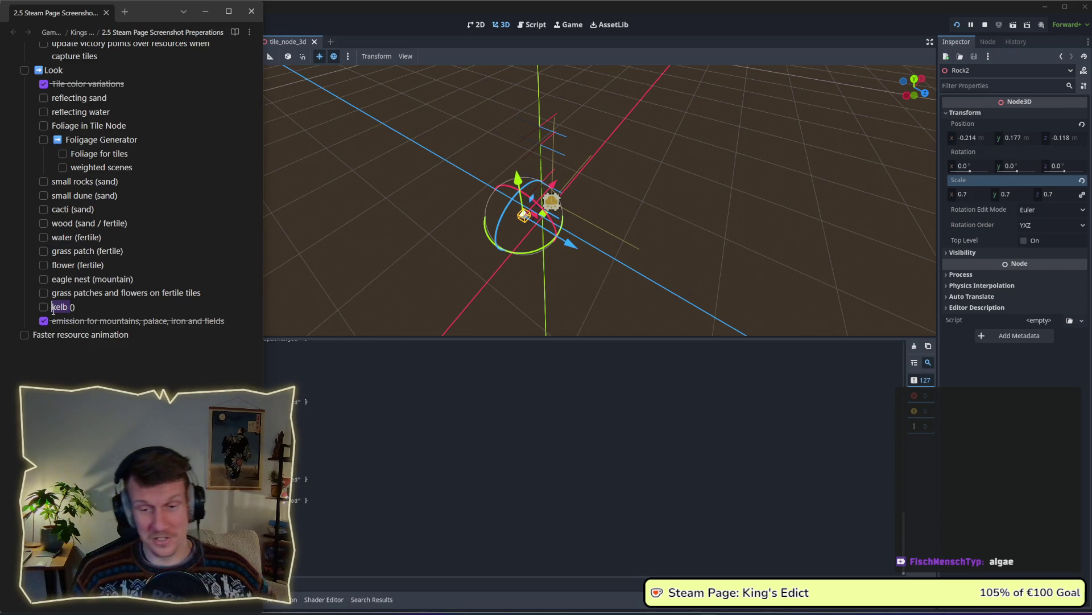
Rename the kelb task to 'algae (water)' and delete the grass patches task
type("al")
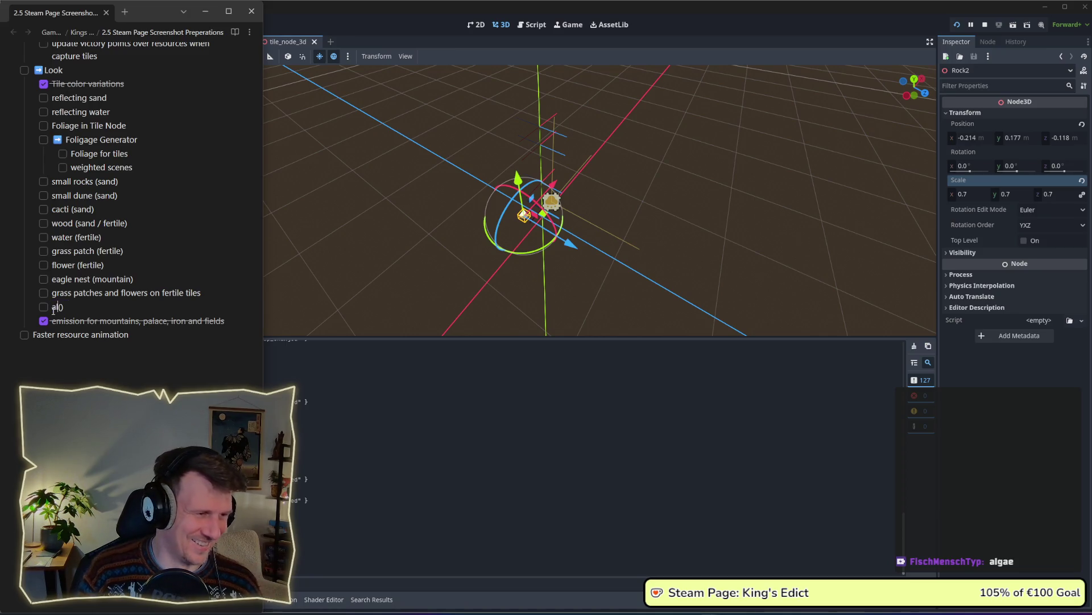
type("gae (")
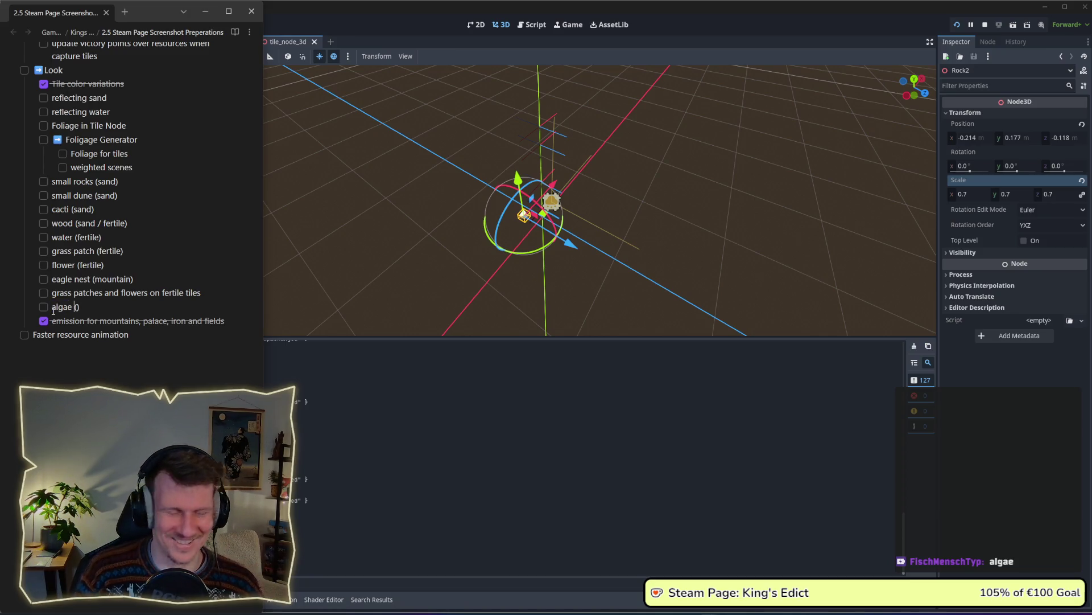
type("water")
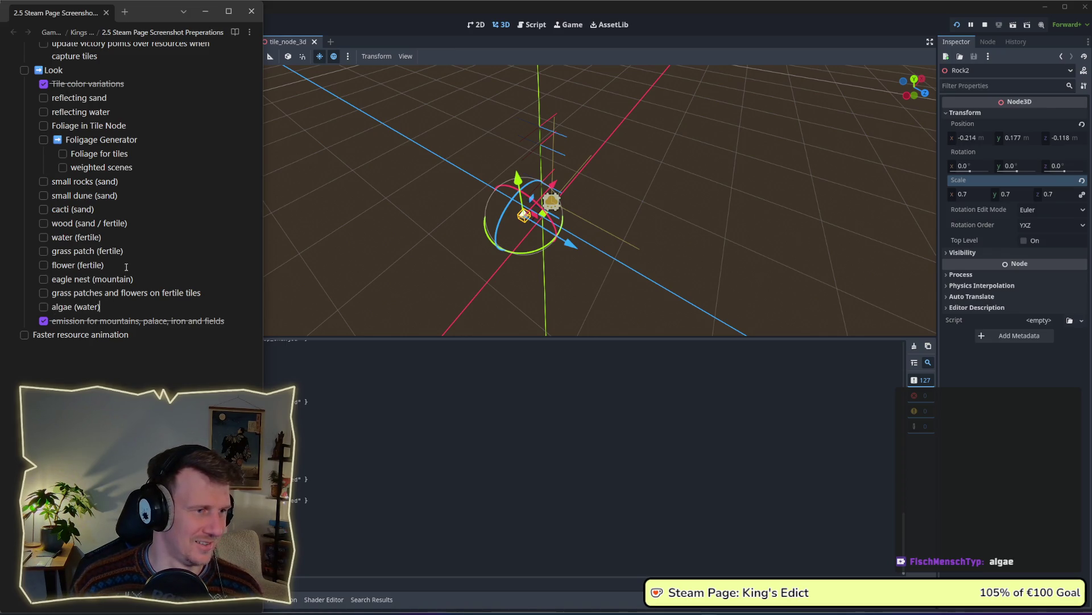
left_click(150, 292)
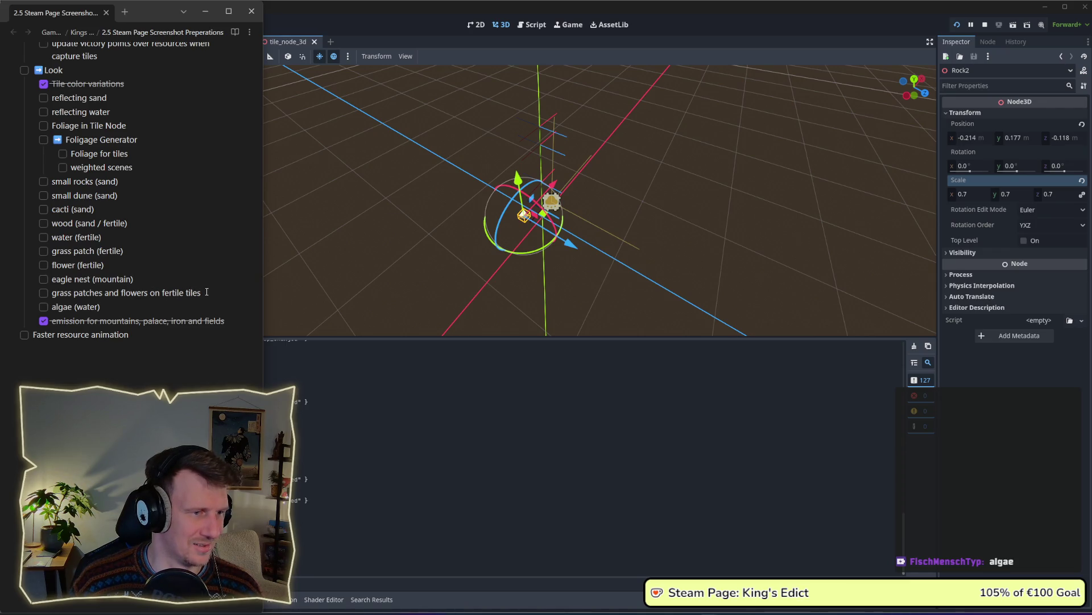
left_click_drag(202, 292, 35, 296)
key("BackSpace")
key("BackSpace")
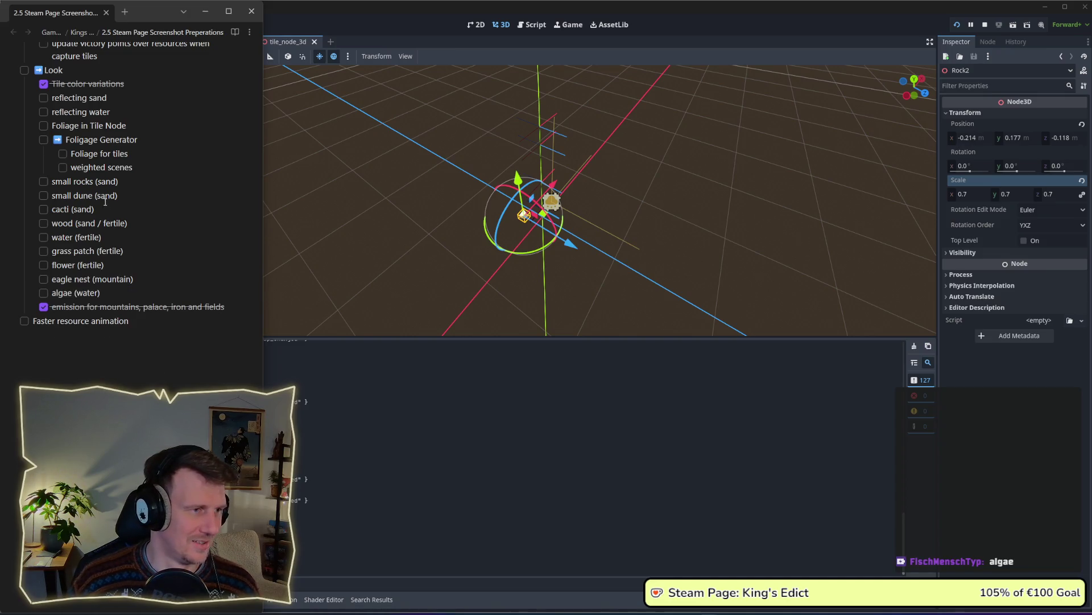
Select the foliage tasks from small rocks to algae, then deselect them
left_click_drag(120, 181, 138, 289)
left_click(138, 289)
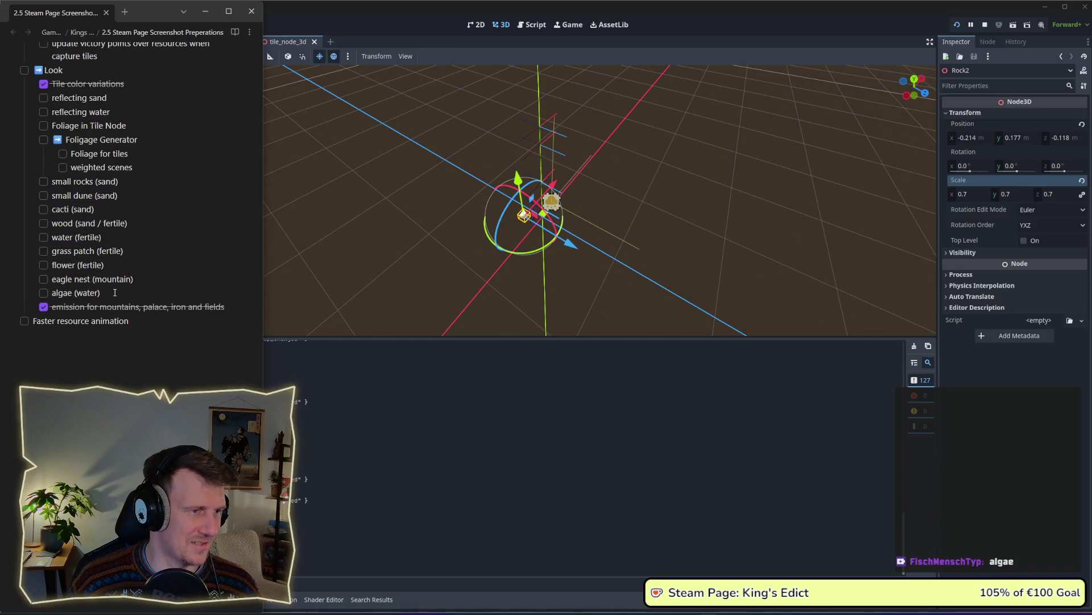
left_click_drag(23, 292, 12, 189)
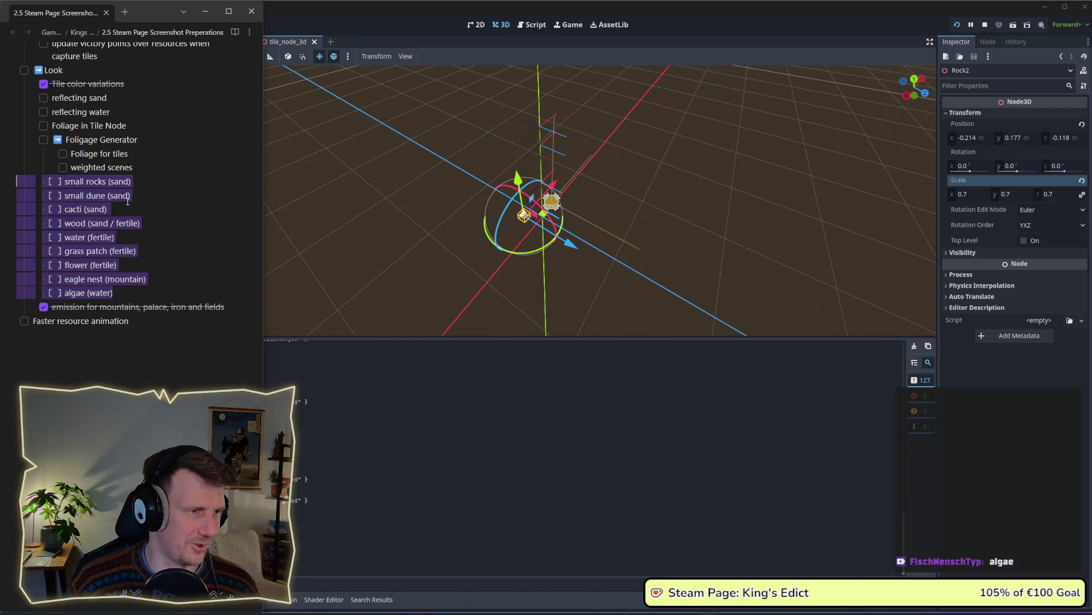
left_click(128, 202)
Bring the running game forward and inspect the info panels of sand and fertile grass tiles
key("alt+Tab")
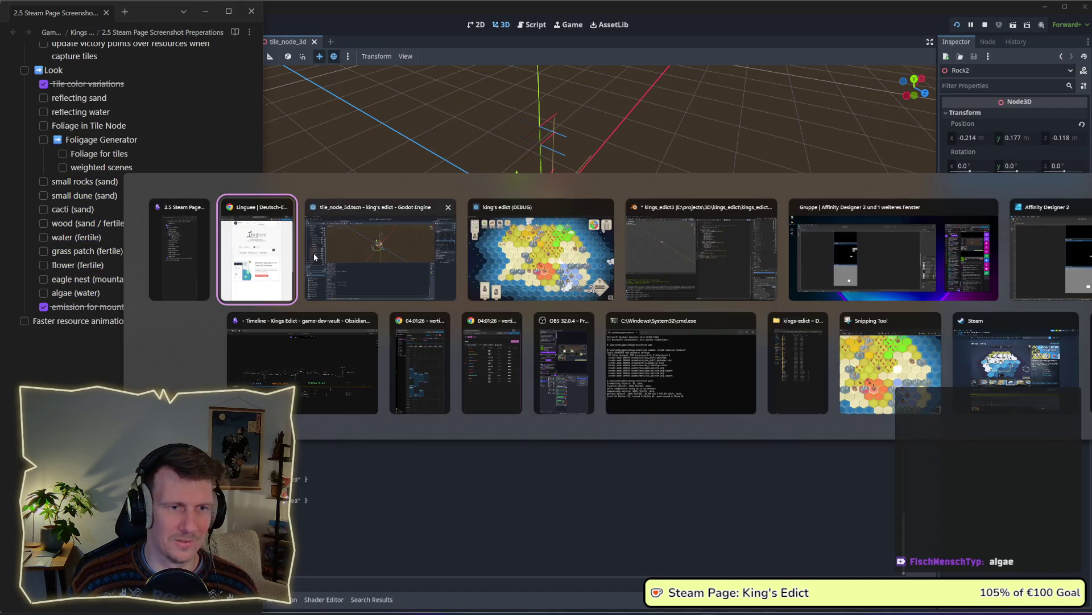
key("alt+Tab")
key("alt+Tab")
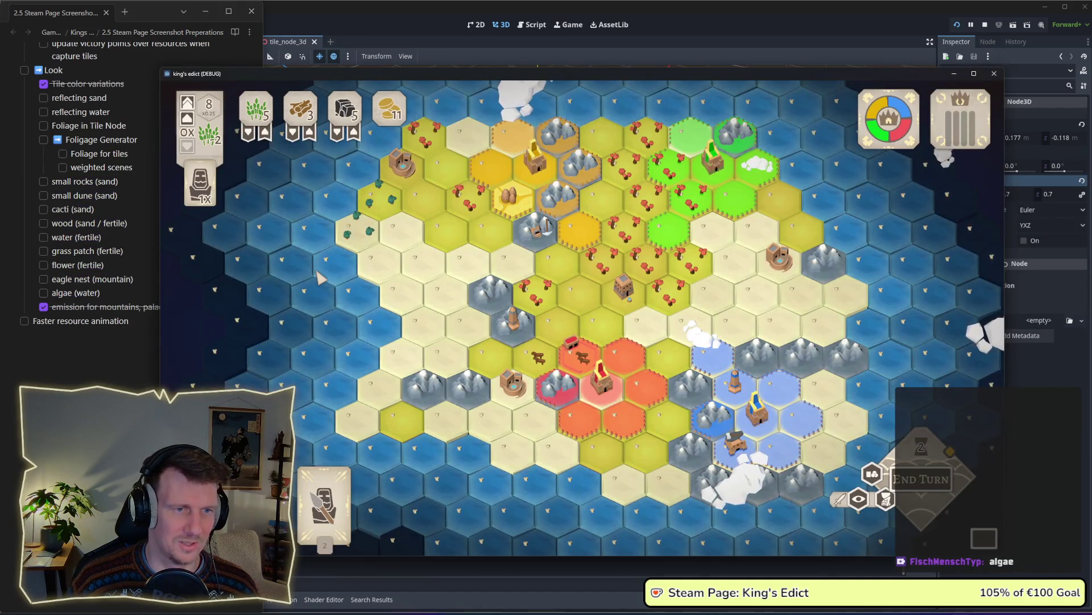
mouse_move(429, 273)
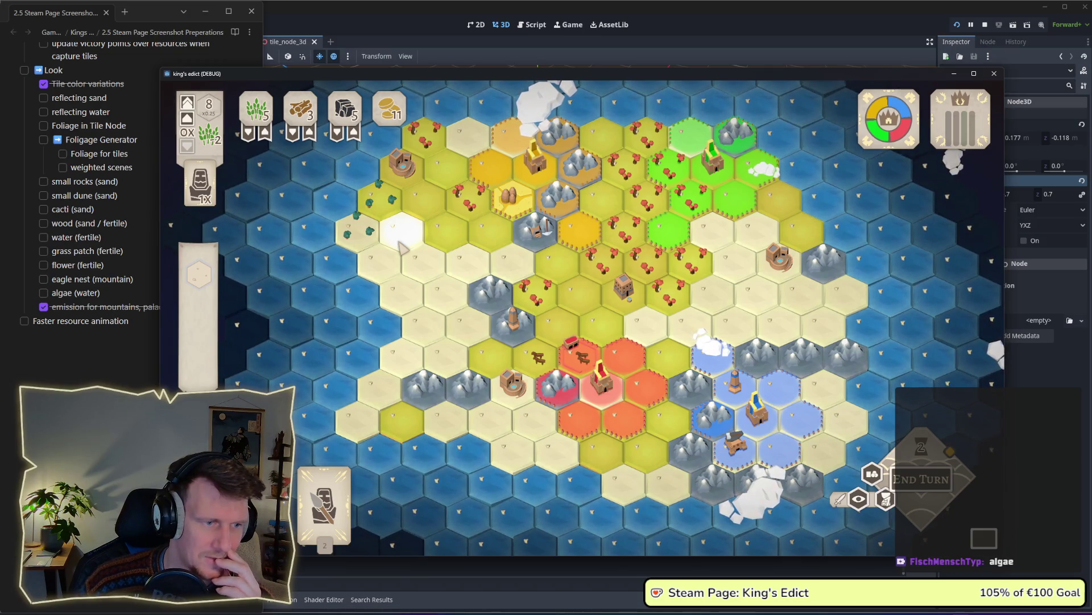
mouse_move(960, 122)
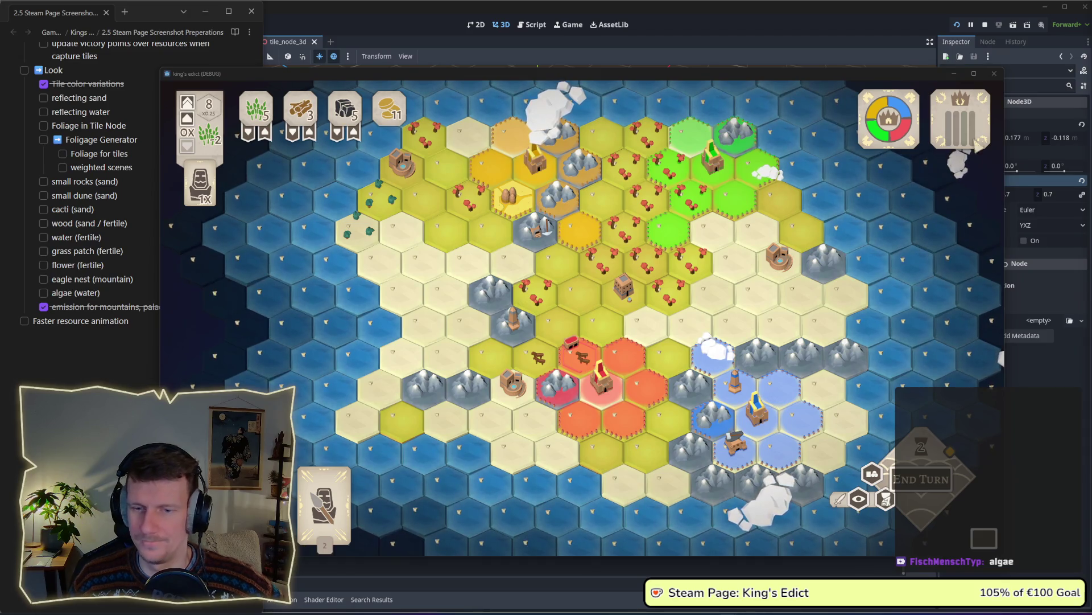
mouse_move(687, 230)
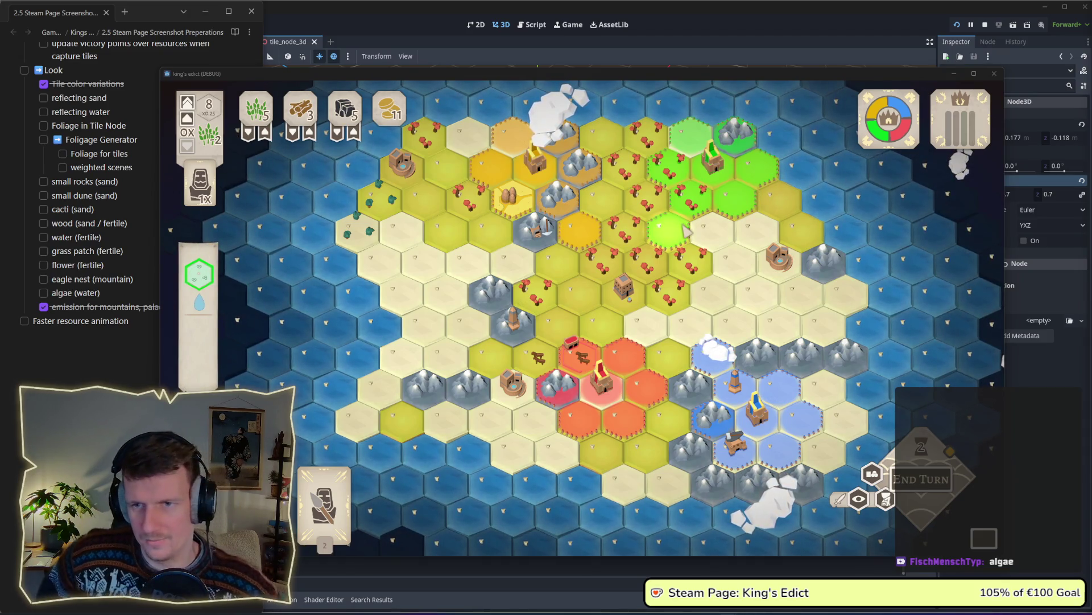